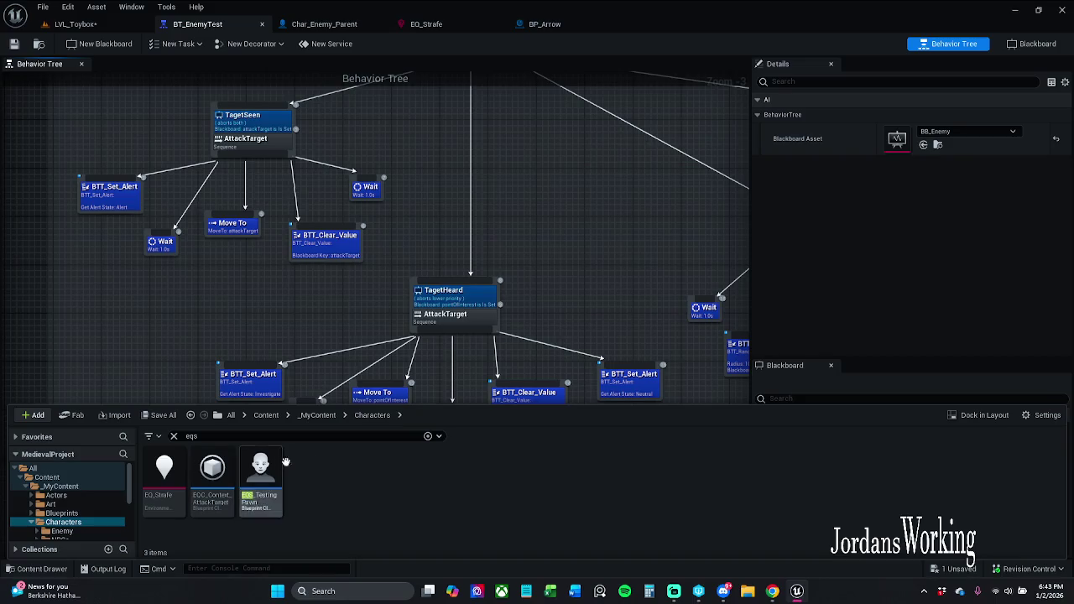
Step: Clear the Content Browser search and open AIC_Base from the Enemy > Controllers folder
left_click(173, 437)
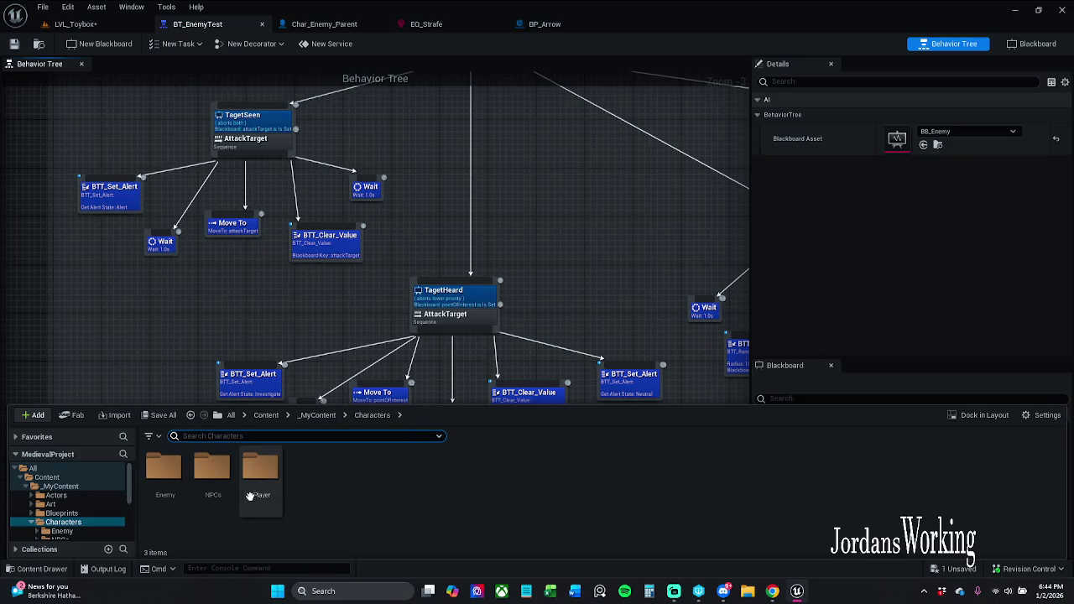
double_click(164, 468)
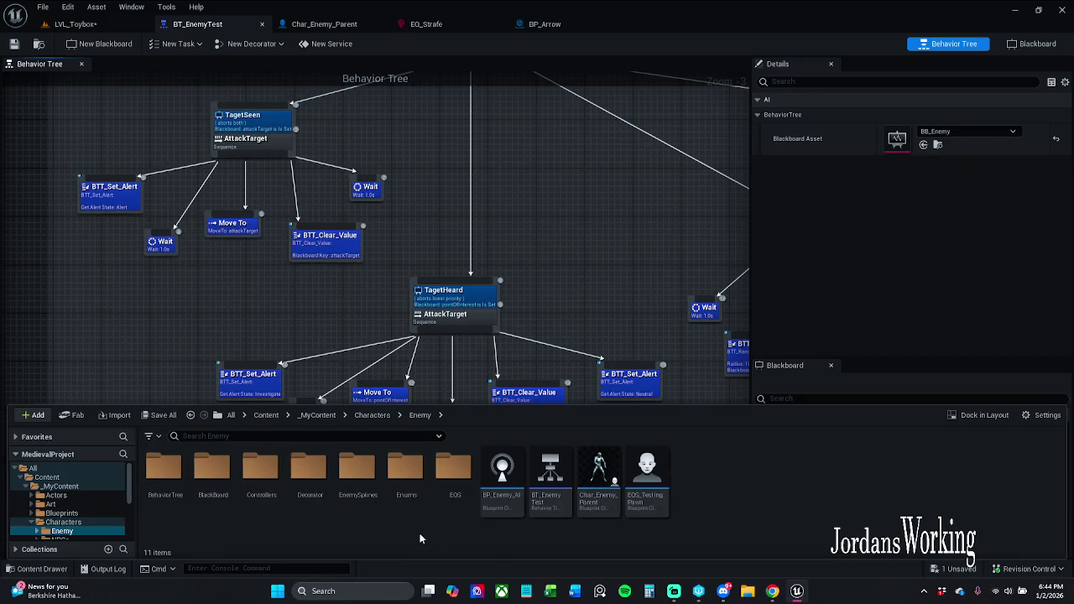
double_click(261, 468)
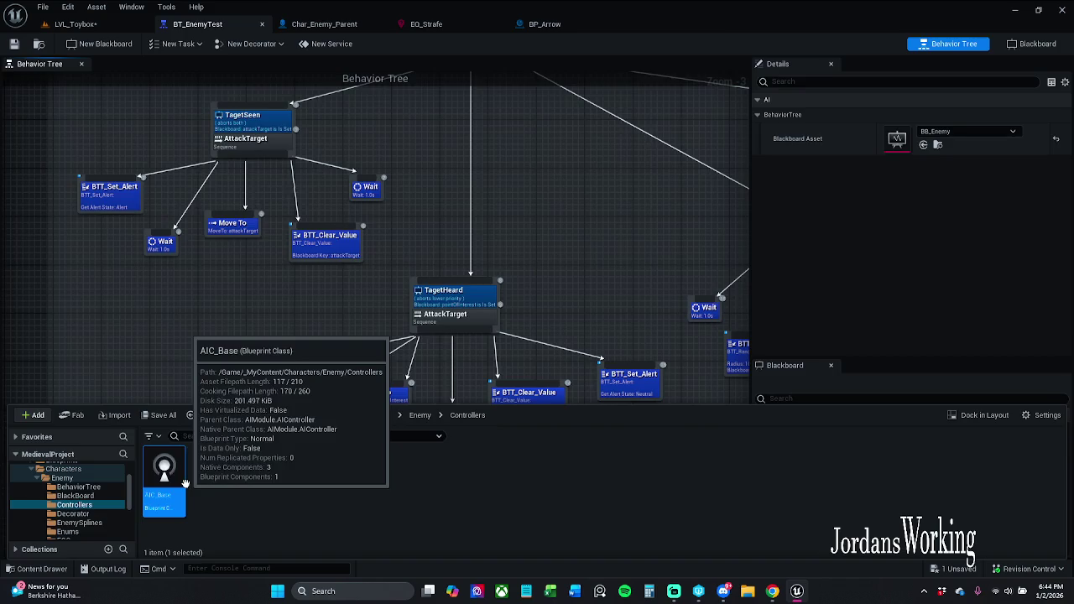
double_click(165, 476)
scroll(423, 326, "down", 1)
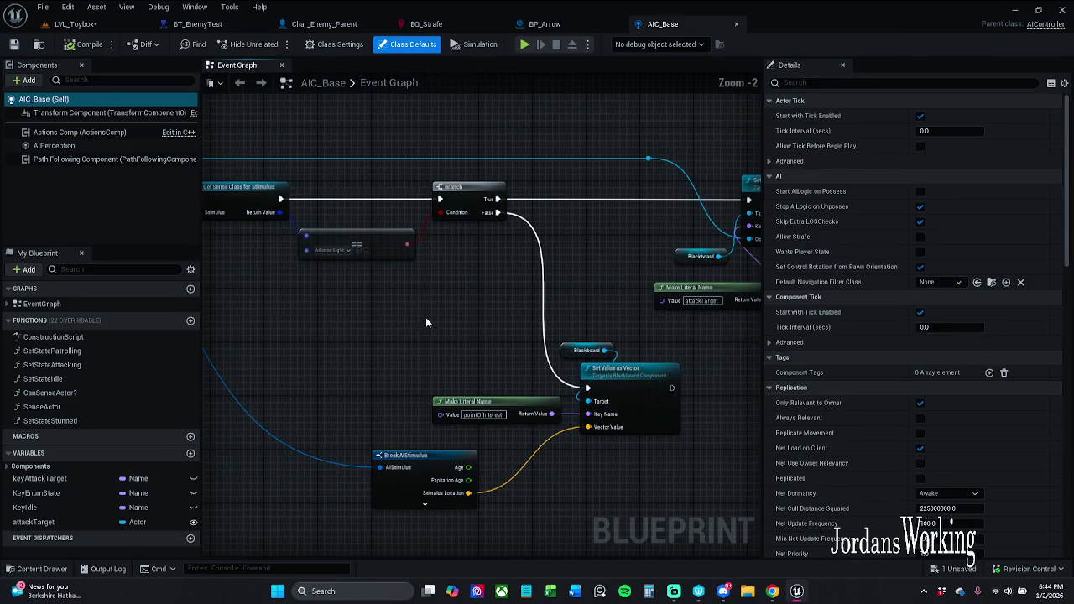
Step: Nudge the reroute node on the top Actor wire slightly to the right
left_click_drag(425, 322, 521, 321)
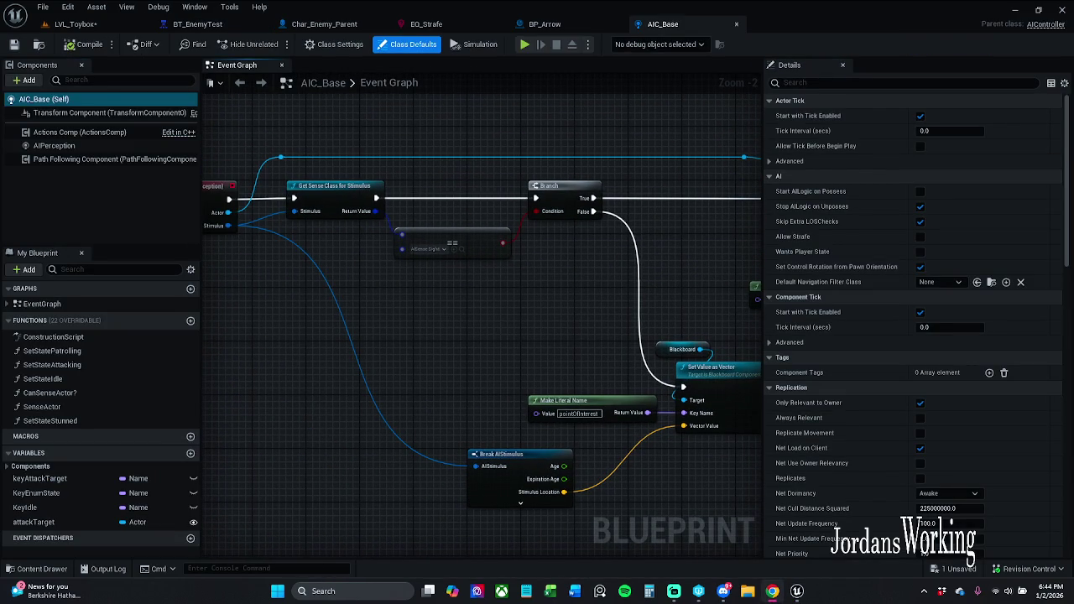
mouse_move(435, 295)
left_mouse_down()
mouse_move(445, 298)
mouse_move(278, 303)
left_mouse_up()
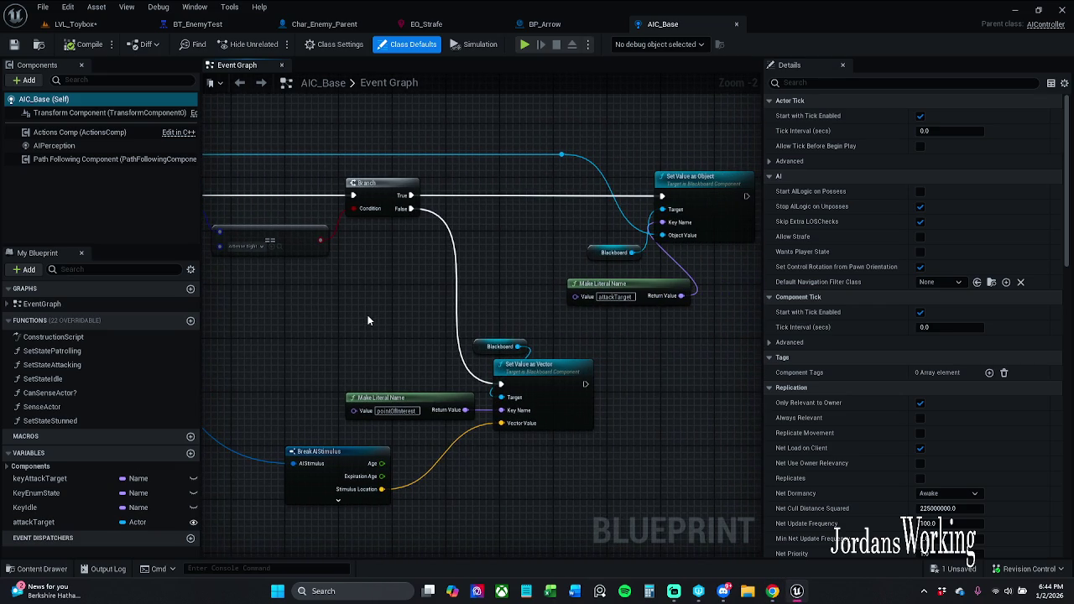
left_click(561, 156)
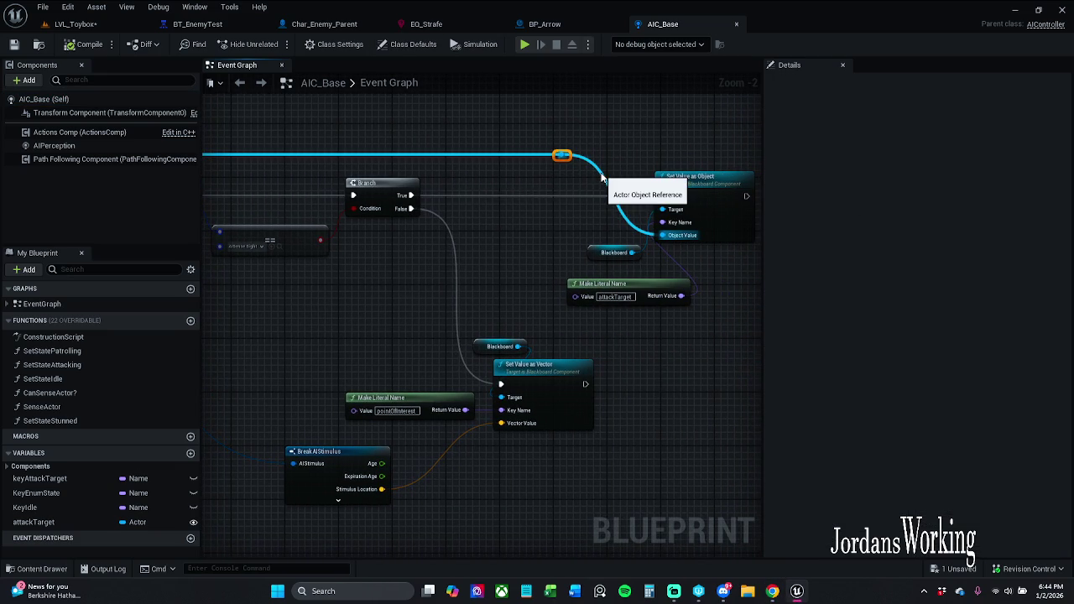
key("Right")
key("Right")
key("Right")
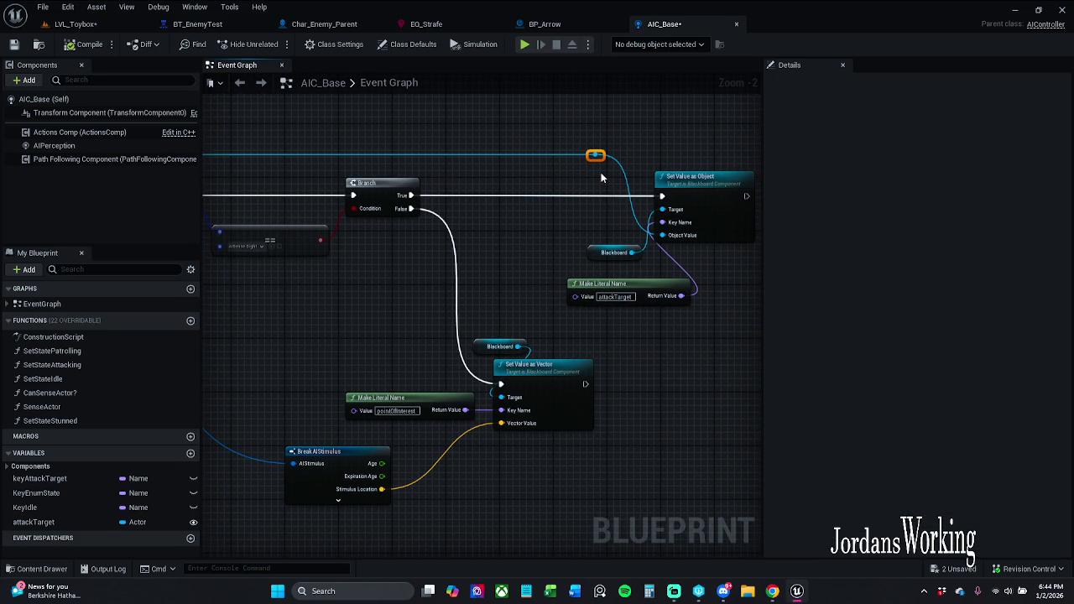
left_click(601, 172)
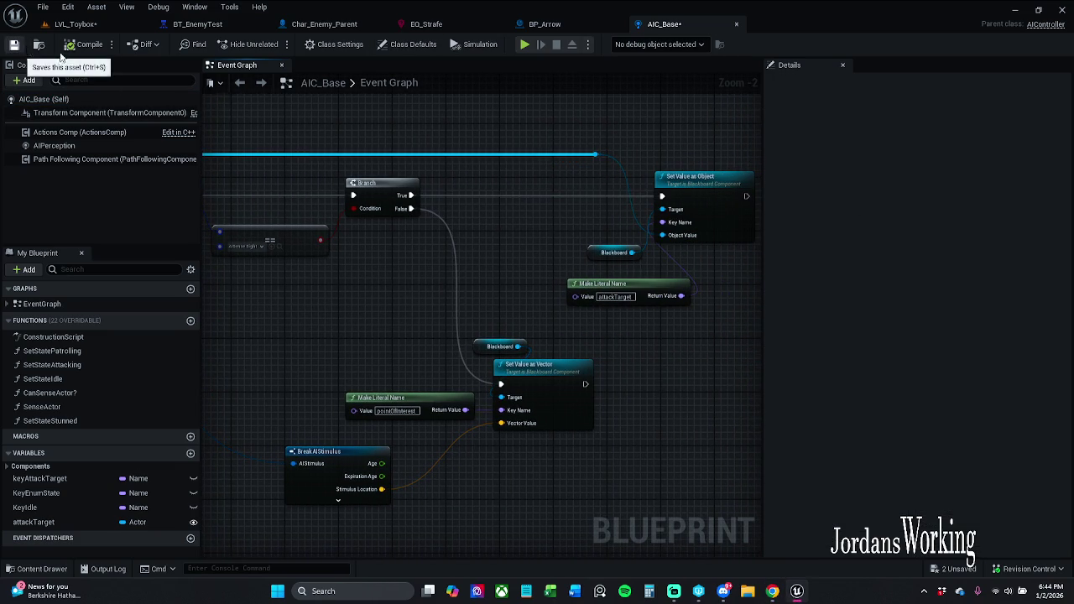
Step: Save the AIC_Base blueprint with Save Selected and bring On Target Perception Updated into view
key("ctrl+shift+s")
left_click(541, 419)
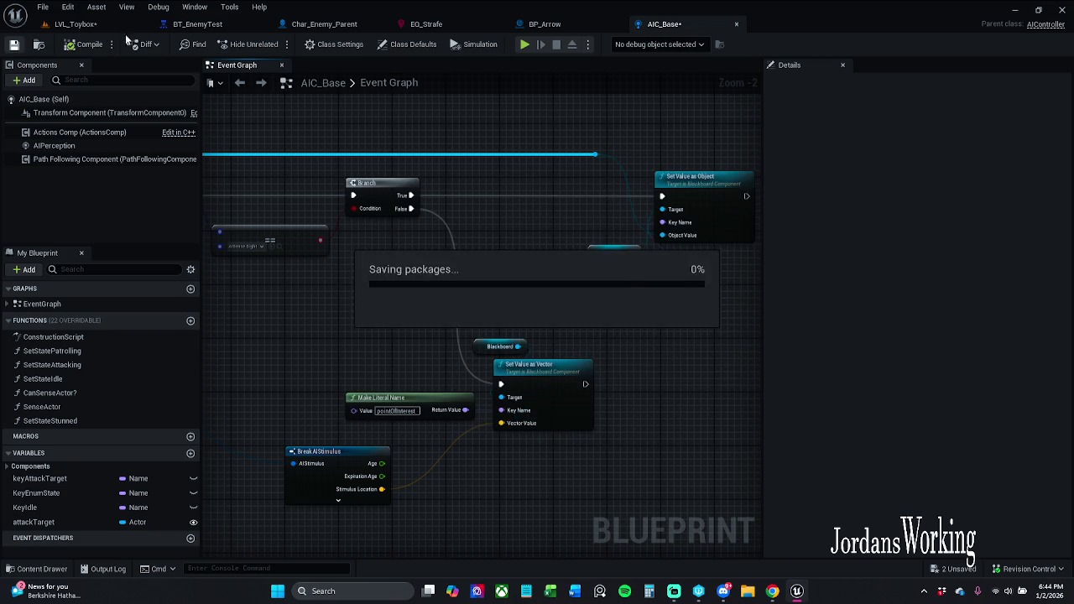
left_click(75, 23)
left_click(14, 44)
left_click(671, 24)
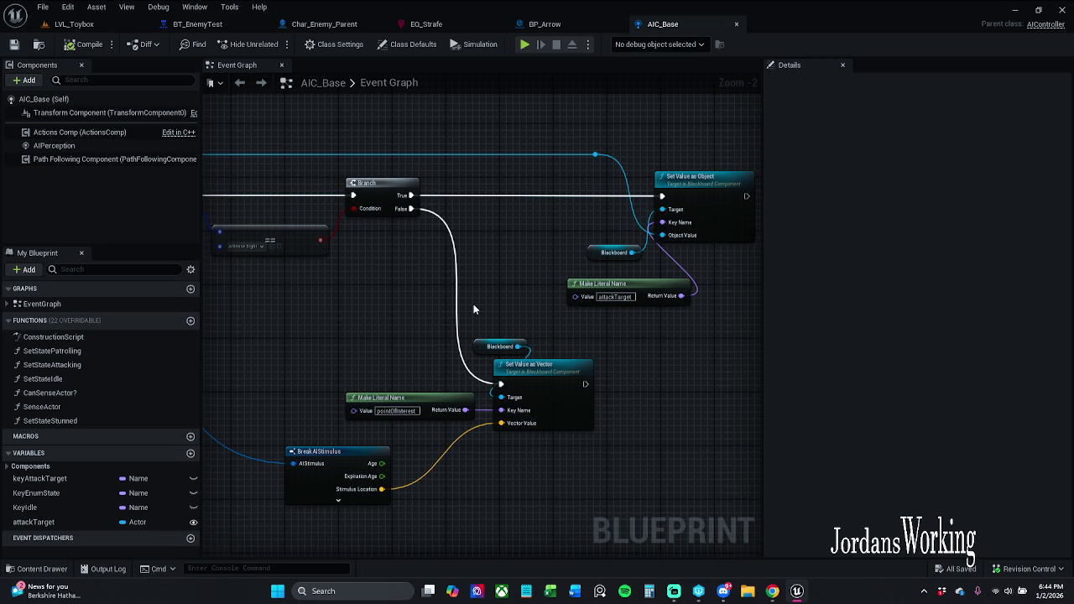
mouse_move(434, 304)
left_mouse_down()
mouse_move(557, 269)
mouse_move(736, 285)
left_mouse_up()
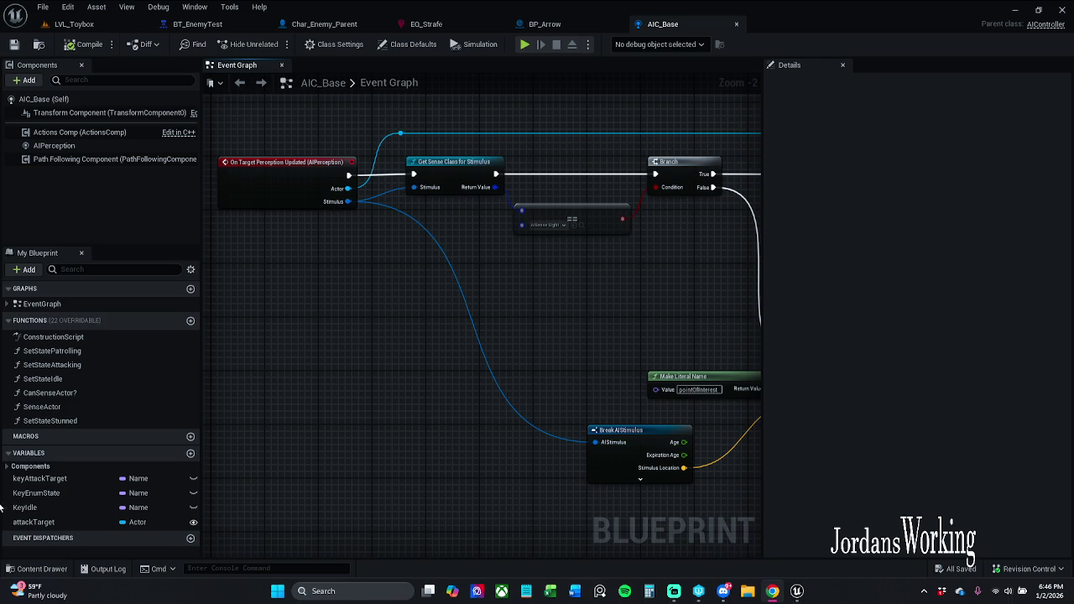
Step: Restore the Unreal editor window and snap it to the right half of the screen
mouse_move(816, 7)
left_mouse_down()
mouse_move(915, 9)
mouse_move(1030, 288)
mouse_move(1073, 286)
left_mouse_up()
left_click(261, 203)
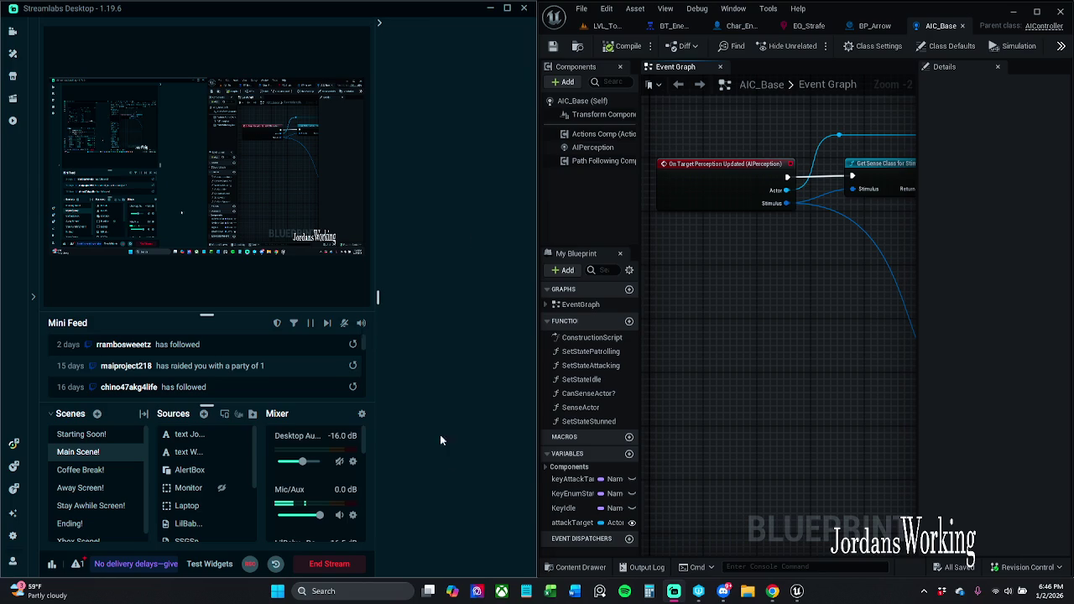
Step: Enlarge then minimize the Streamlabs window, and maximize the Unreal editor again
mouse_move(423, 9)
left_mouse_down()
mouse_move(445, 33)
mouse_move(655, 10)
left_mouse_up()
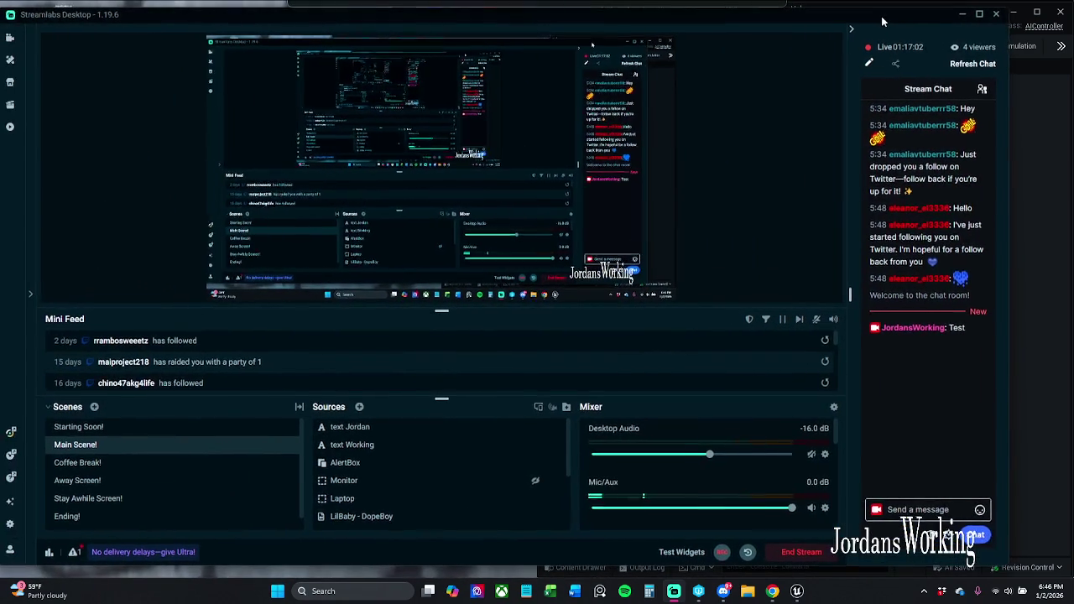
left_click(948, 15)
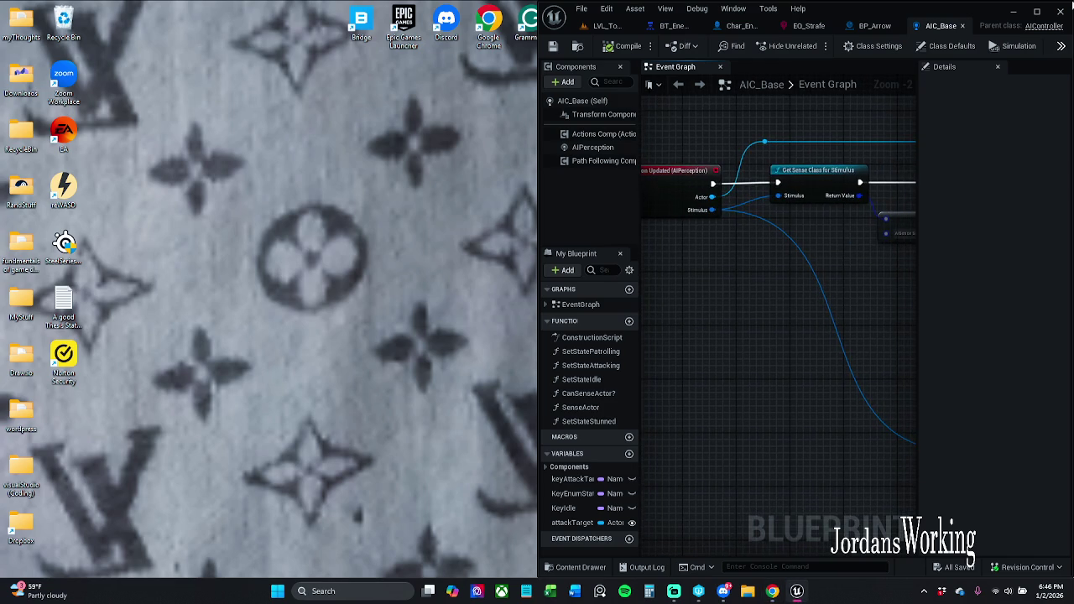
left_click(1037, 12)
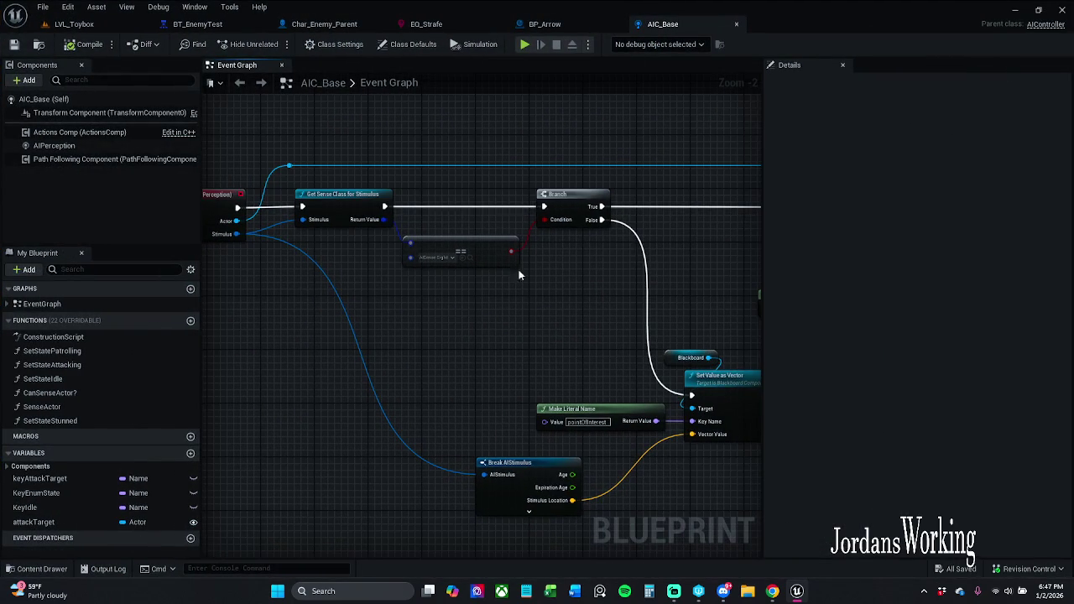
Step: View the EQ_Strafe environment query, then bring Streamlabs Desktop to the front
left_click(483, 24)
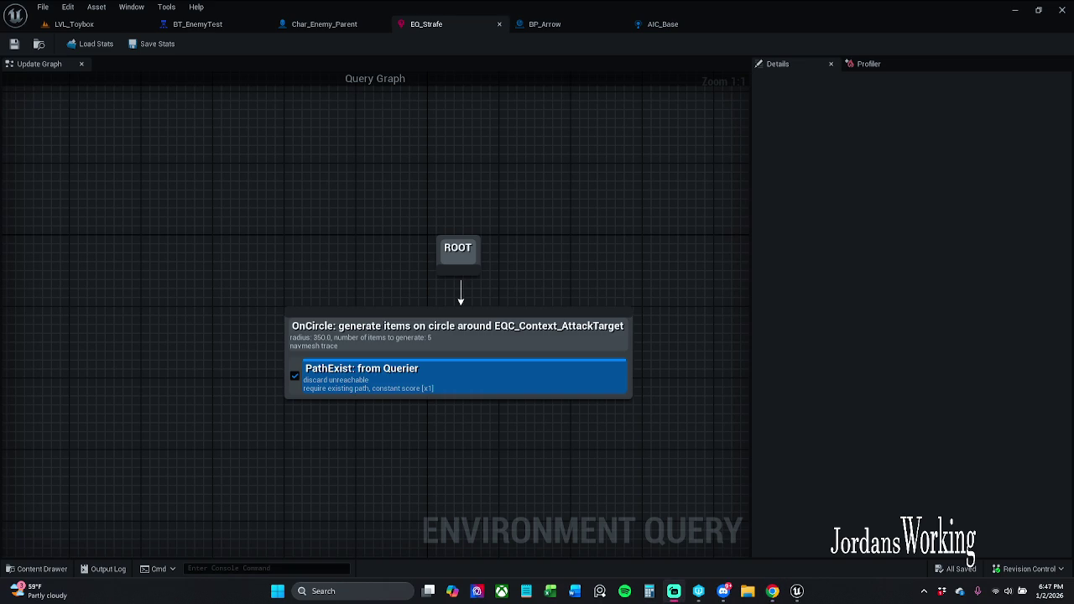
left_click(674, 591)
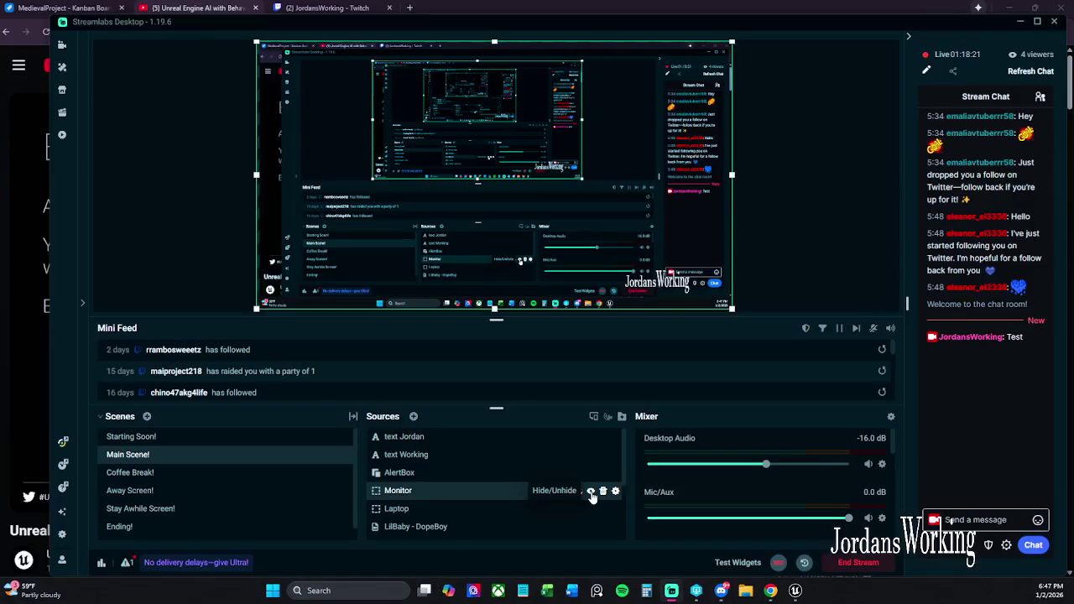
Step: Switch to the YouTube Behavior Trees tutorial and pause it on the Environment Query System slide
left_click(771, 591)
left_click(437, 312)
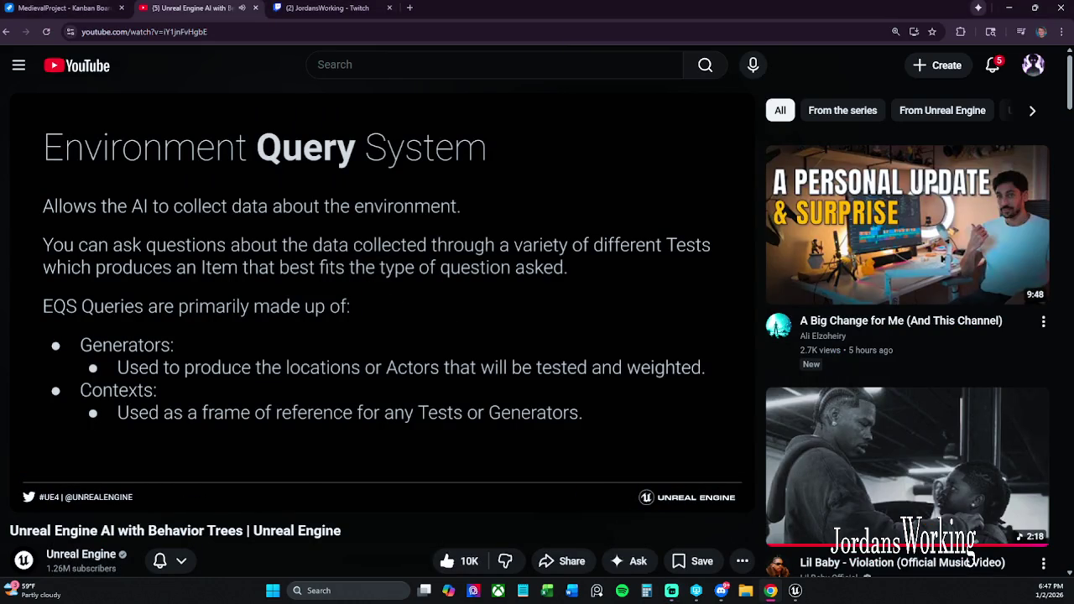
left_click(517, 369)
Step: Raise the Streamlabs desktop audio level to -4.7 dB
left_click(696, 537)
left_click(671, 591)
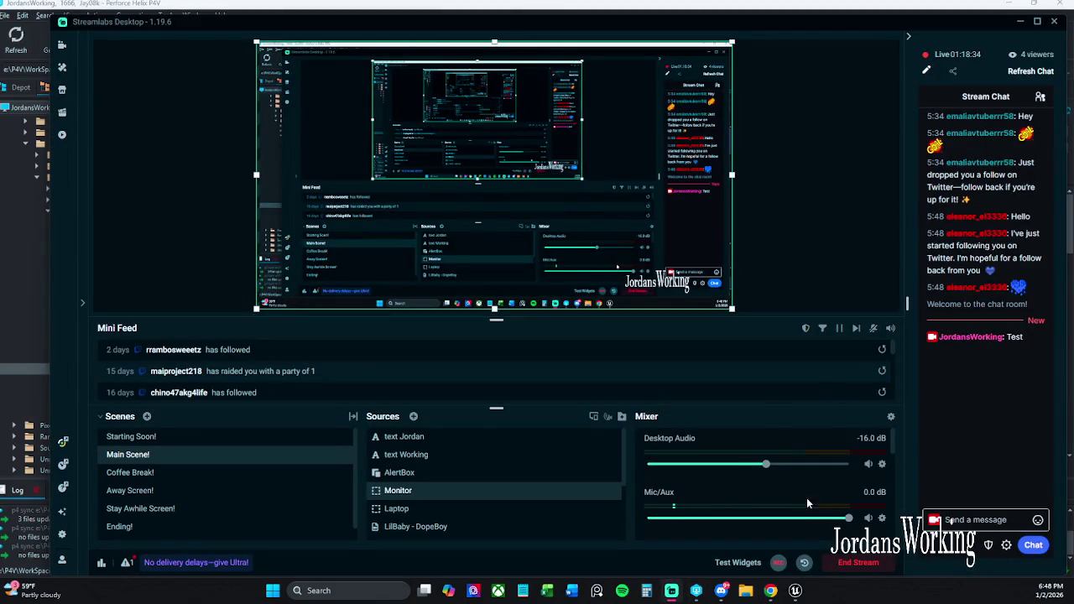
left_click_drag(778, 470, 824, 470)
Step: Resume the tutorial and rewind it to about 19:20 on the EQS section
left_click(771, 590)
left_click(584, 373)
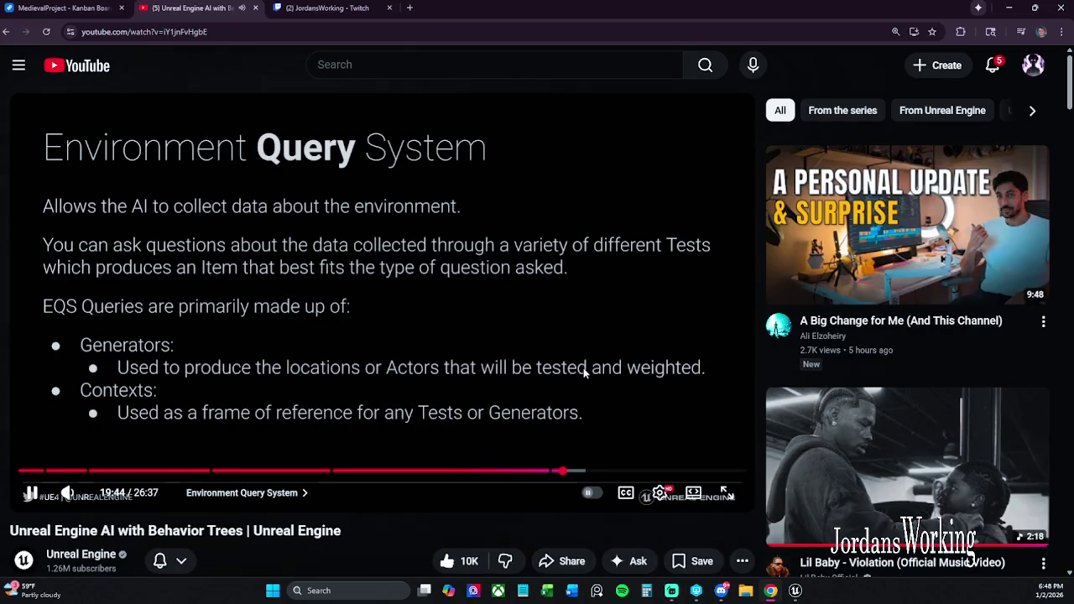
mouse_move(69, 493)
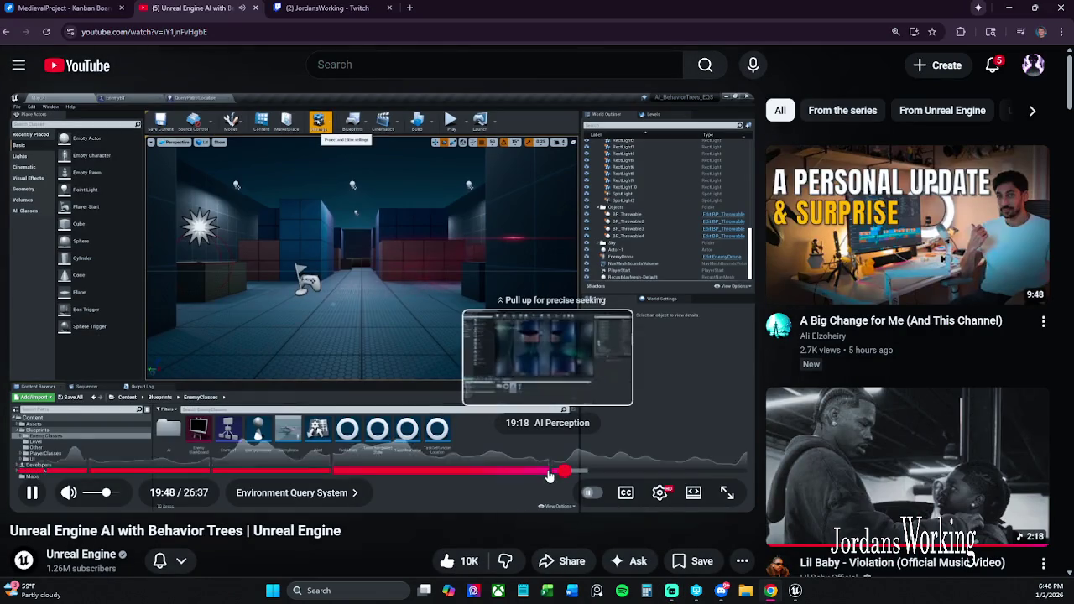
left_click(548, 474)
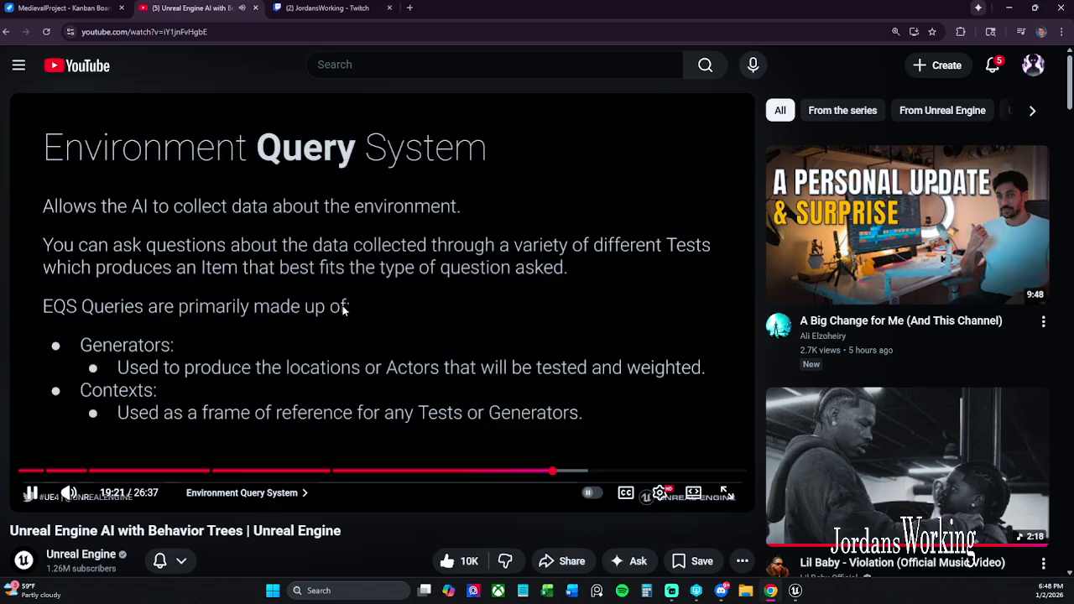
key("Left")
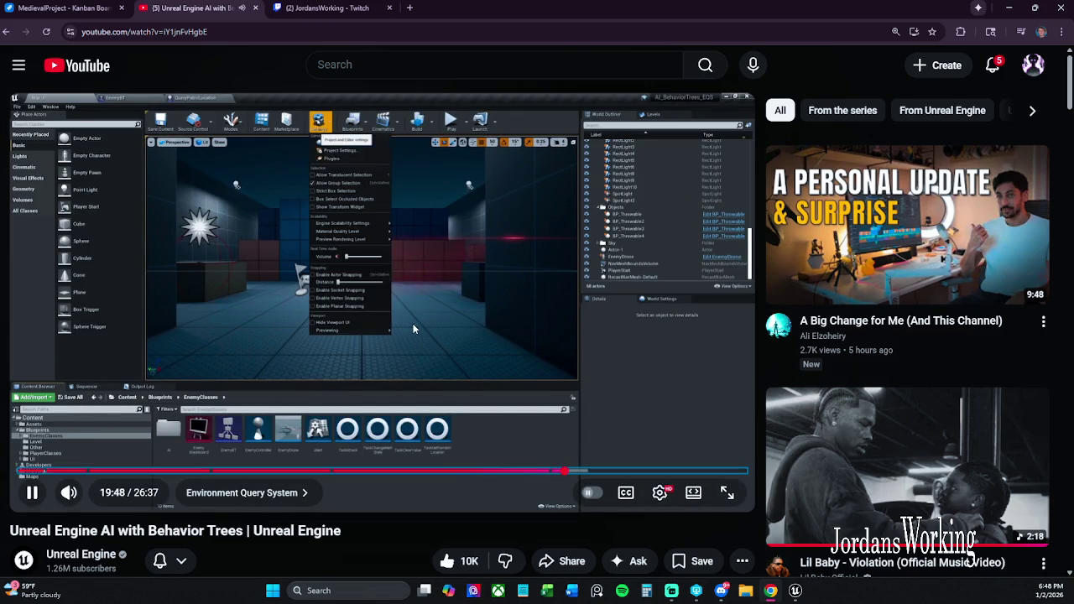
Step: Pause the tutorial and lower the Streamlabs desktop audio to -9.4 dB
left_click(433, 358)
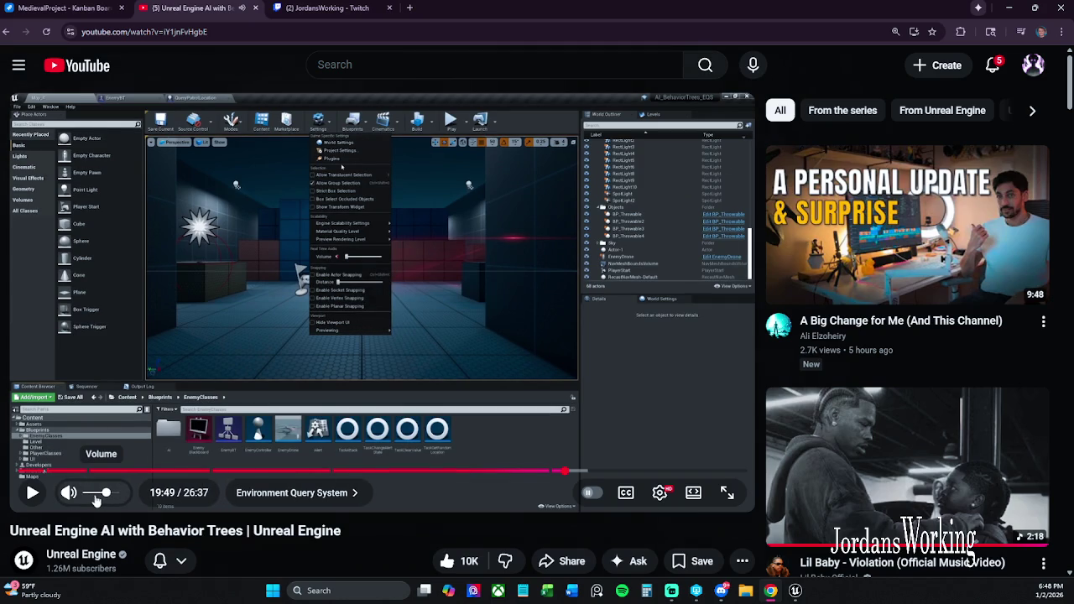
left_click(672, 591)
left_click_drag(822, 465, 801, 474)
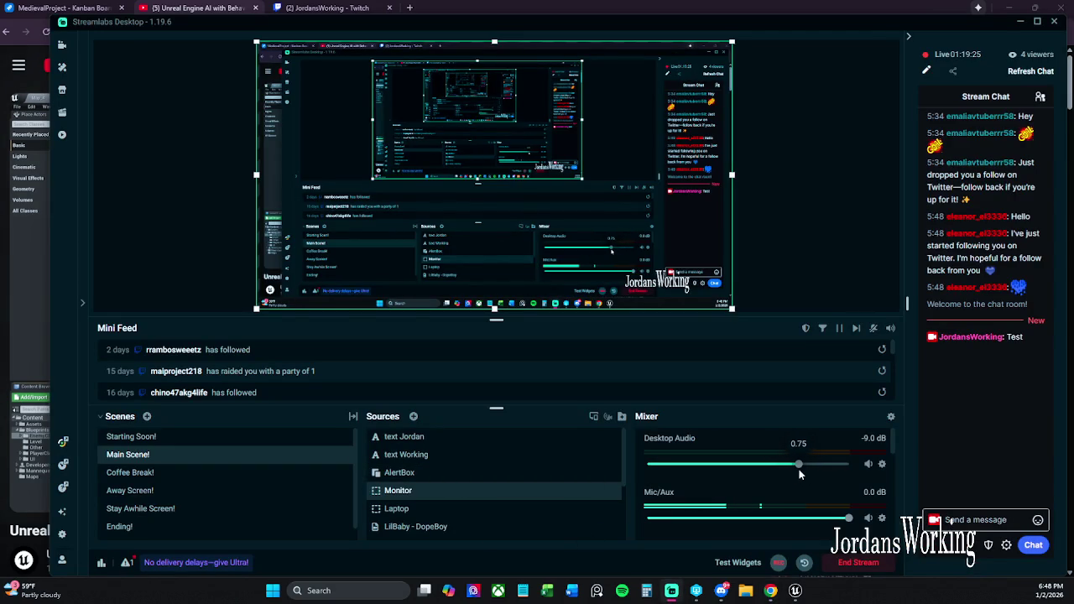
Step: Rewind the tutorial five seconds and pause at 19:53 on the Environment Query Editor plugin
left_click(1020, 22)
left_click(471, 262)
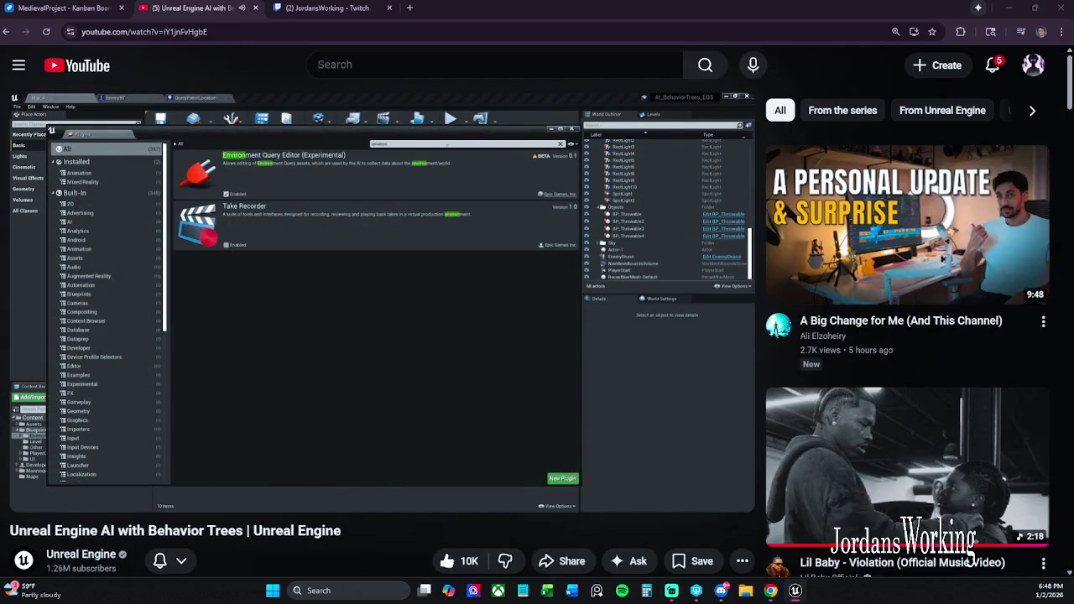
left_click(353, 157)
left_click(436, 297)
key("Left")
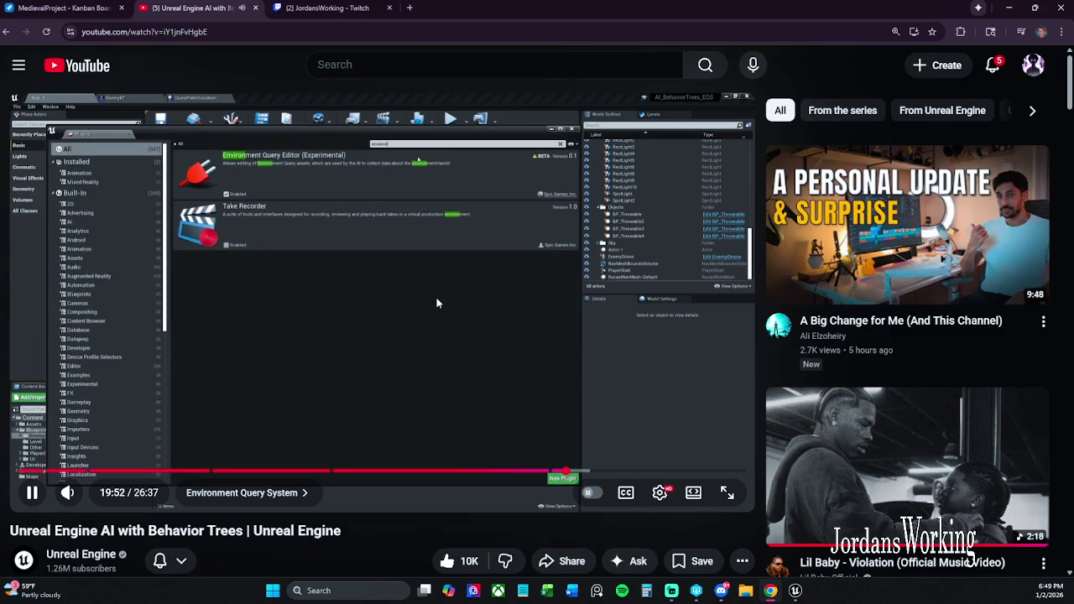
left_click(436, 303)
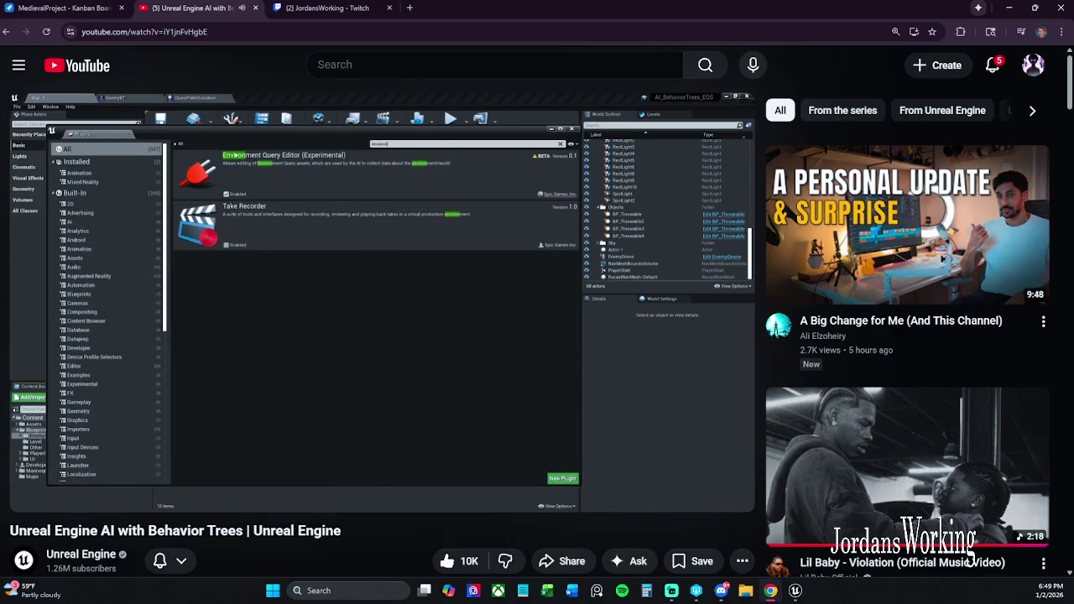
key("alt+Tab")
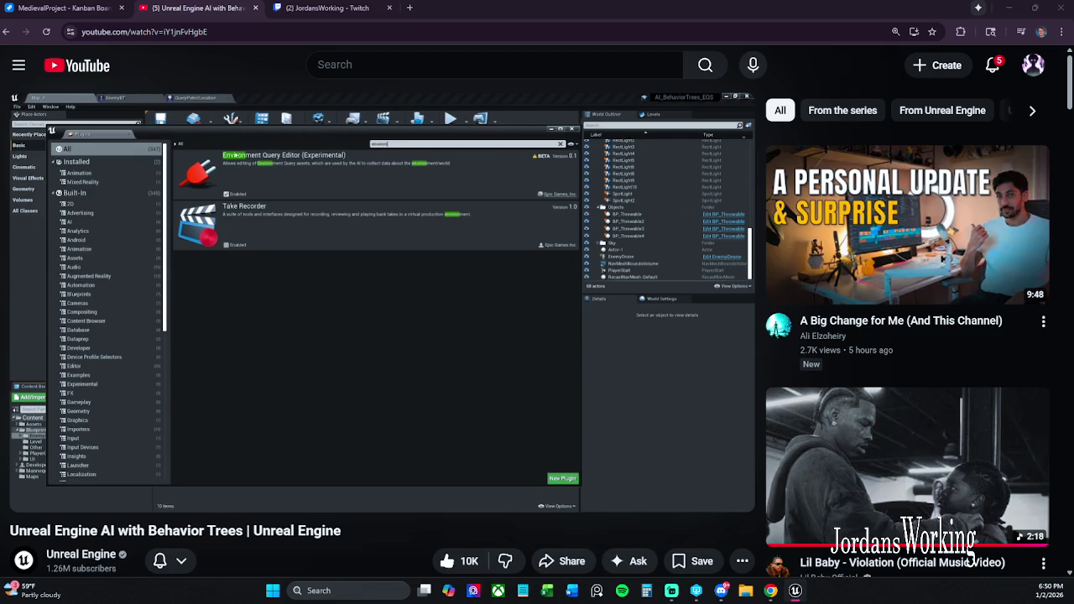
Step: Play the tutorial fullscreen, rewind a few seconds, lower the volume, and pause on the plugins step
mouse_move(131, 295)
double_click(120, 230)
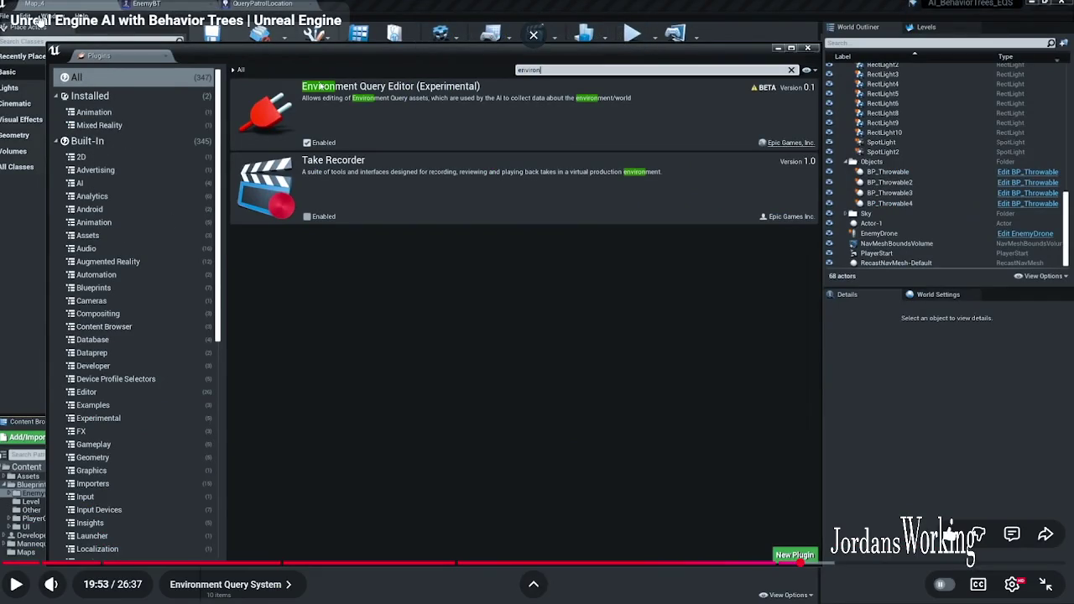
left_click(316, 176)
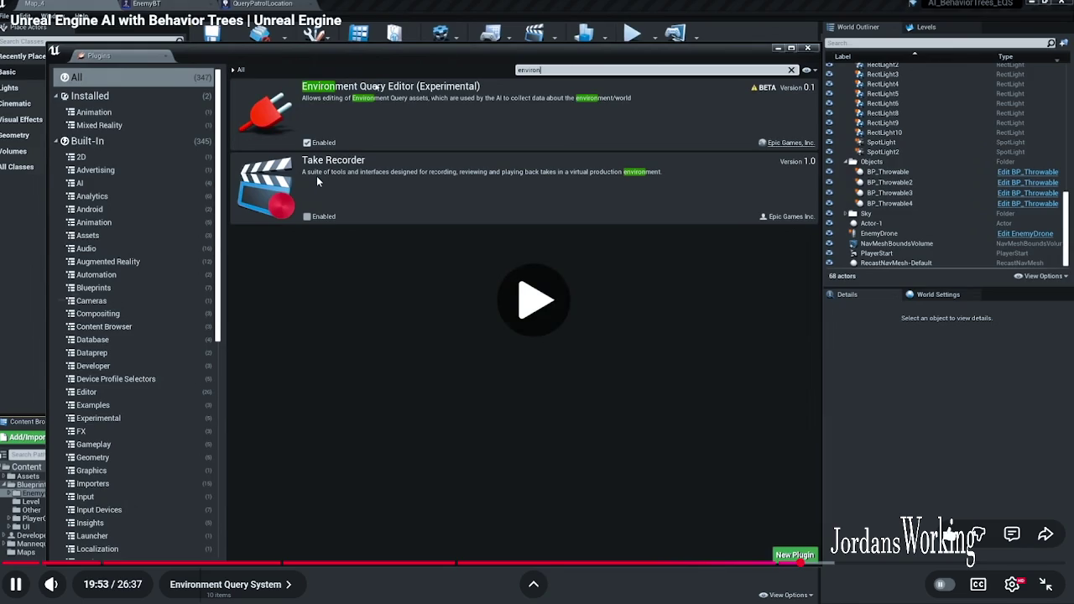
key("Left")
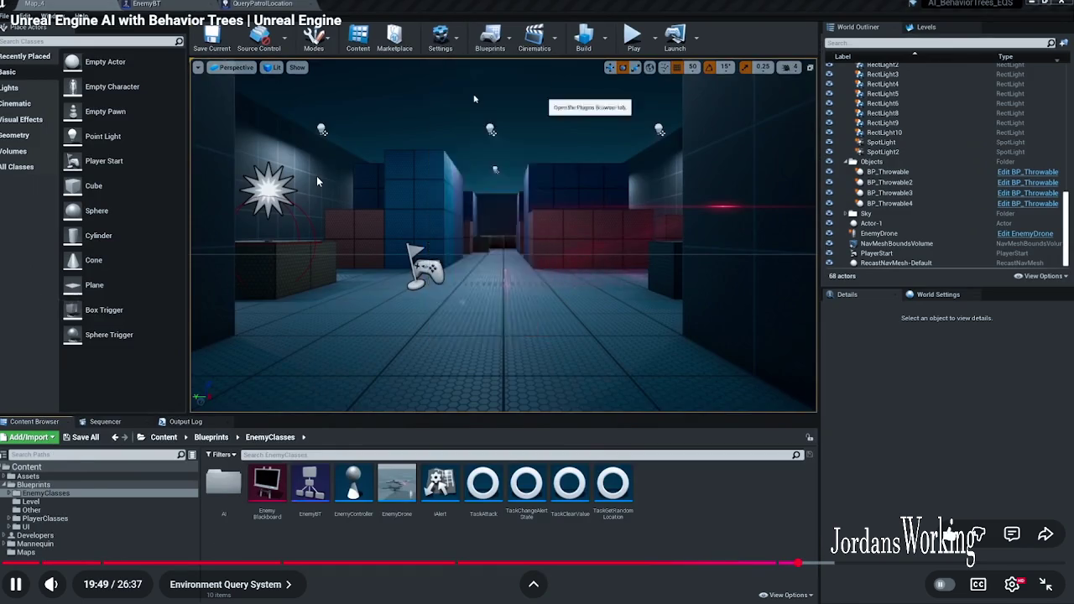
key("Down")
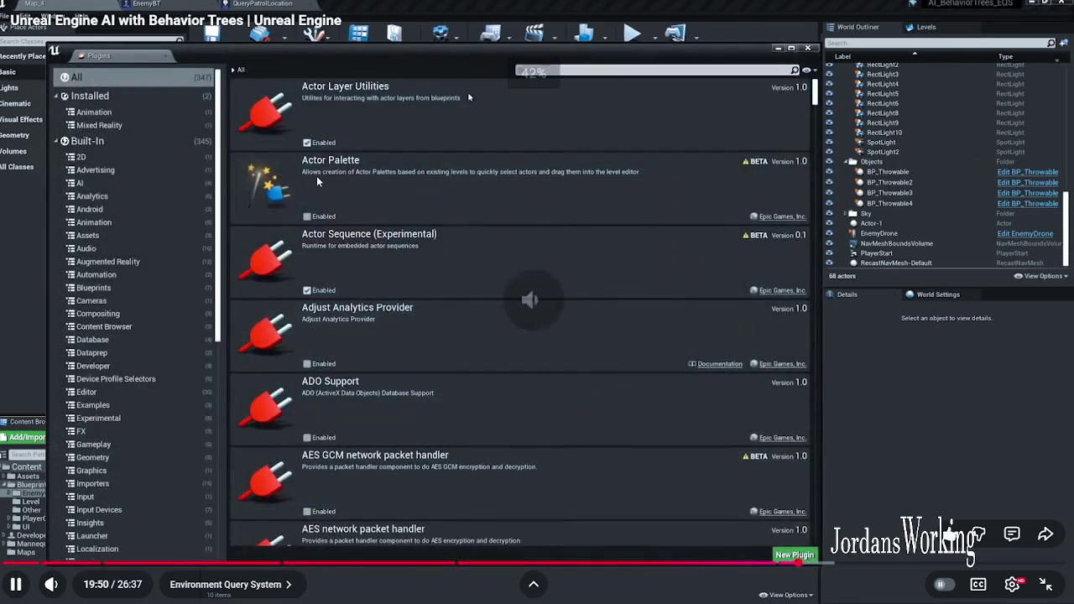
key("Left")
key("Down")
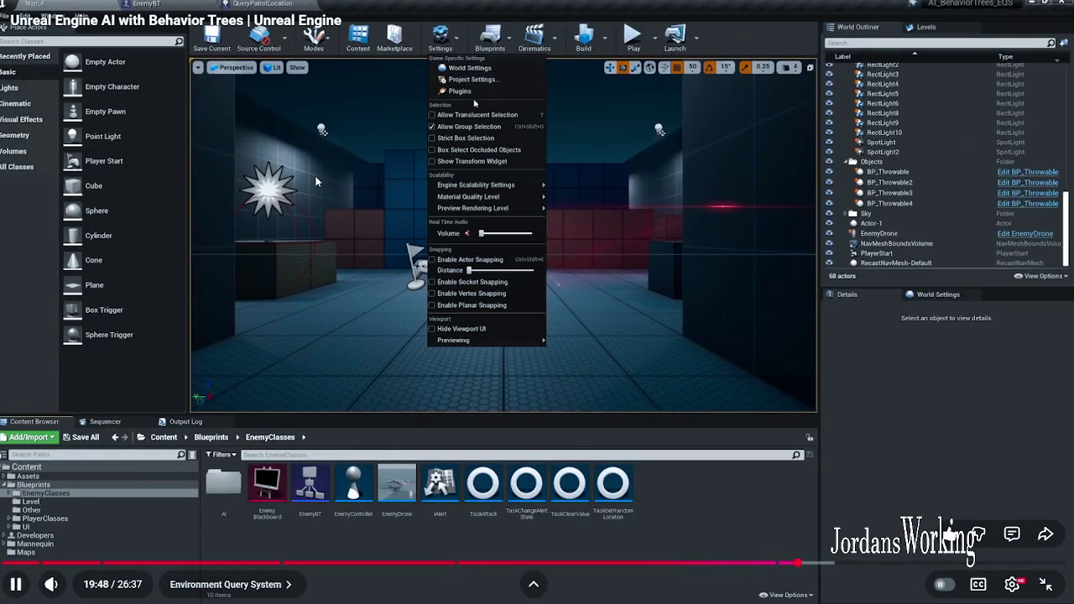
key("space")
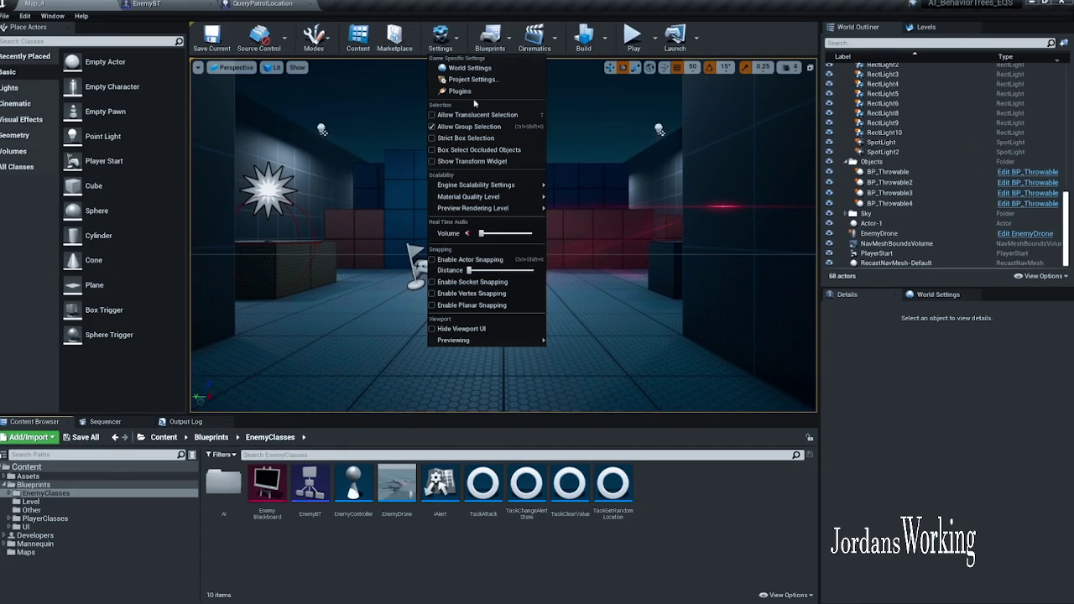
mouse_move(533, 185)
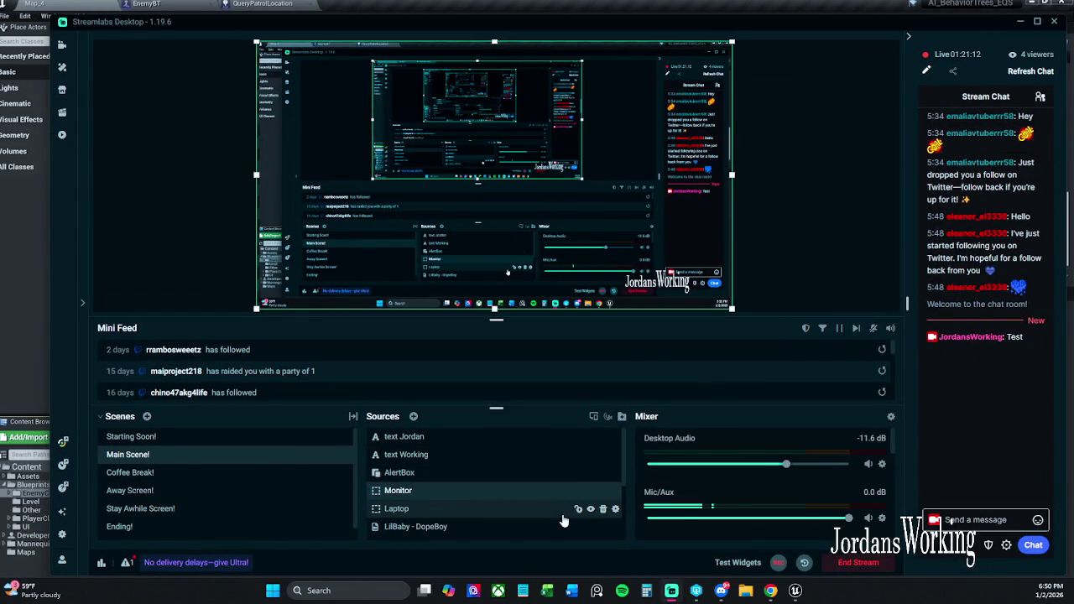
Step: Alt-Tab from Streamlabs to the Unreal LVL_Toybox level editor
key("alt+Tab")
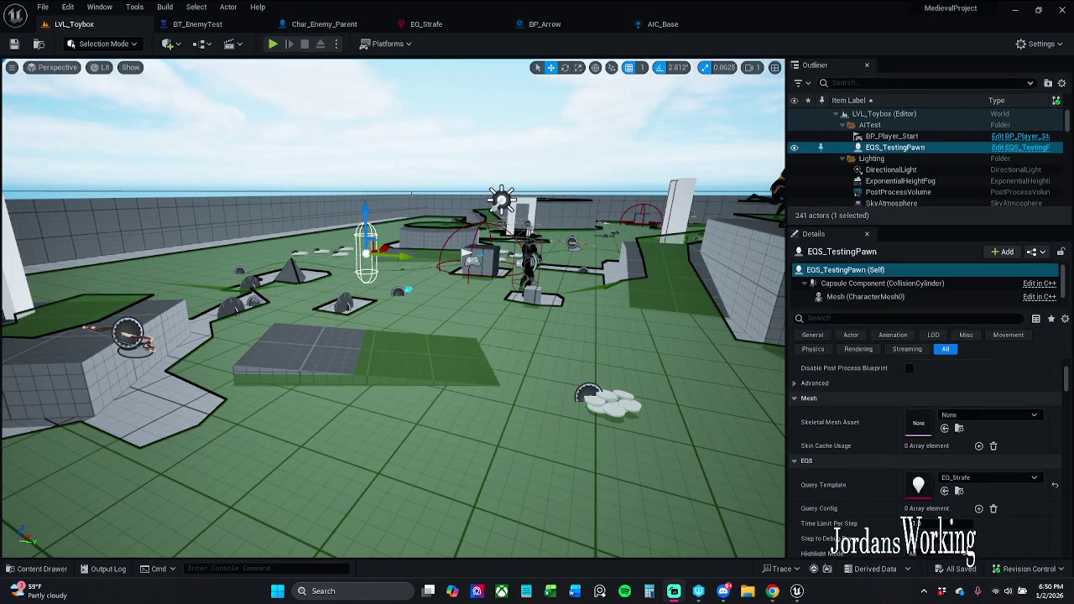
Step: Search plugins for 'envir', confirm Environment Query Editor is enabled, then view the EQ_Strafe graph
key("p")
key("Right")
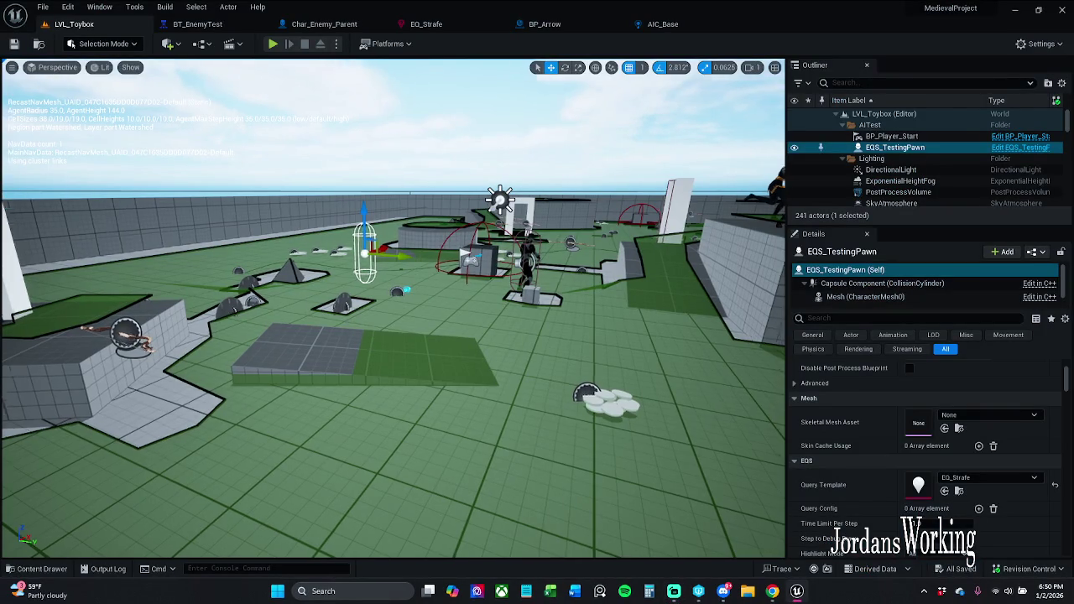
left_click(1055, 43)
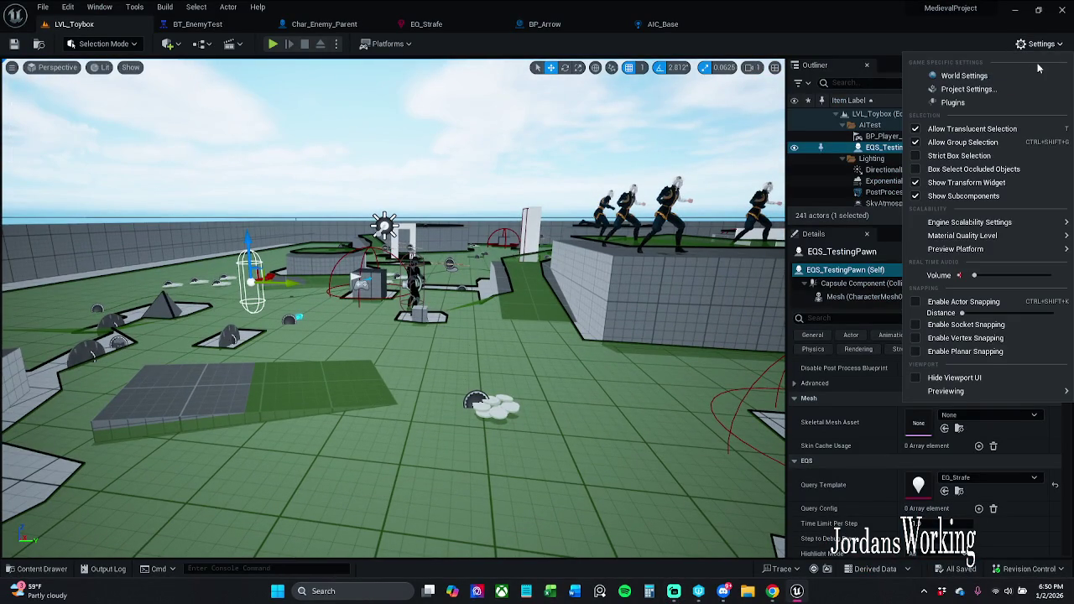
left_click(991, 104)
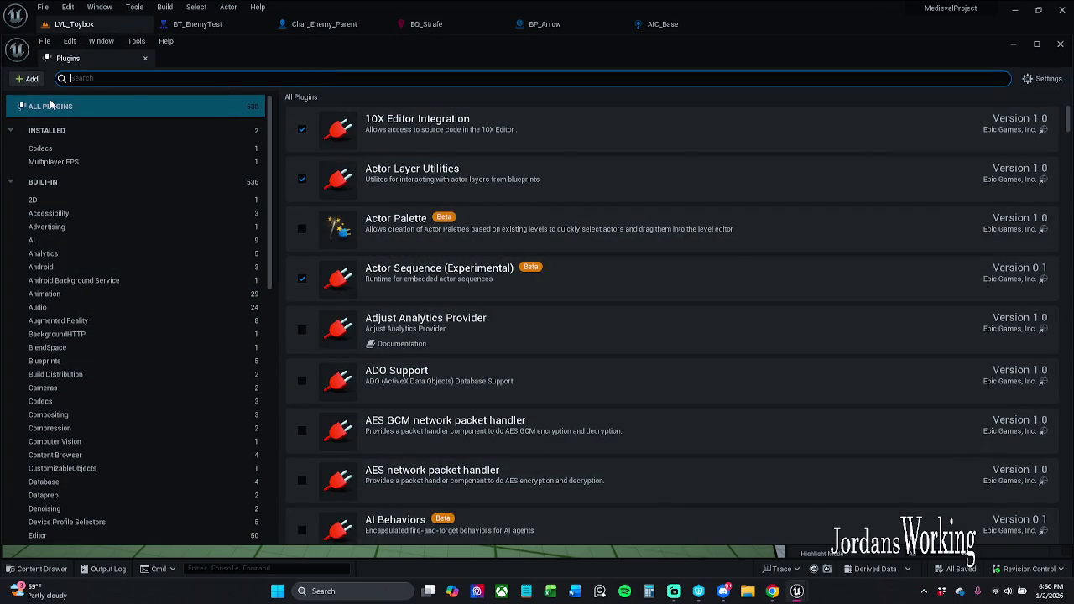
type("environme")
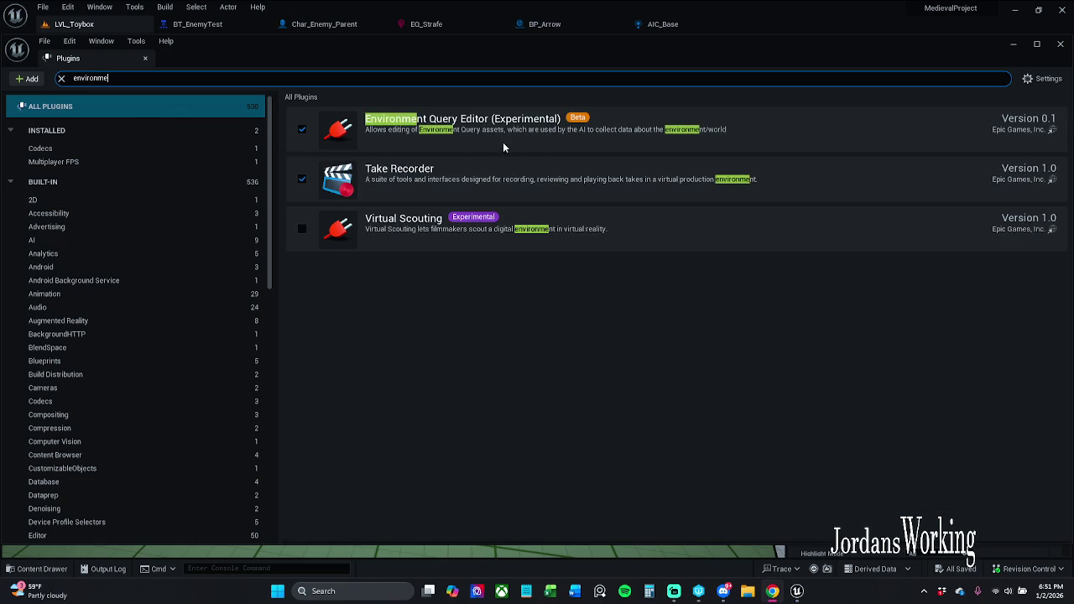
left_click(433, 277)
left_click(147, 59)
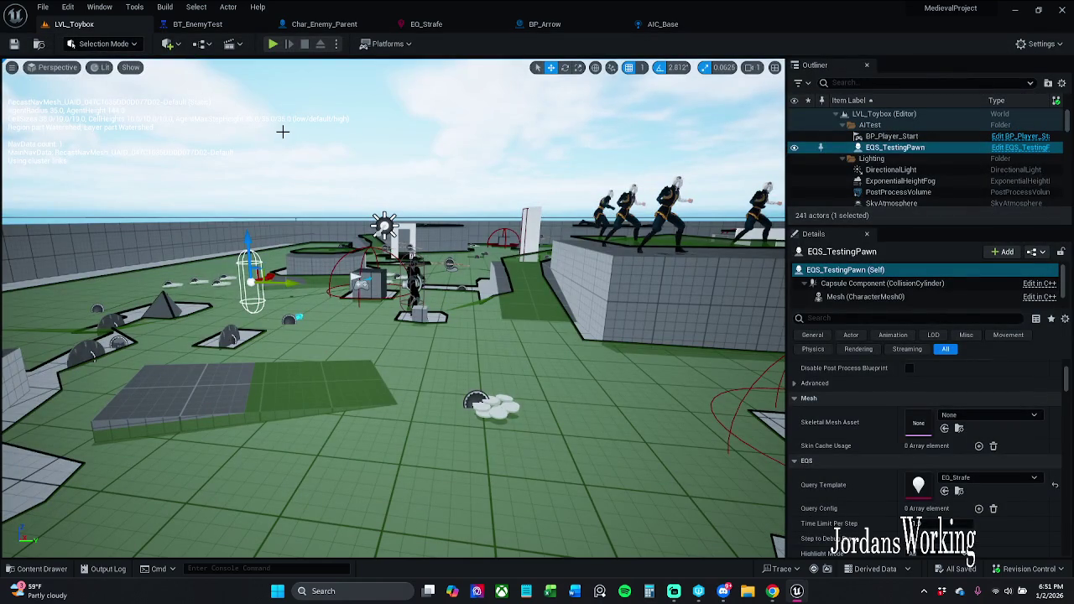
left_click(487, 26)
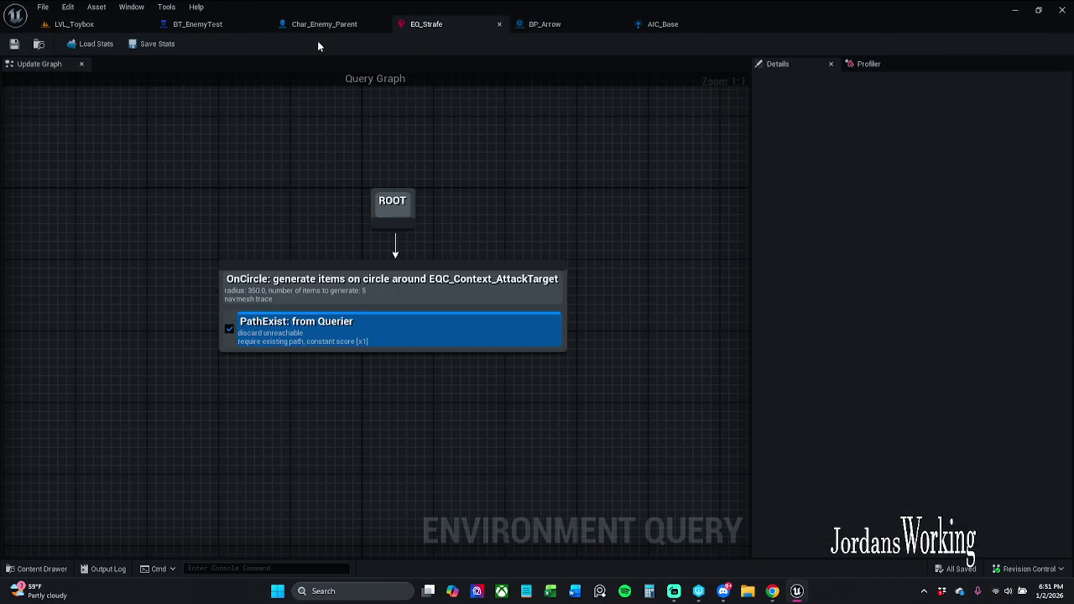
Step: In BT_EnemyTest, box-select the NoPatrolRoute branch and shift it slightly right and down
left_click(215, 30)
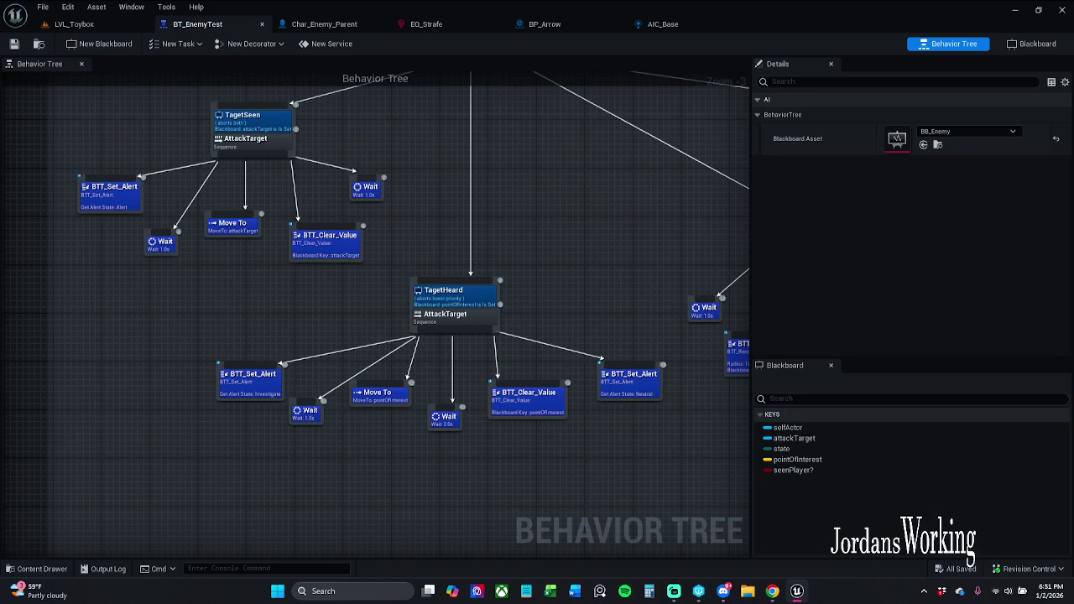
left_click_drag(643, 274, 379, 266)
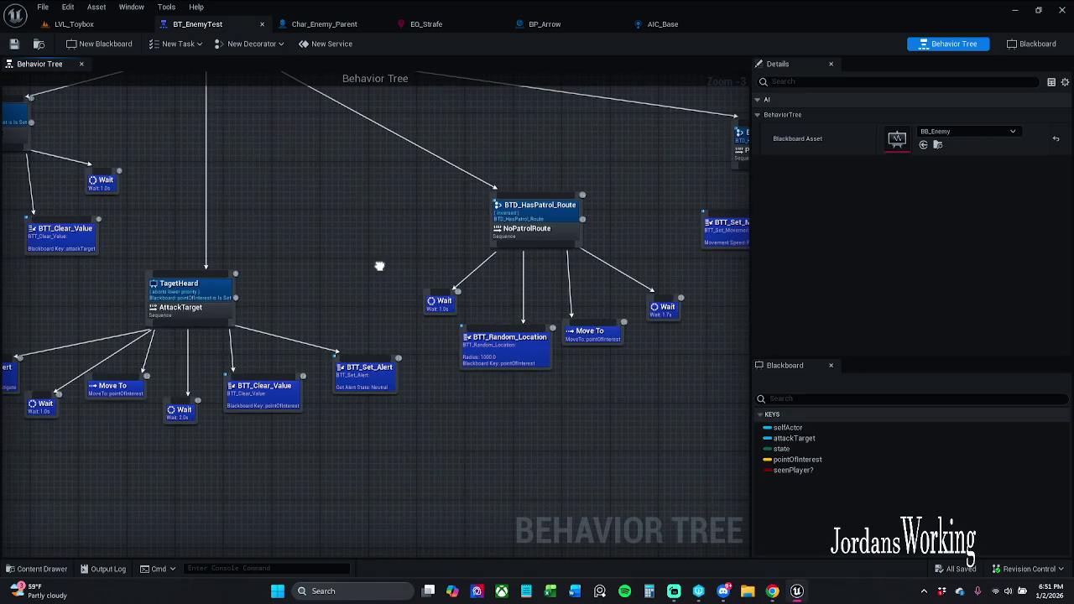
left_click_drag(474, 258, 359, 260)
mouse_move(289, 200)
left_mouse_down()
mouse_move(501, 371)
mouse_move(536, 386)
left_mouse_up()
left_click_drag(415, 357, 440, 369)
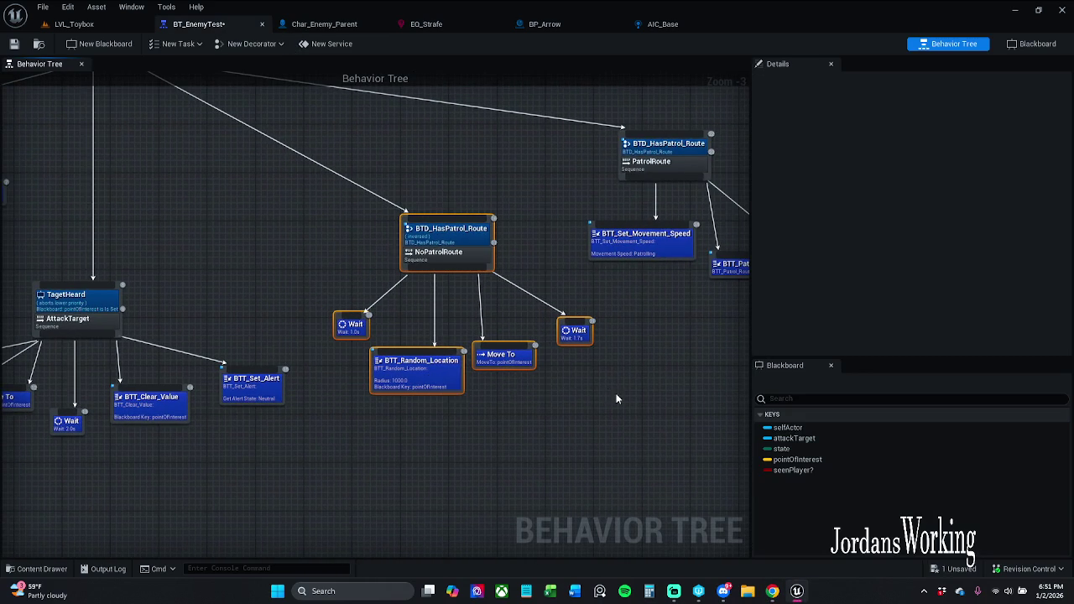
left_click_drag(616, 398, 587, 375)
left_click(587, 375)
Step: Disconnect the PatrolRoute branch from the root Selector and move the whole branch further right
left_click_drag(625, 270, 583, 330)
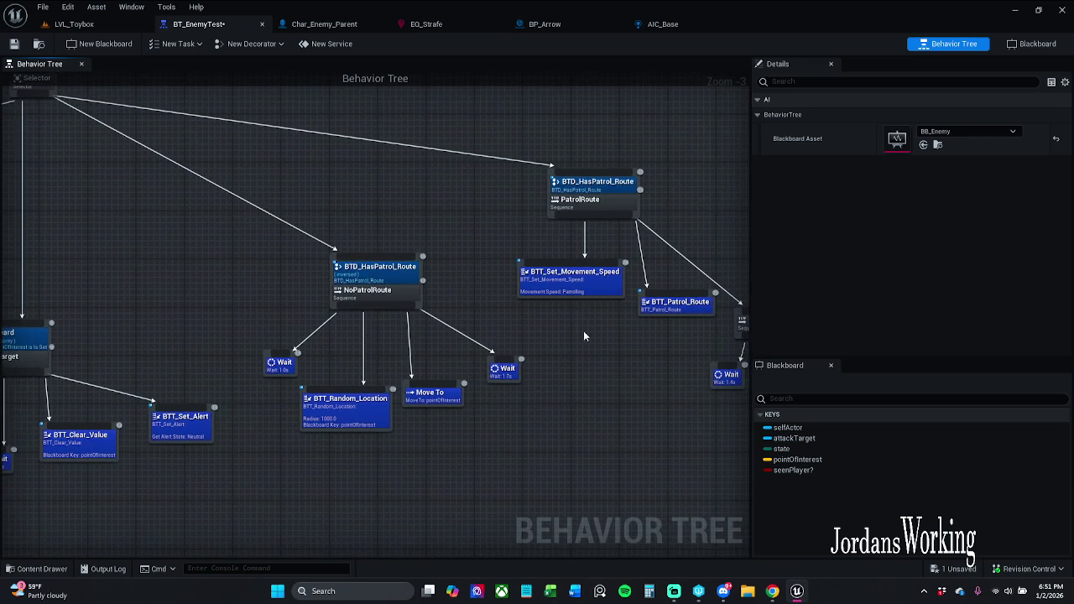
left_click(541, 163, "alt")
mouse_move(173, 137)
left_mouse_down()
mouse_move(292, 95)
mouse_move(9, 125)
mouse_move(4, 109)
mouse_move(27, 121)
left_mouse_up()
mouse_move(287, 137)
left_mouse_down()
mouse_move(448, 276)
mouse_move(695, 361)
left_mouse_up()
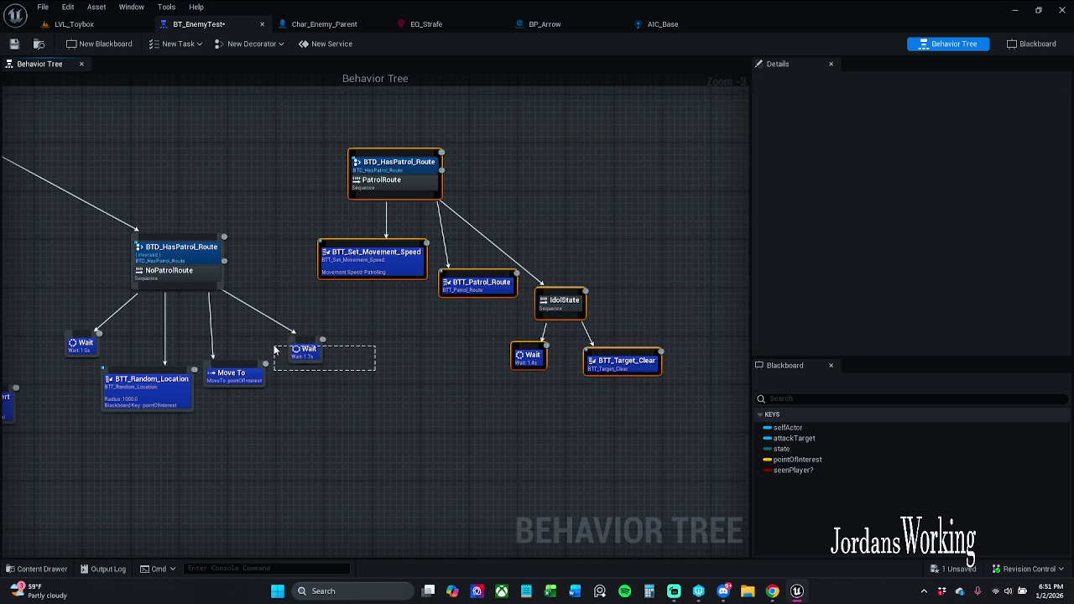
left_click_drag(388, 256, 436, 251)
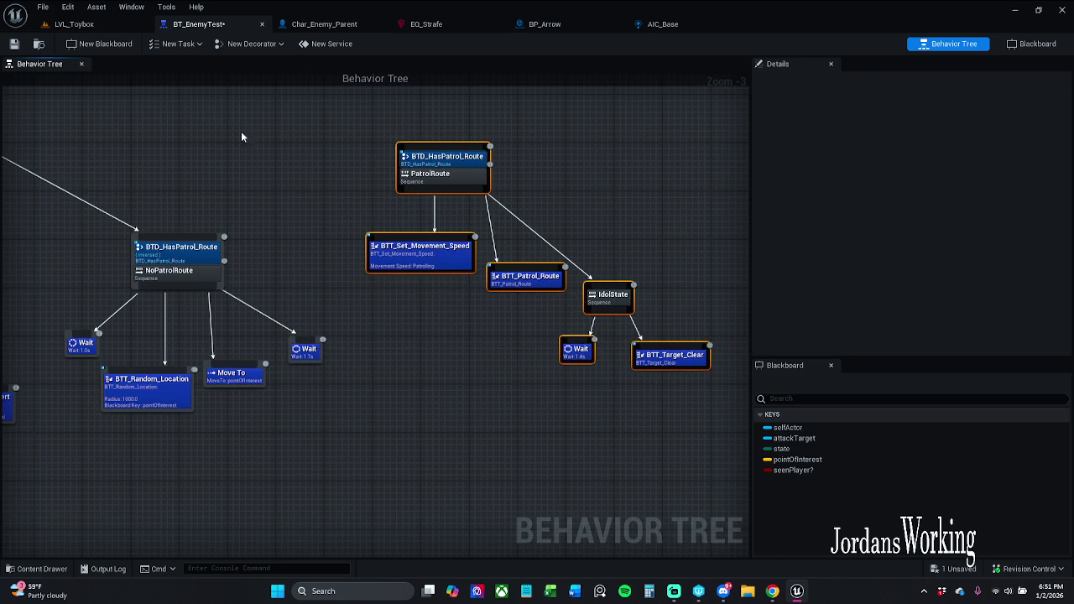
Step: Save BT_EnemyTest with check-out and return to the LVL_Toybox level
left_click(14, 45)
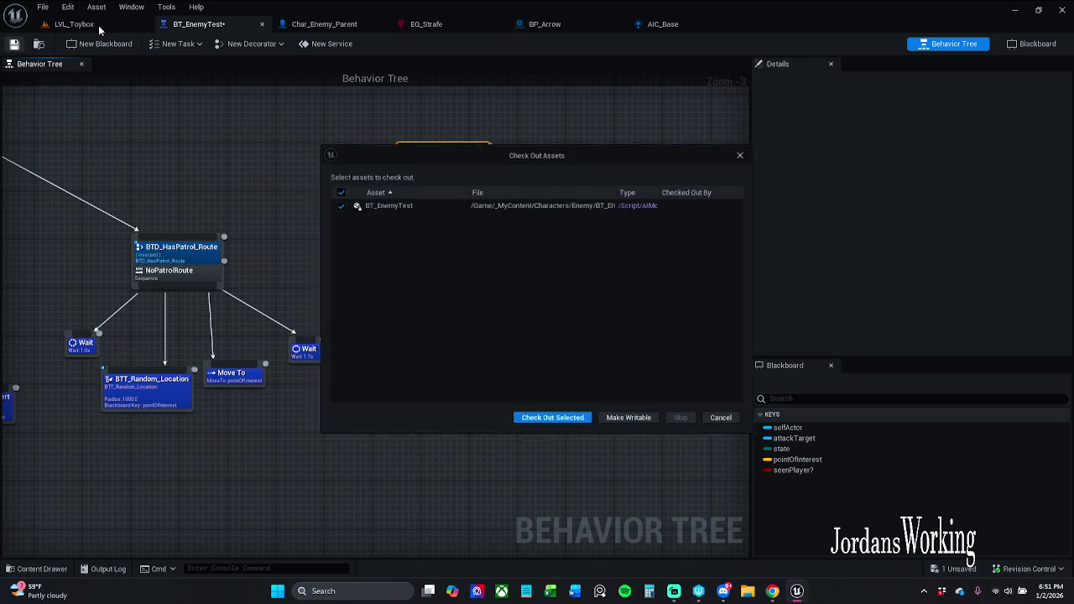
left_click(553, 421)
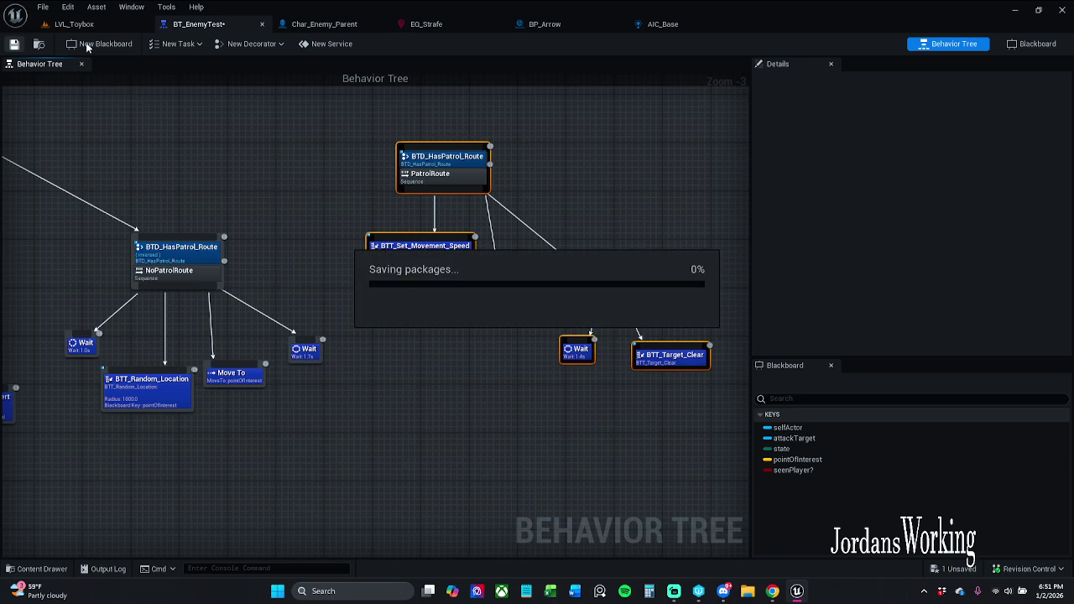
left_click(109, 24)
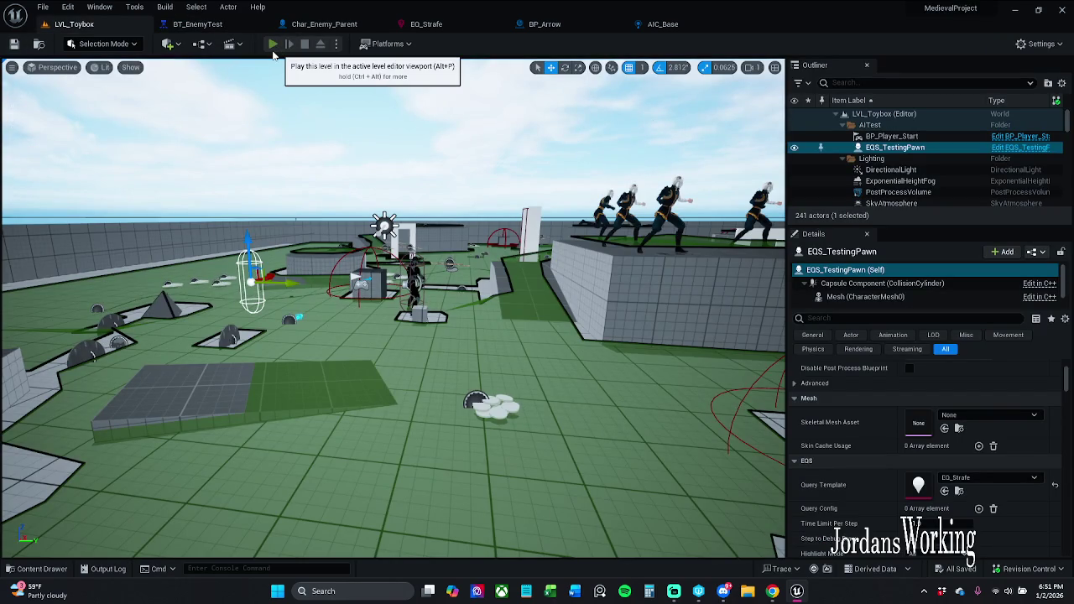
Step: Run two quick play sessions of the level to test the enemy AI
left_click(272, 44)
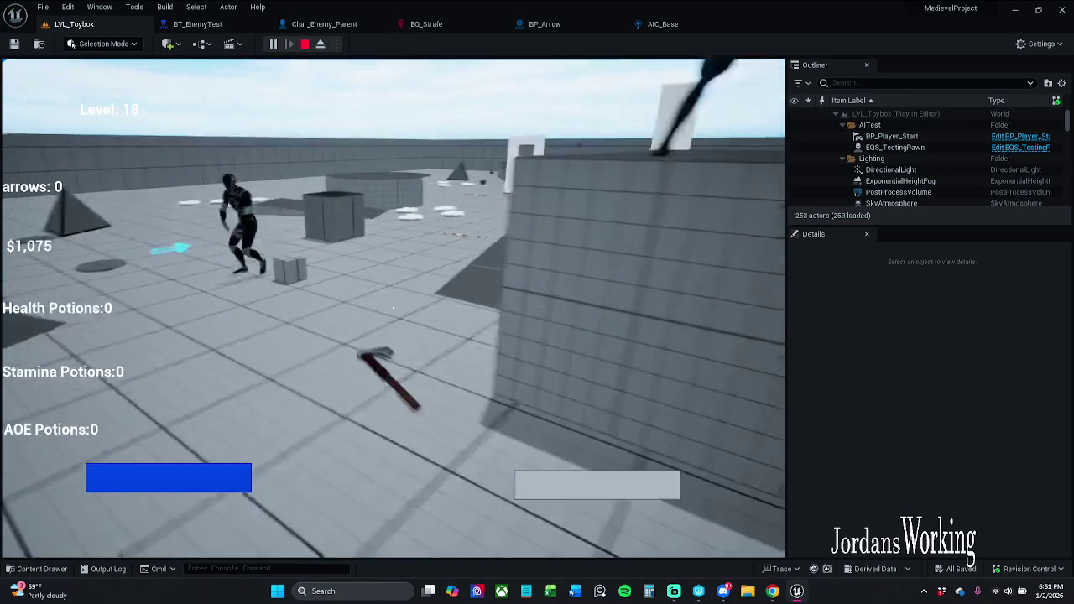
key("Escape")
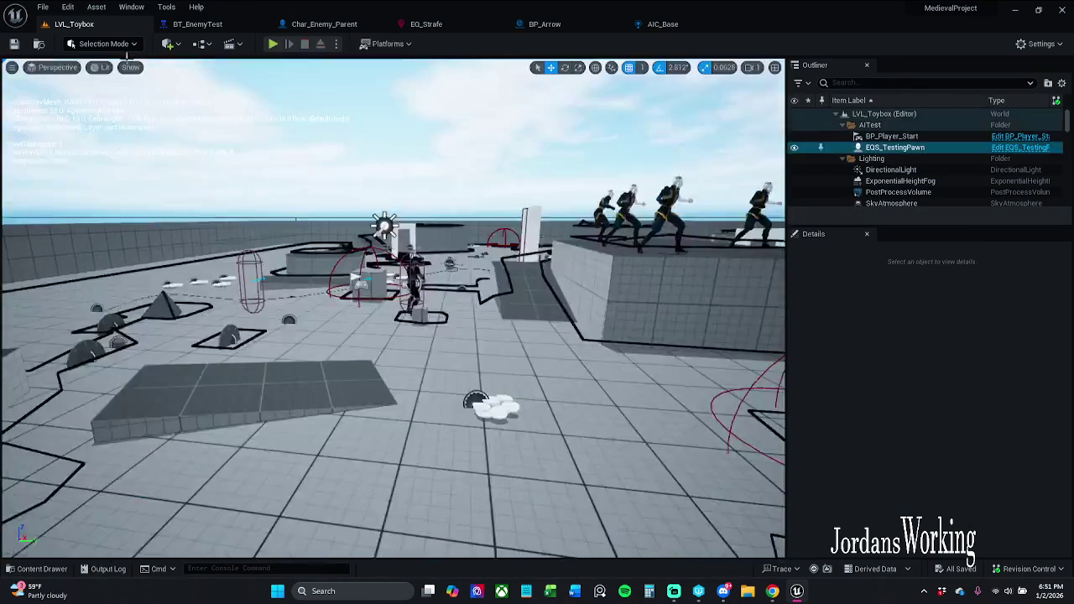
left_click(273, 44)
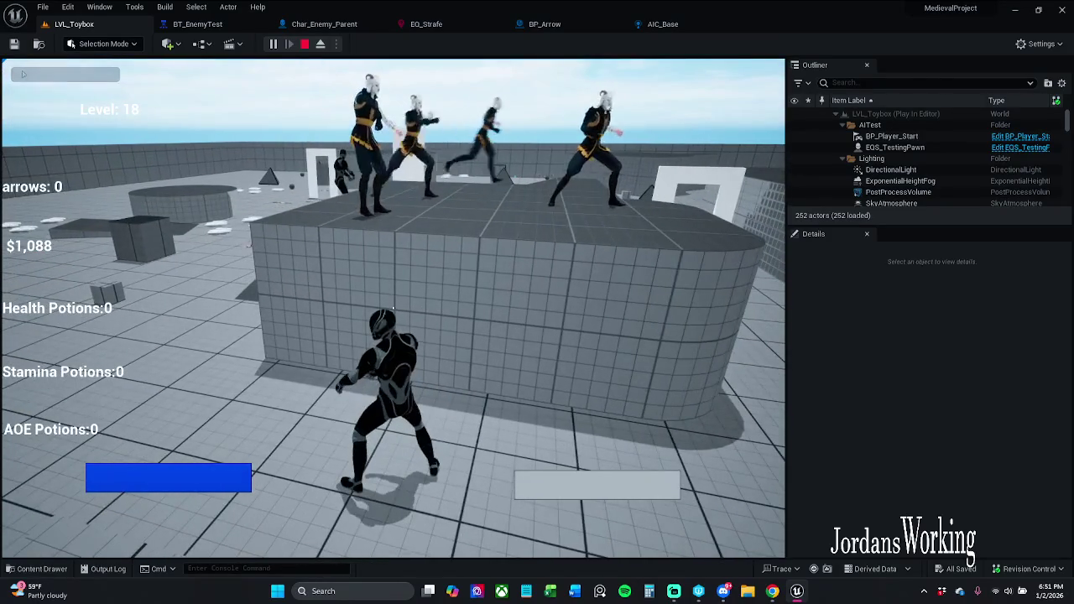
key("Escape")
Step: Set the enemy character's Patrol Route to BP_Patrol_Moon
scroll(964, 460, "down", 5)
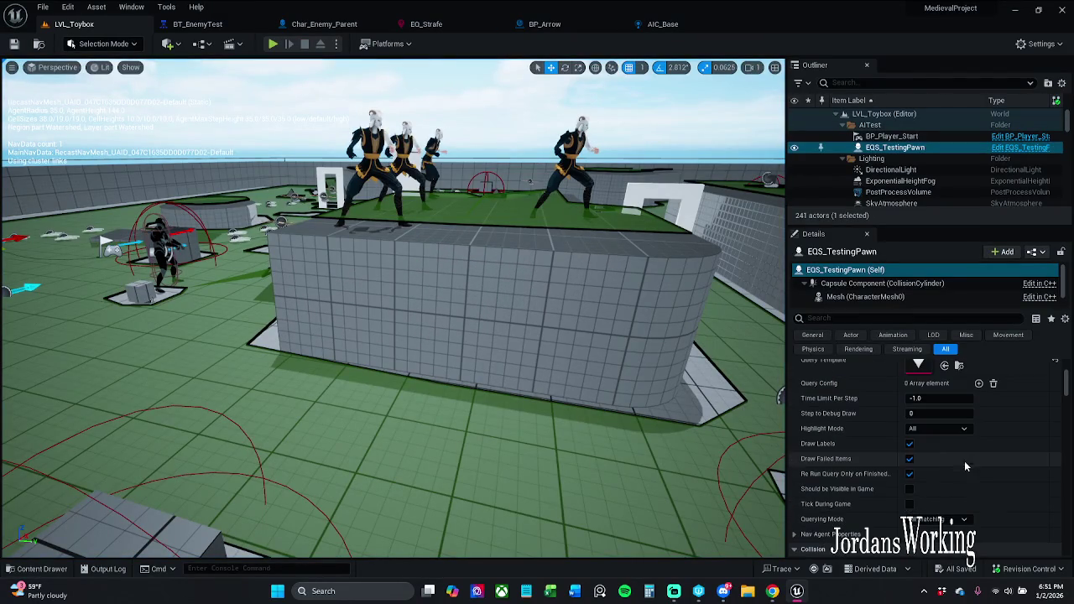
left_click(167, 236)
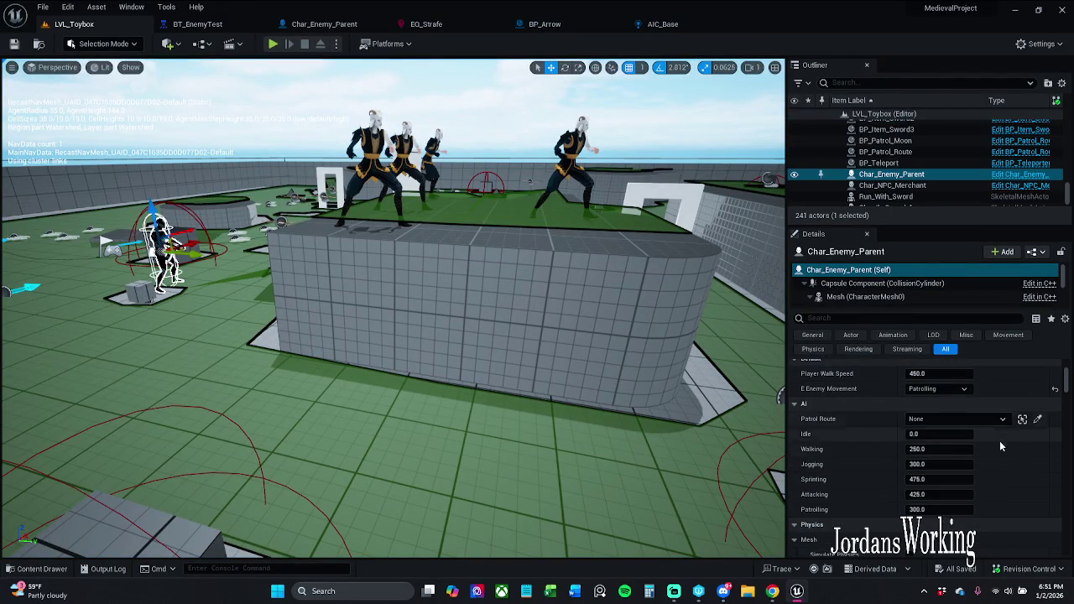
left_click(998, 419)
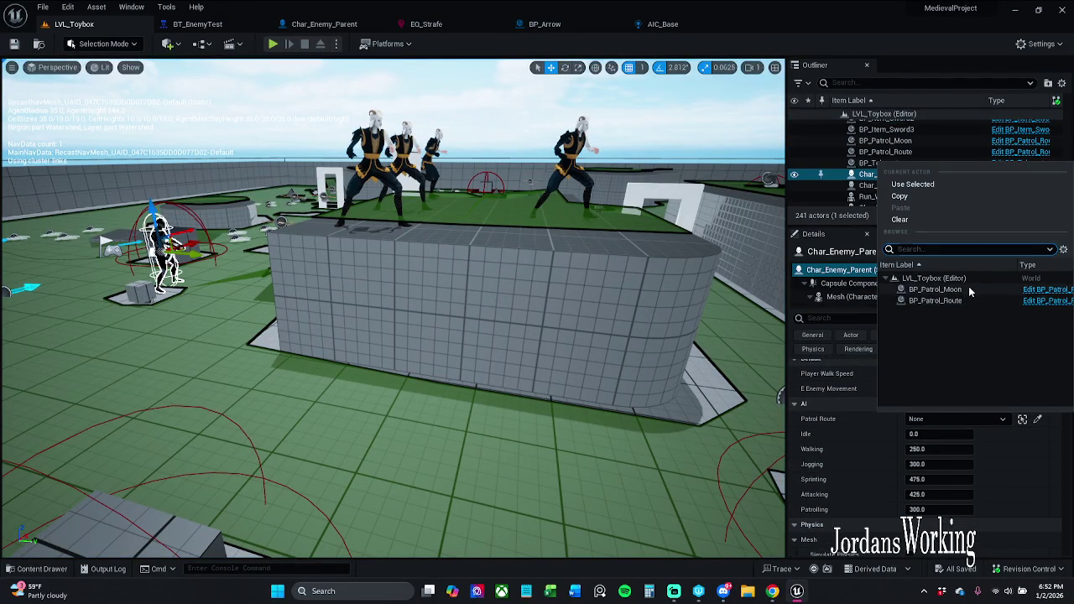
left_click(968, 289)
Step: Save the level with the enemy asset checked out, then play-test it again
left_click(14, 44)
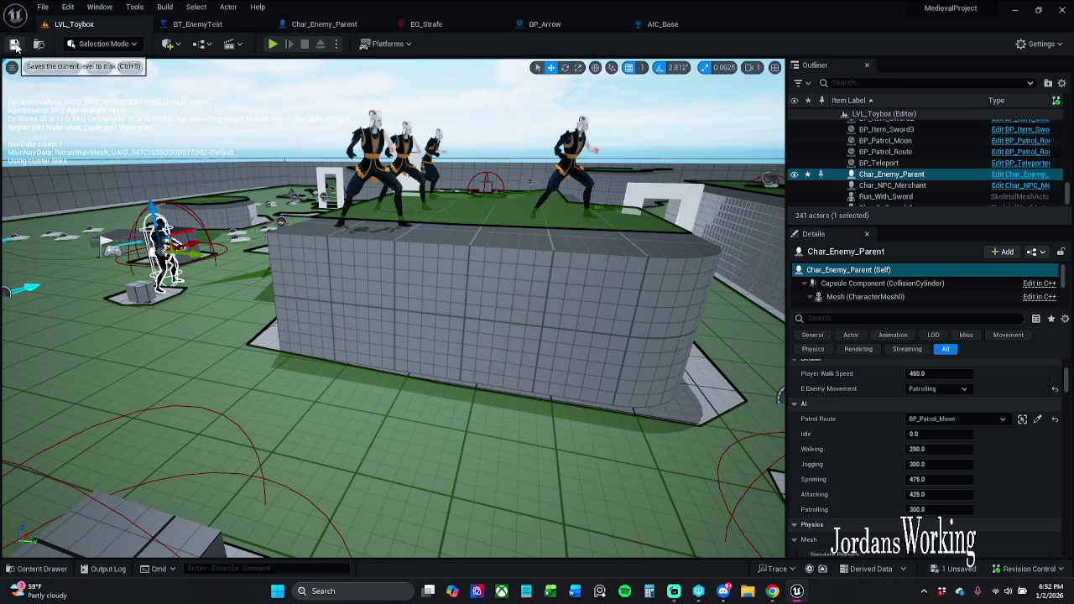
left_click(551, 421)
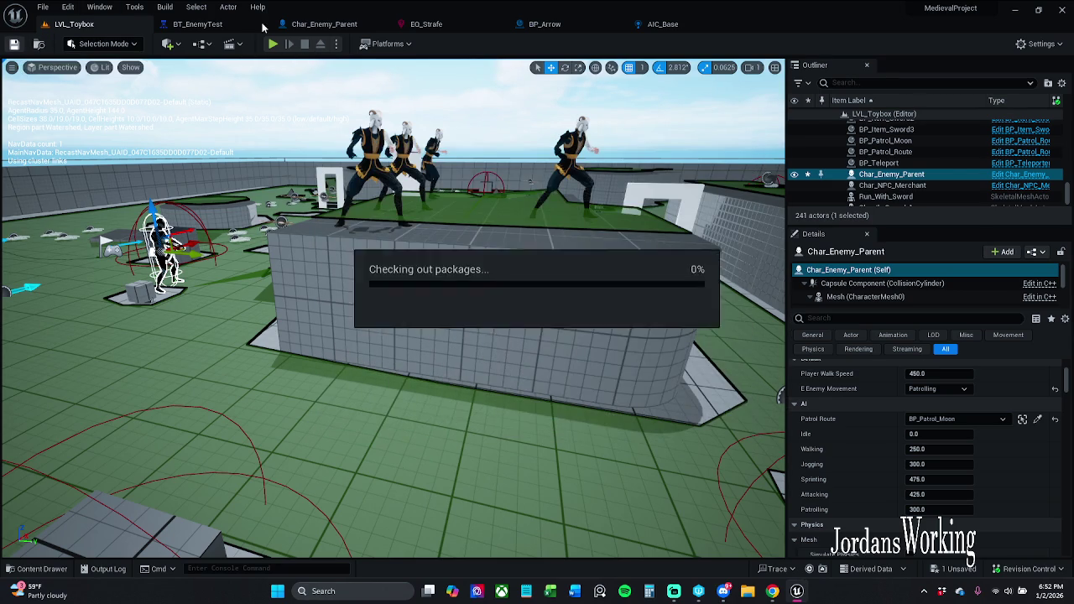
key("alt+p")
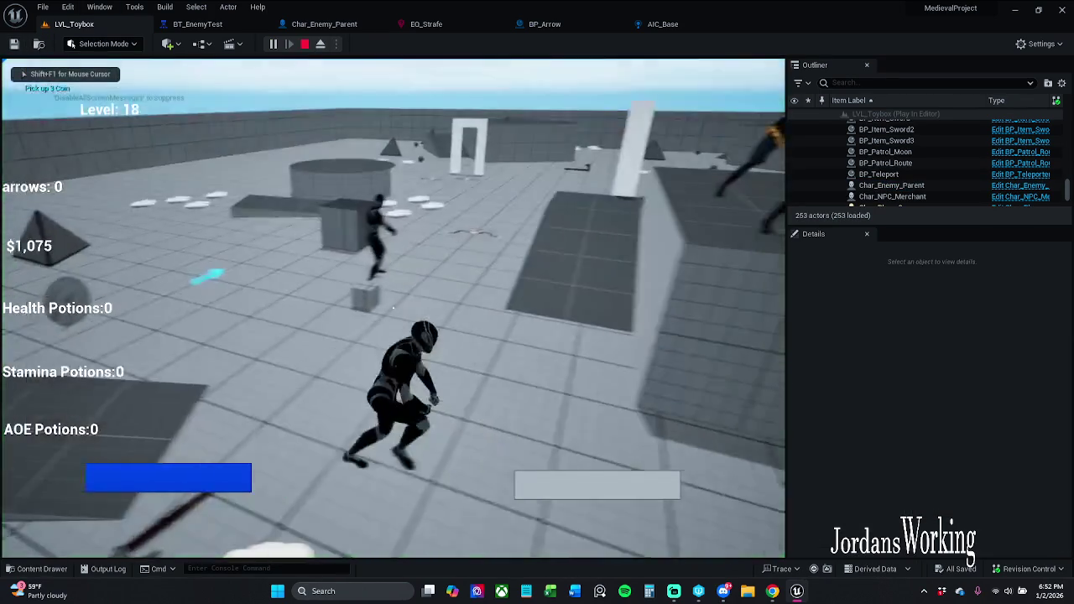
key("w")
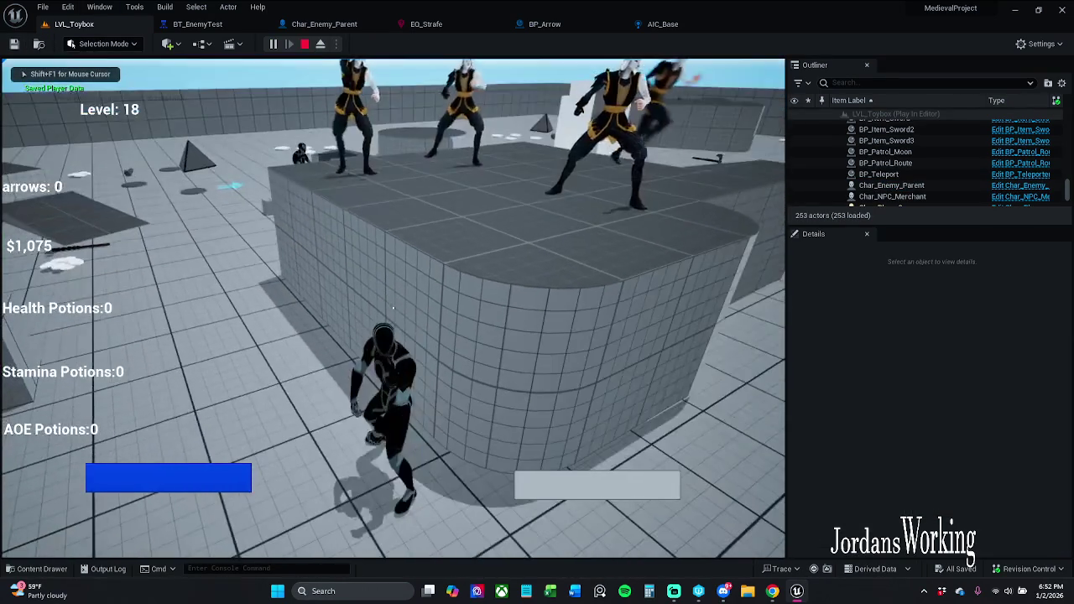
key("F8")
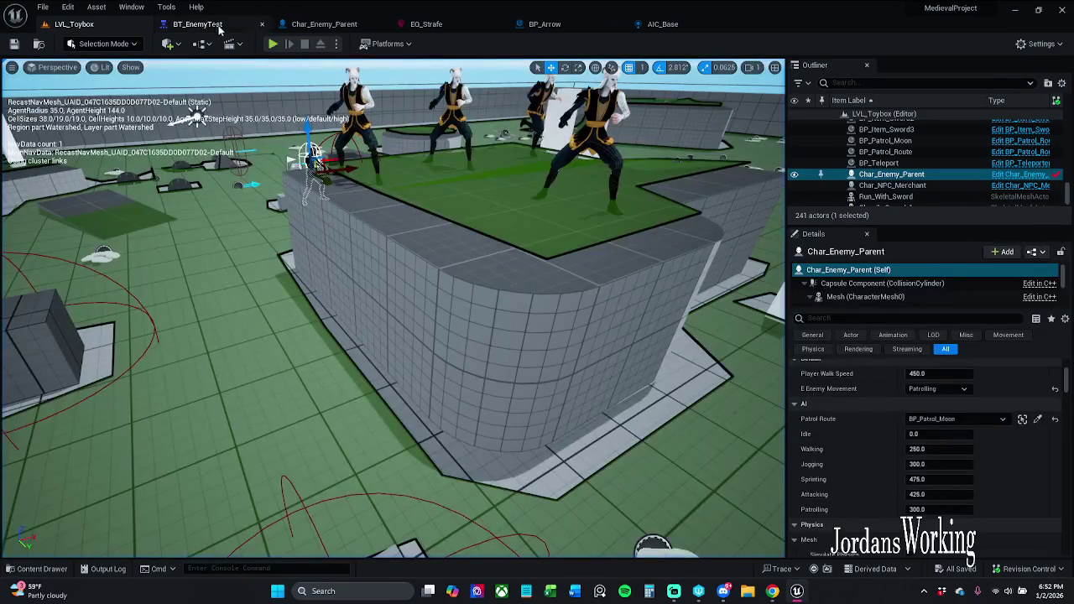
left_click(198, 25)
Step: Delete the inverted HasPatrol_Route decorator from the NoPatrolRoute sequence
mouse_move(277, 132)
left_mouse_down()
mouse_move(437, 201)
mouse_move(321, 213)
mouse_move(359, 281)
left_mouse_up()
scroll(360, 282, "up", 2)
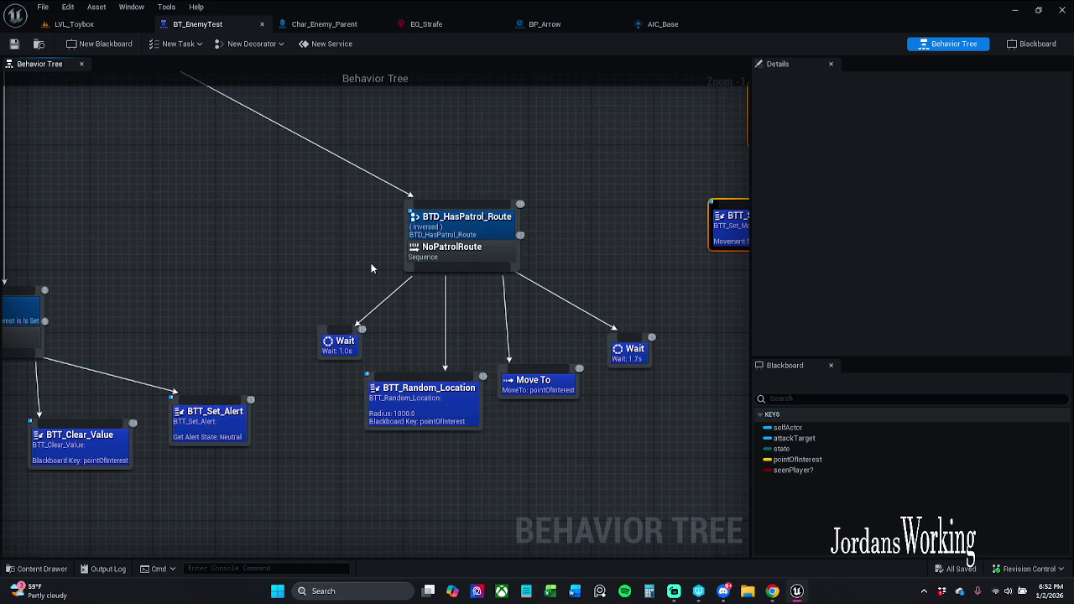
left_click_drag(371, 267, 292, 263)
scroll(392, 256, "down", 1)
mouse_move(557, 252)
left_mouse_down()
mouse_move(303, 259)
mouse_move(377, 262)
left_mouse_up()
left_click(302, 260)
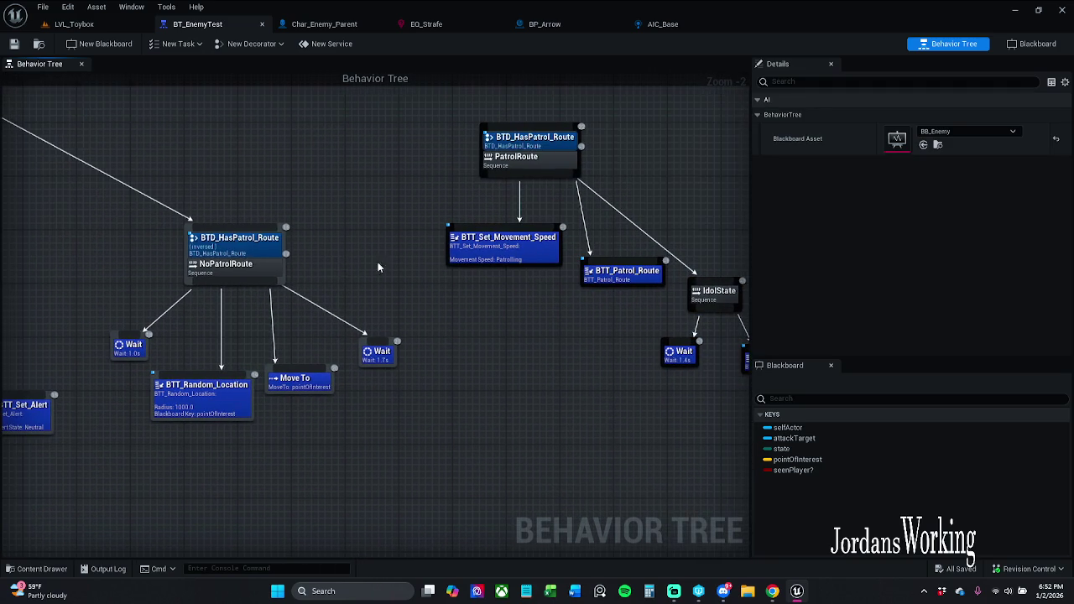
left_click(236, 248)
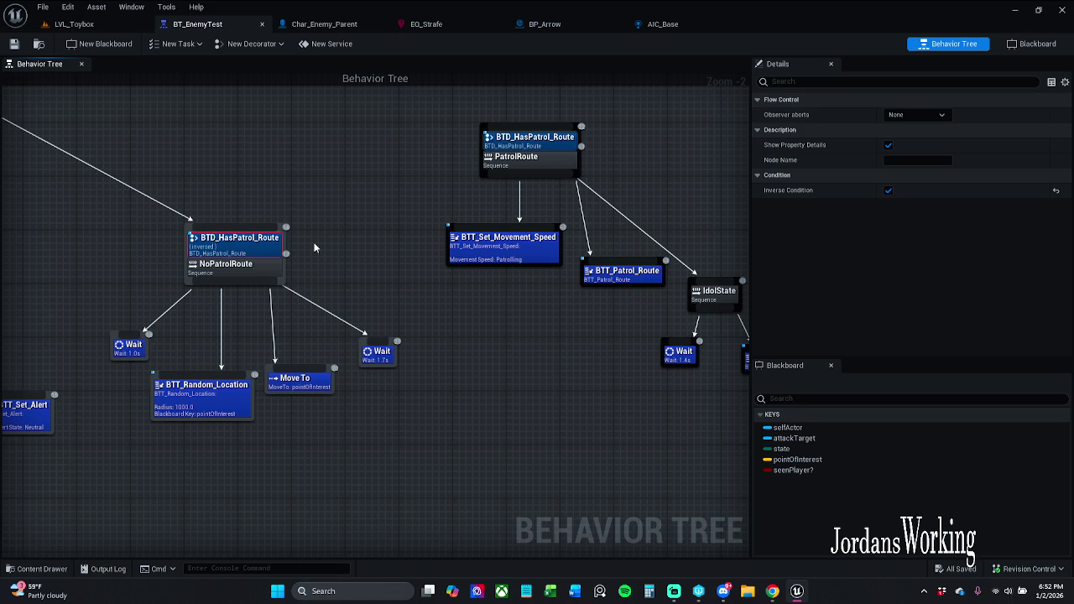
key("Delete")
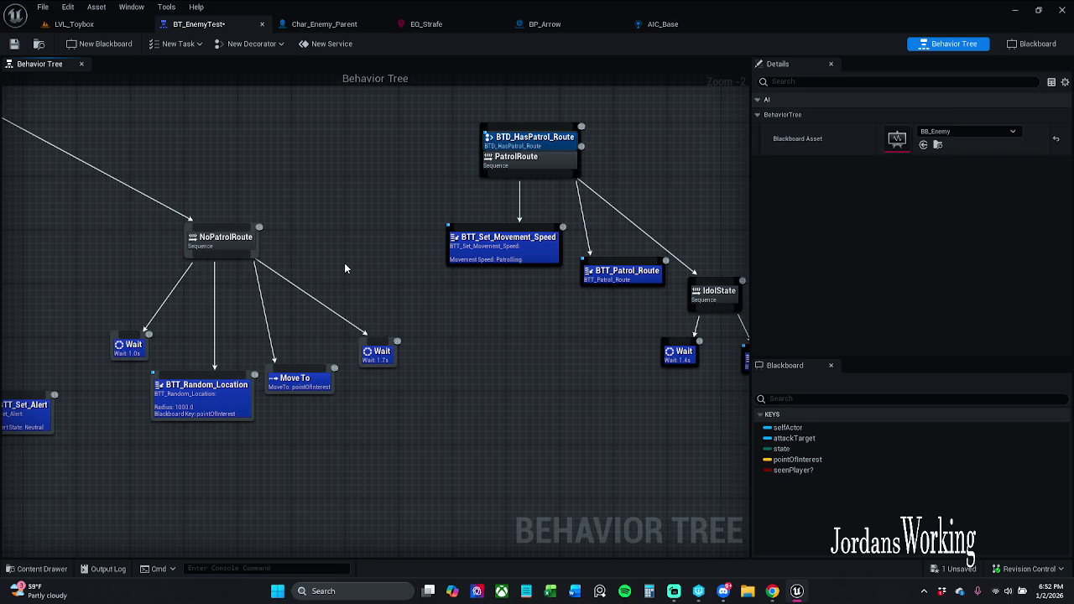
Step: Select the whole NoPatrolRoute branch and move it up and to the right
left_click_drag(344, 268, 281, 291)
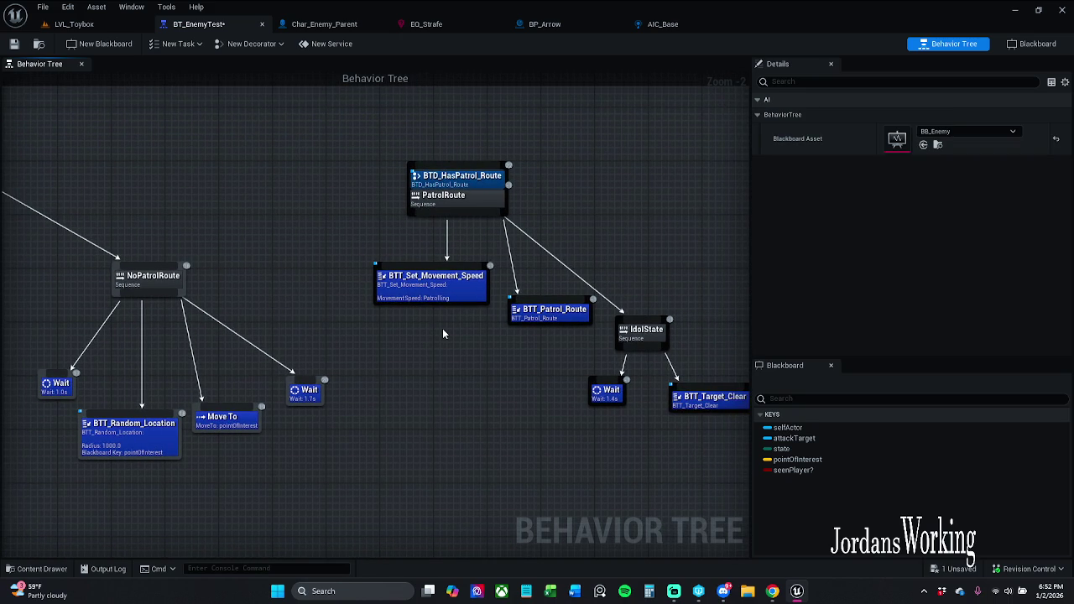
left_click_drag(440, 349, 532, 321)
left_click_drag(458, 314, 317, 308)
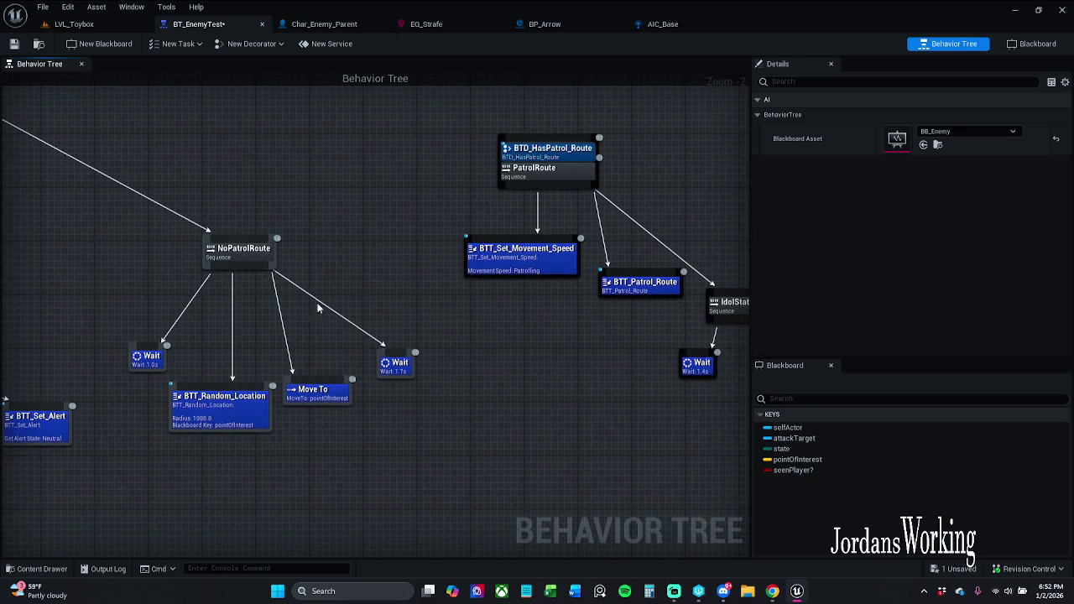
left_click_drag(95, 234, 443, 450)
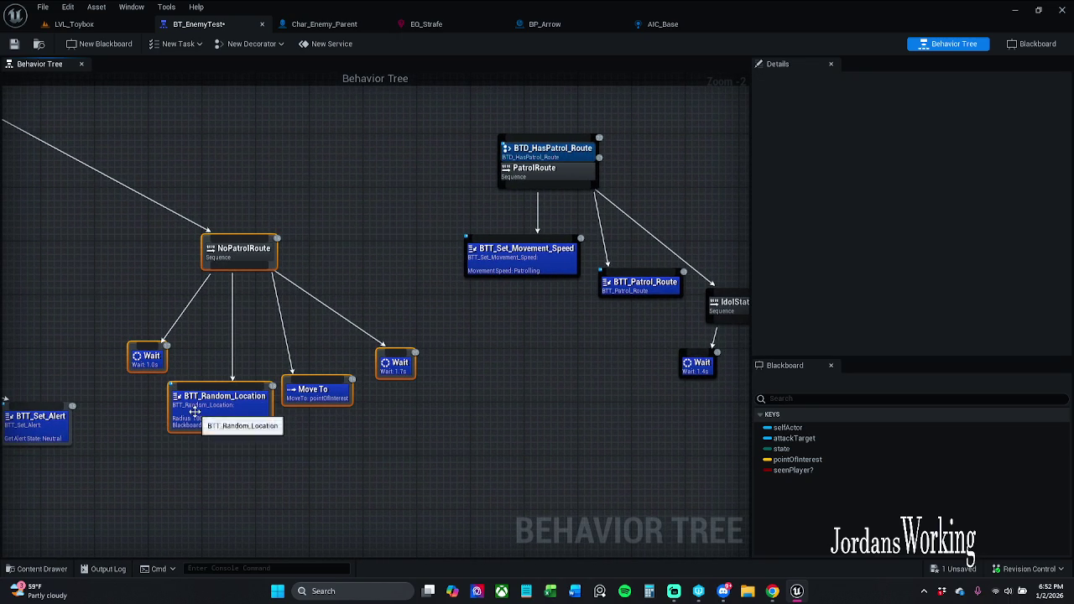
right_click(216, 418)
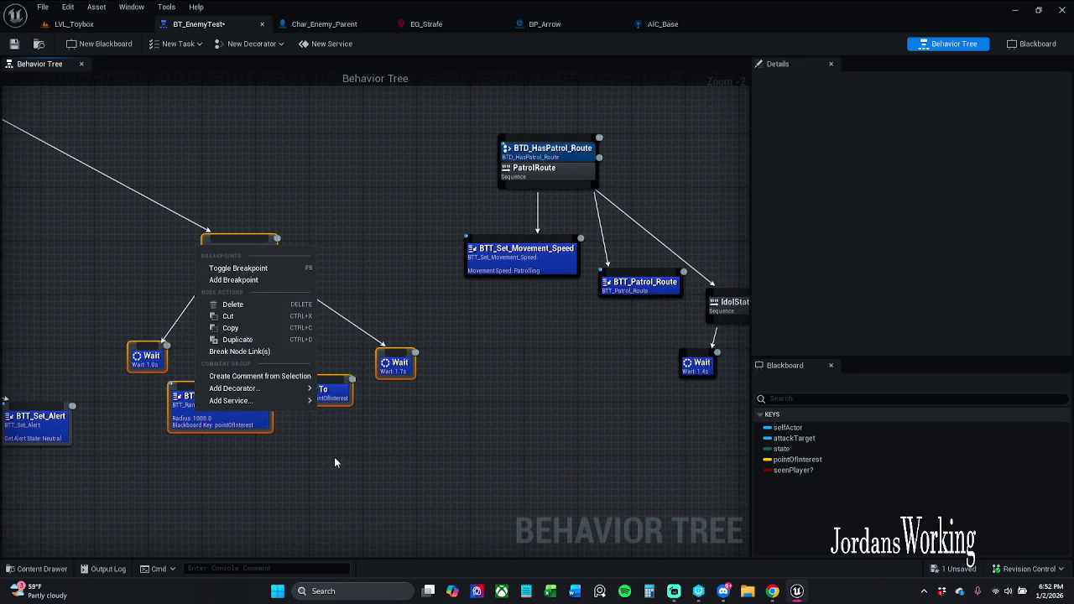
left_click_drag(261, 459, 299, 478)
right_click(276, 443)
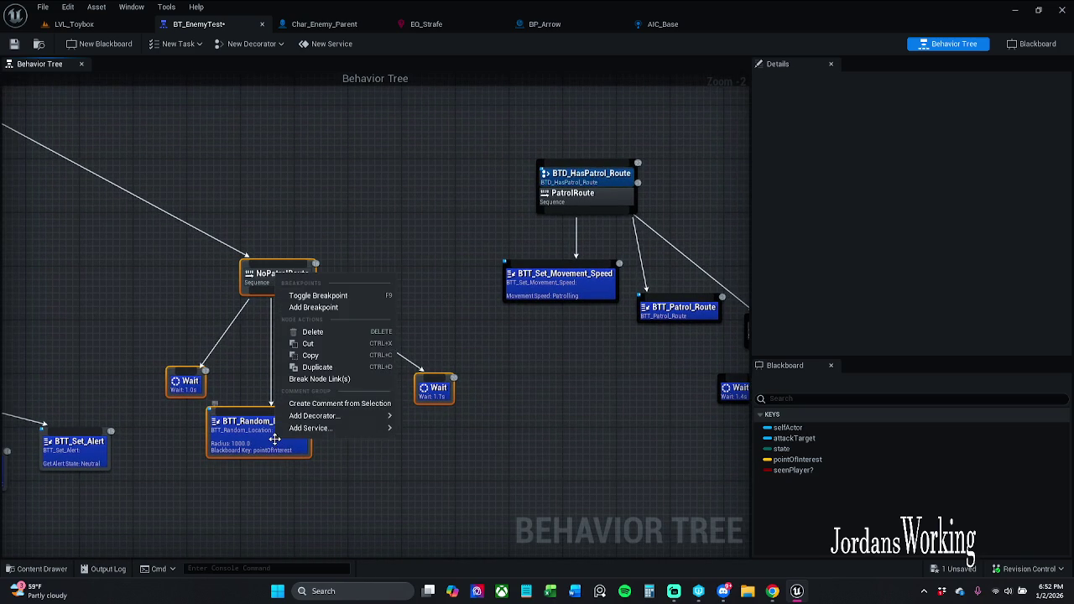
mouse_move(338, 429)
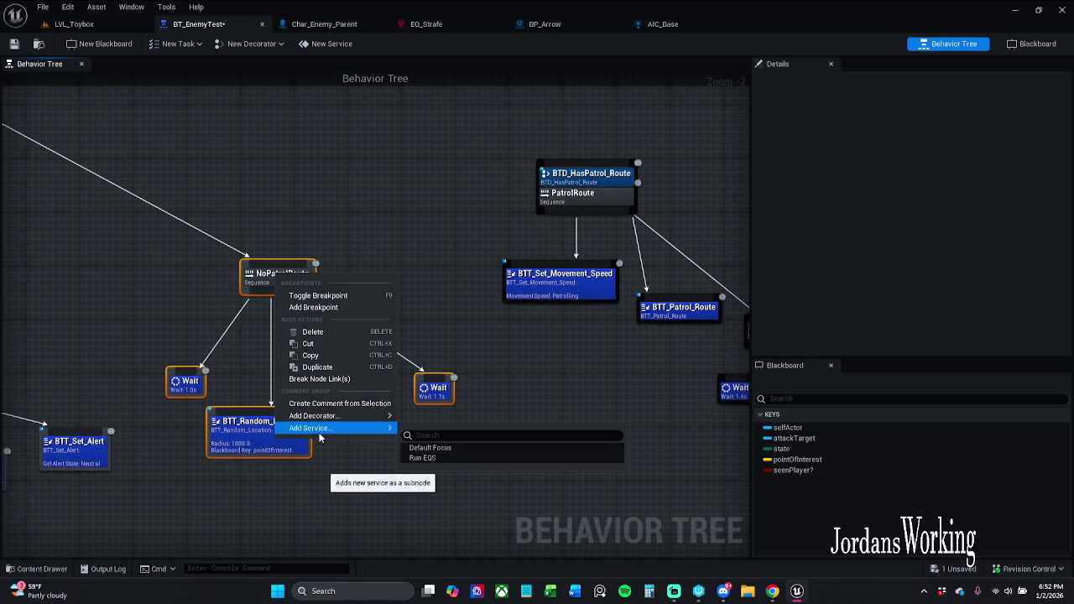
mouse_move(295, 447)
left_mouse_down()
mouse_move(435, 247)
mouse_move(577, 232)
mouse_move(732, 165)
mouse_move(726, 254)
left_mouse_up()
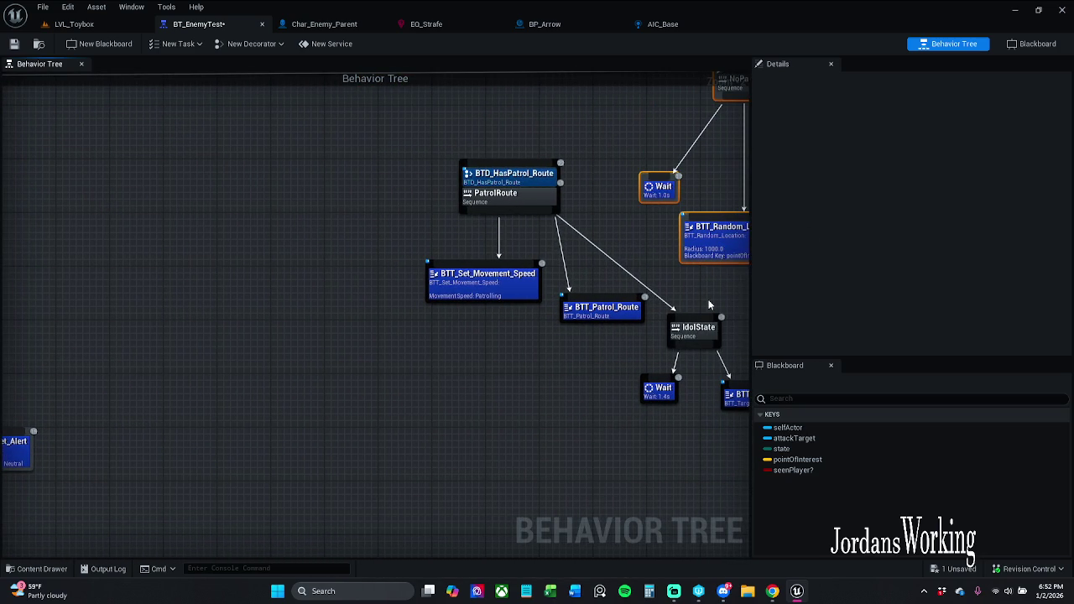
left_click(646, 299)
Step: Connect the root Selector to the PatrolRoute sequence
mouse_move(221, 493)
left_mouse_down()
mouse_move(719, 240)
mouse_move(738, 144)
mouse_move(647, 143)
mouse_move(472, 206)
mouse_move(198, 362)
mouse_move(166, 398)
mouse_move(179, 398)
left_mouse_up()
left_click_drag(283, 233, 604, 416)
left_click(422, 445, "shift")
mouse_move(227, 400)
left_mouse_down()
mouse_move(360, 383)
mouse_move(520, 420)
left_mouse_up()
mouse_move(415, 405)
left_mouse_down()
mouse_move(125, 227)
mouse_move(58, 138)
left_mouse_up()
Step: Save the tree, then break NoPatrolRoute's link to its parent and save again
left_click_drag(437, 357, 419, 276)
left_click_drag(379, 442, 351, 382)
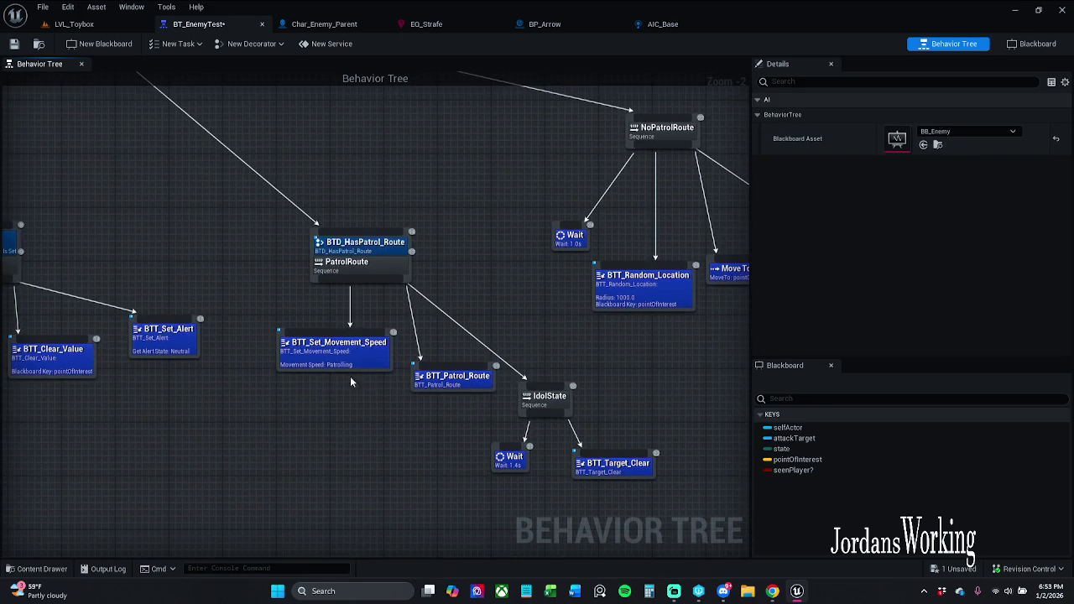
left_click_drag(415, 405, 380, 401)
left_click(410, 380)
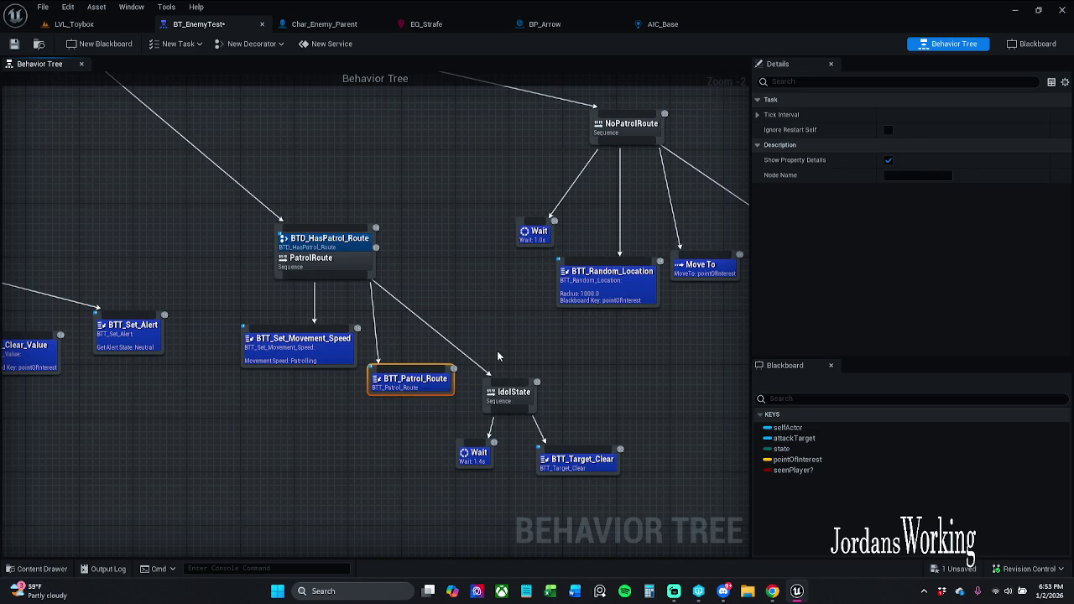
left_click_drag(516, 380, 499, 330)
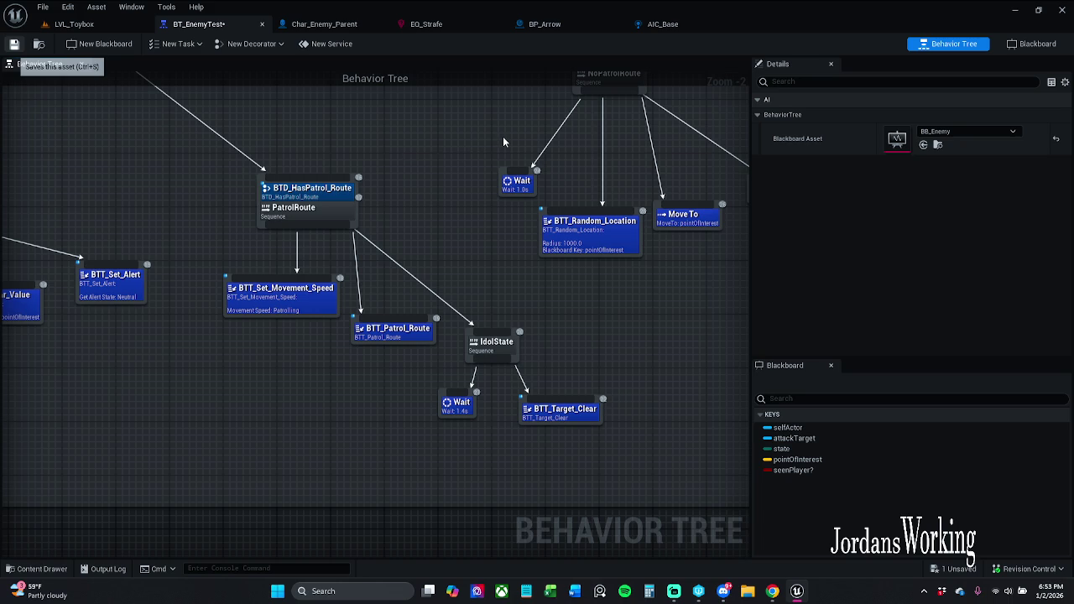
key("ctrl+s")
left_click_drag(503, 141, 507, 278)
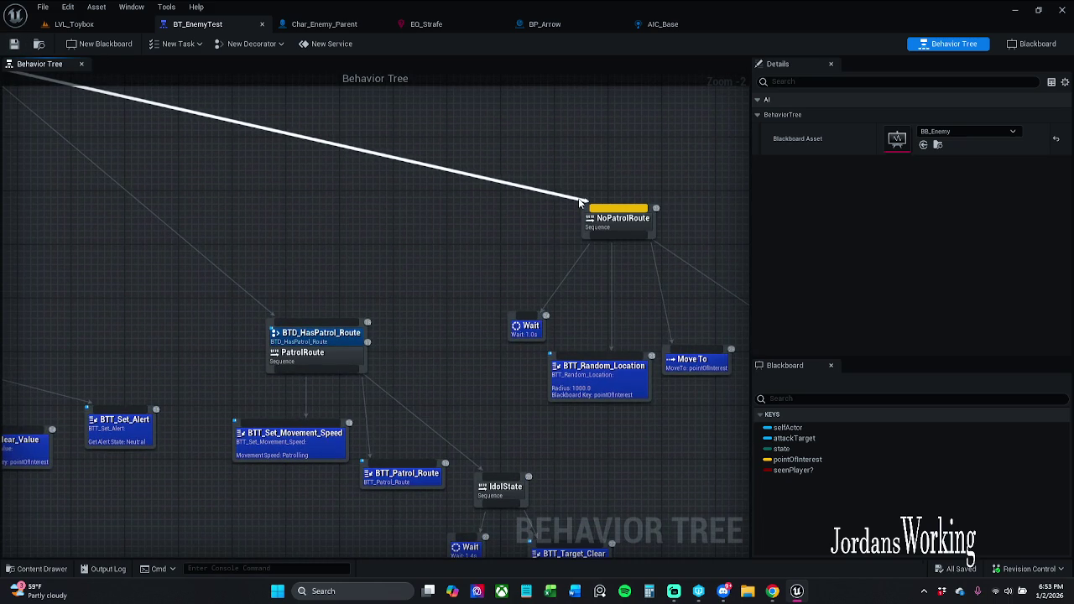
left_click(579, 202, "alt")
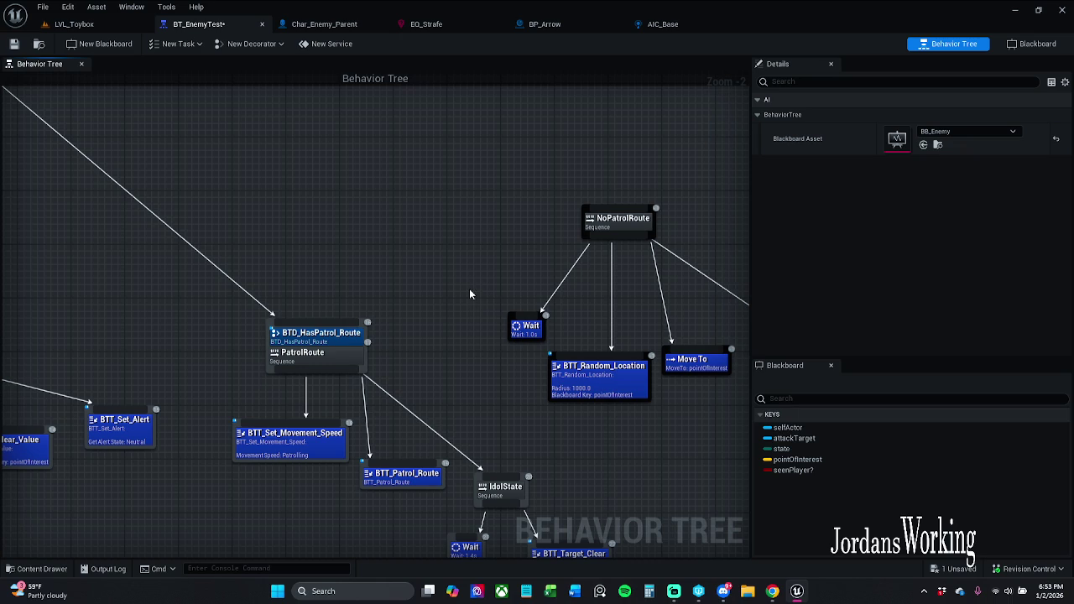
left_click(14, 44)
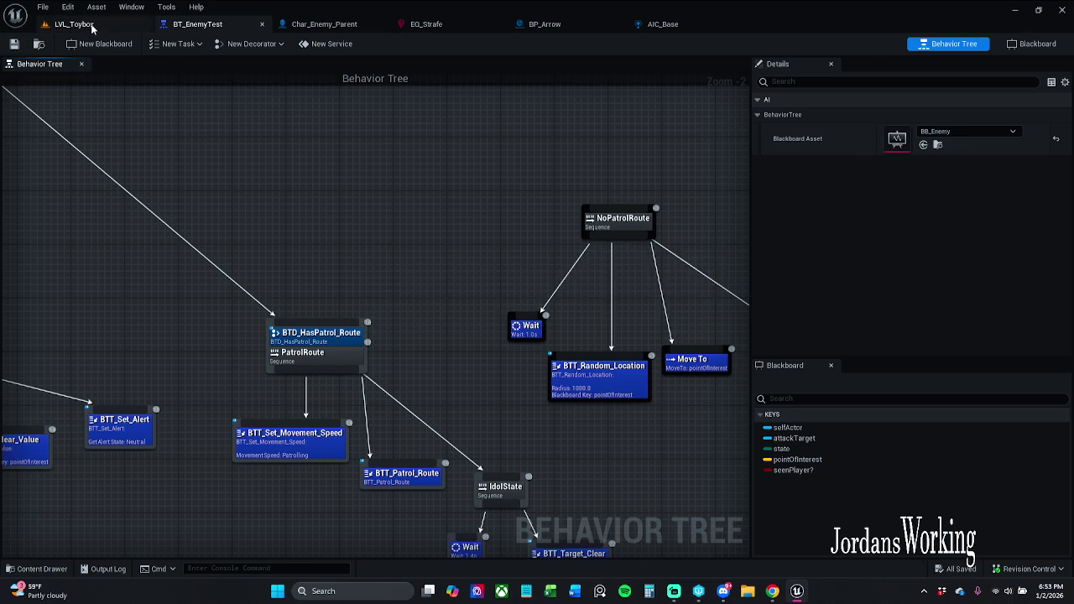
Step: Play-test LVL_Toybox with the updated tree, stop, and fly the camera over to BP_Patrol_Moon
left_click(74, 23)
left_click(272, 43)
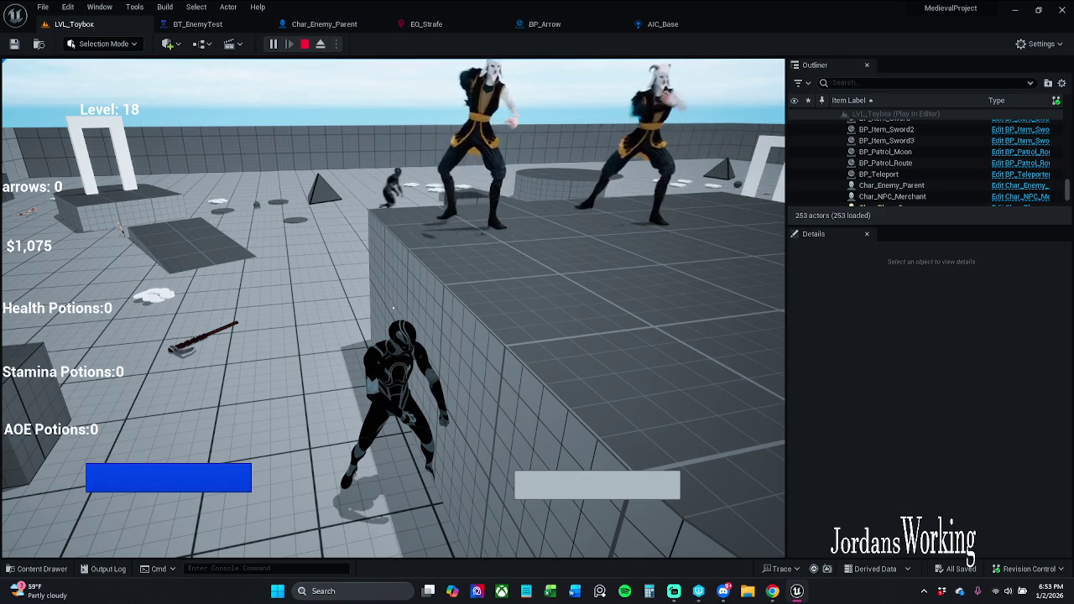
key("shift+F1")
key("Escape")
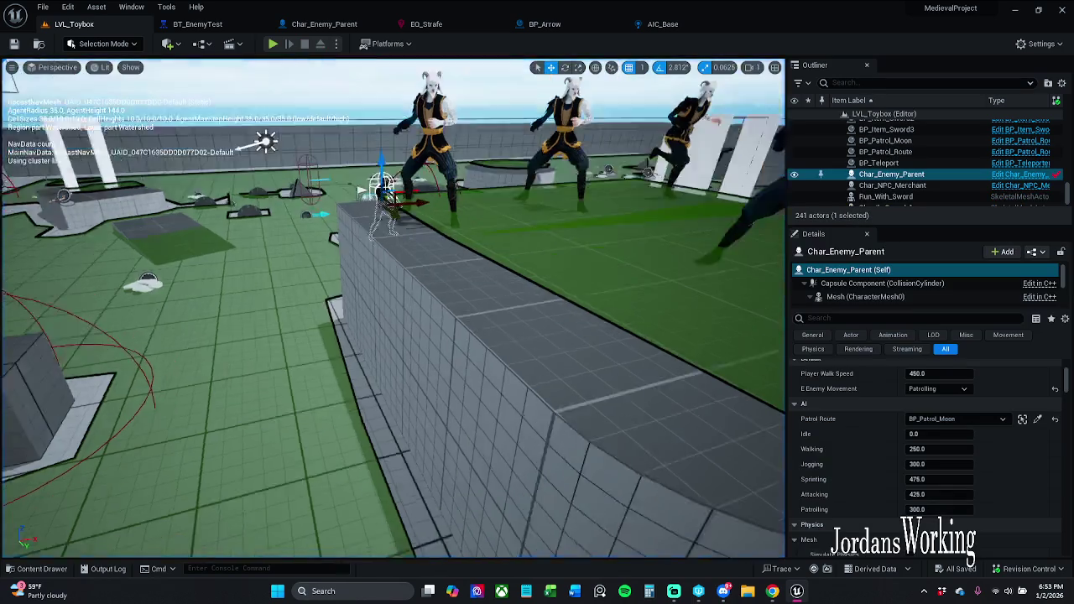
key("w")
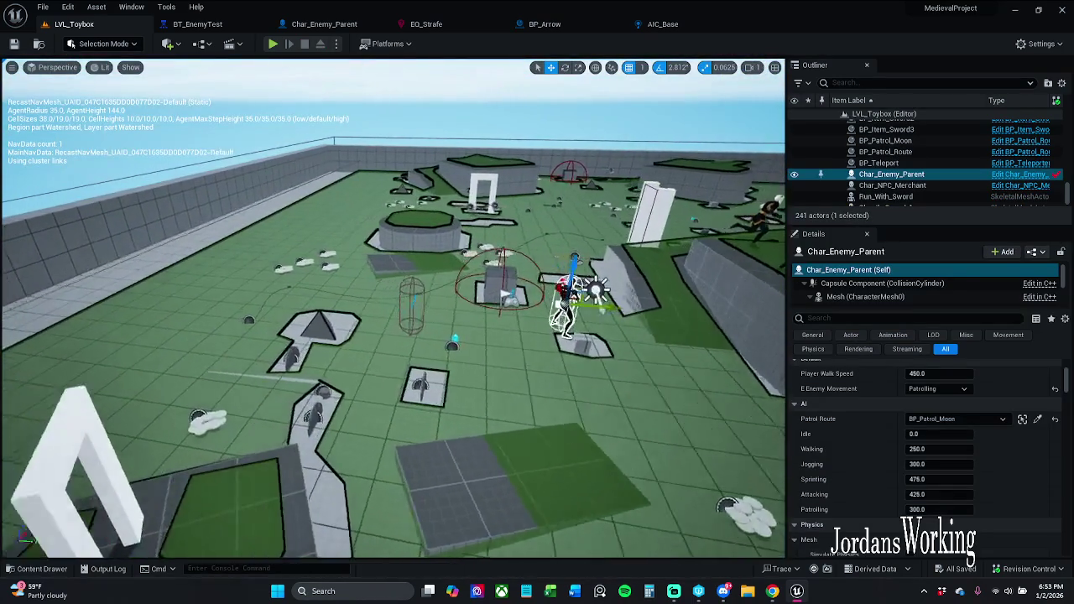
left_click(339, 319)
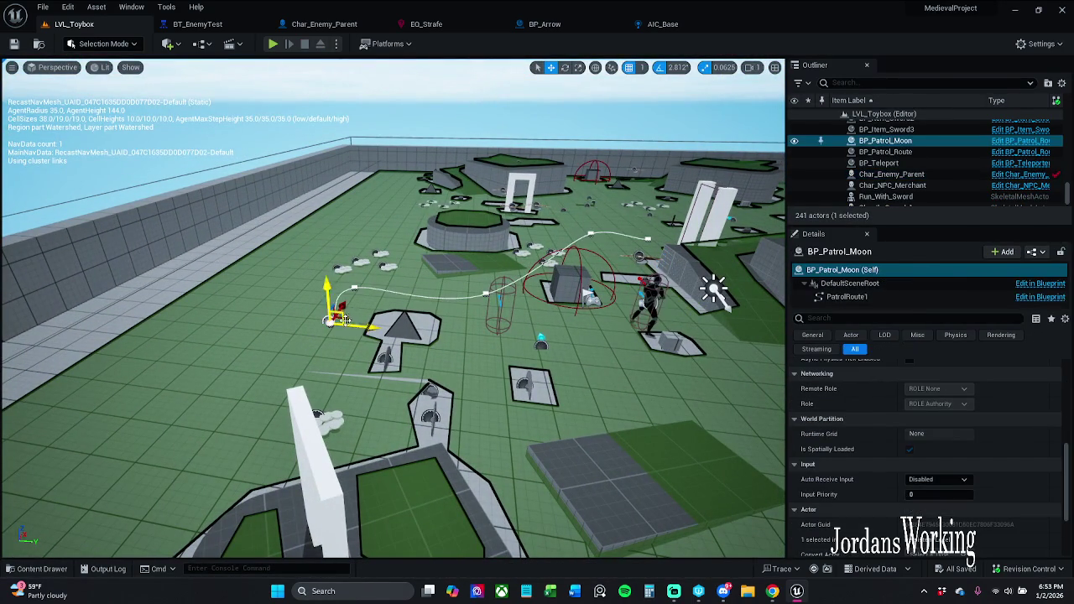
Step: Drag BP_Patrol_Moon toward the level's middle and save it with check-out
left_click_drag(346, 319, 541, 233)
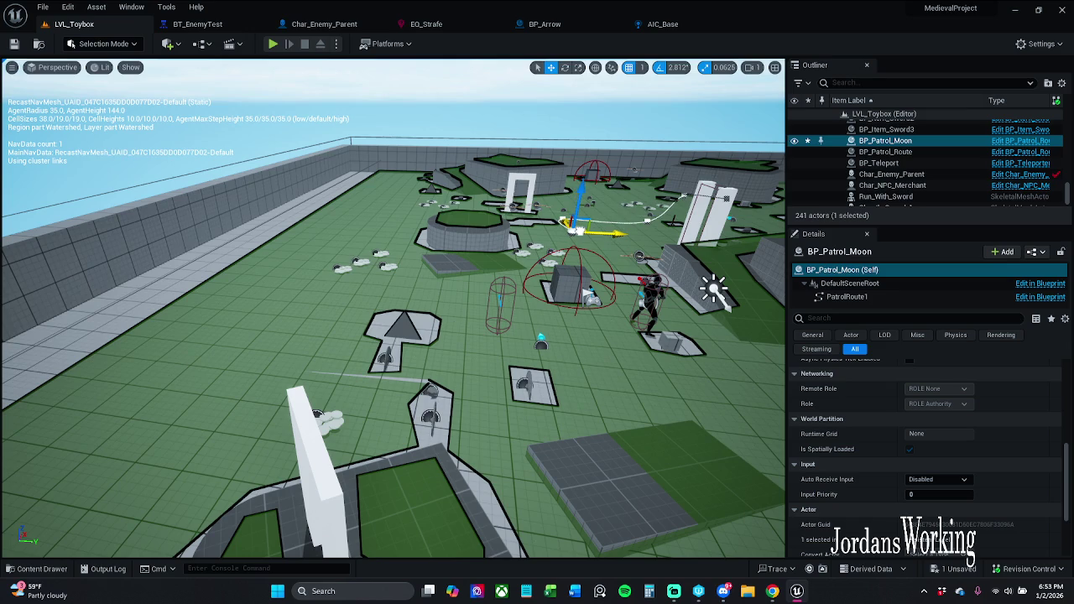
left_click(14, 44)
left_click(564, 416)
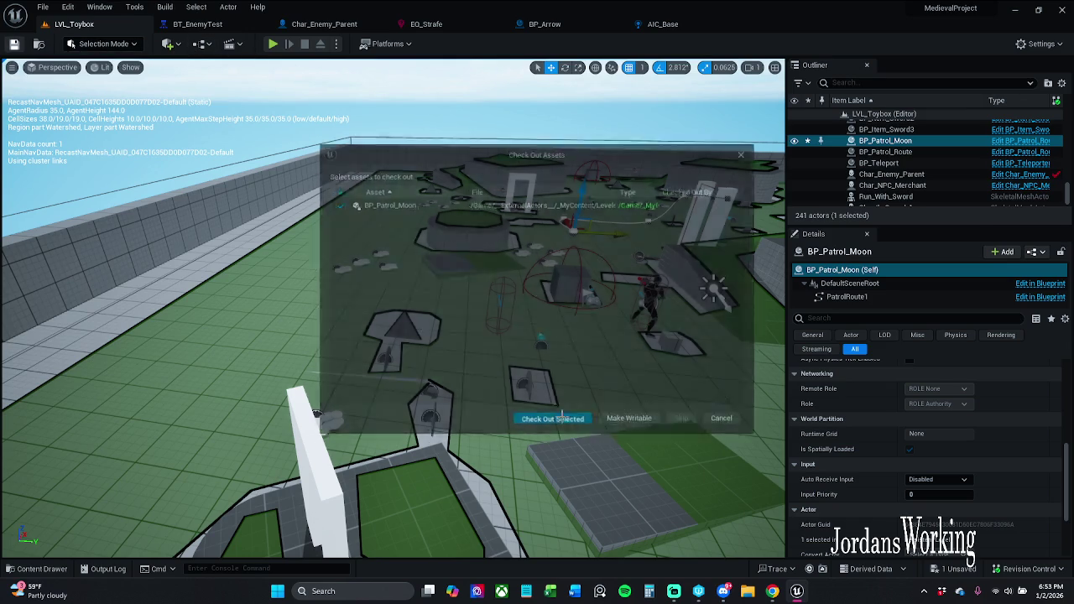
Step: Play-test the level with the relocated patrol route
left_click(273, 44)
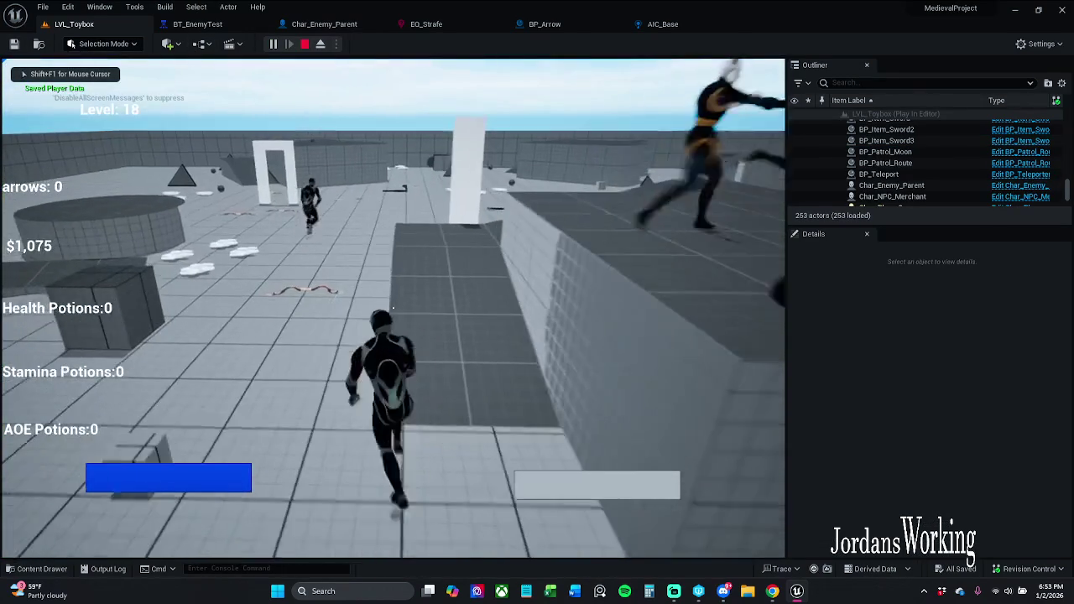
key("shift+F1")
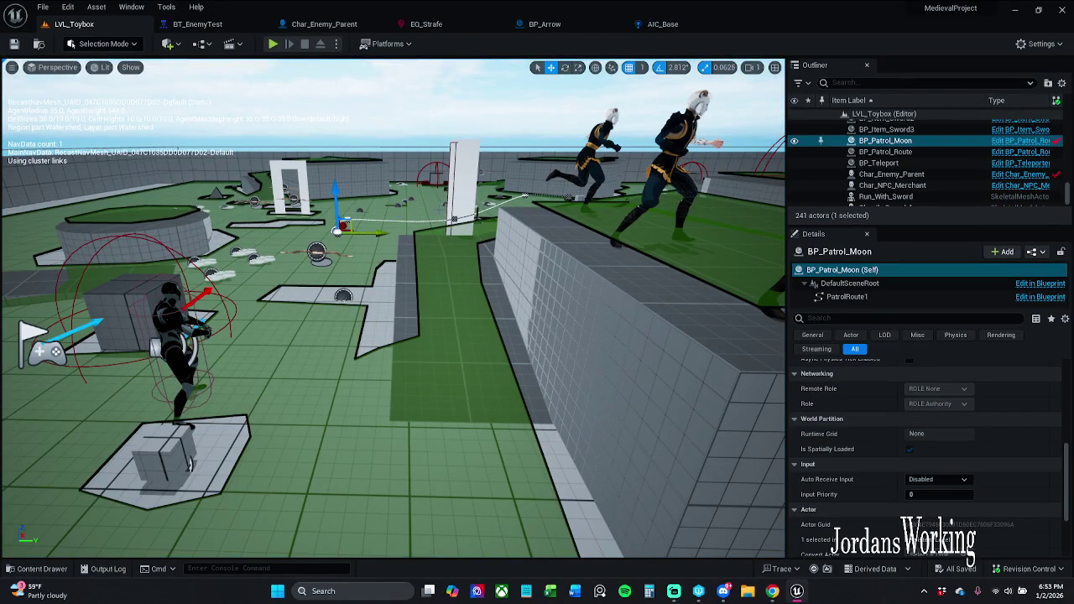
left_click_drag(409, 293, 409, 293)
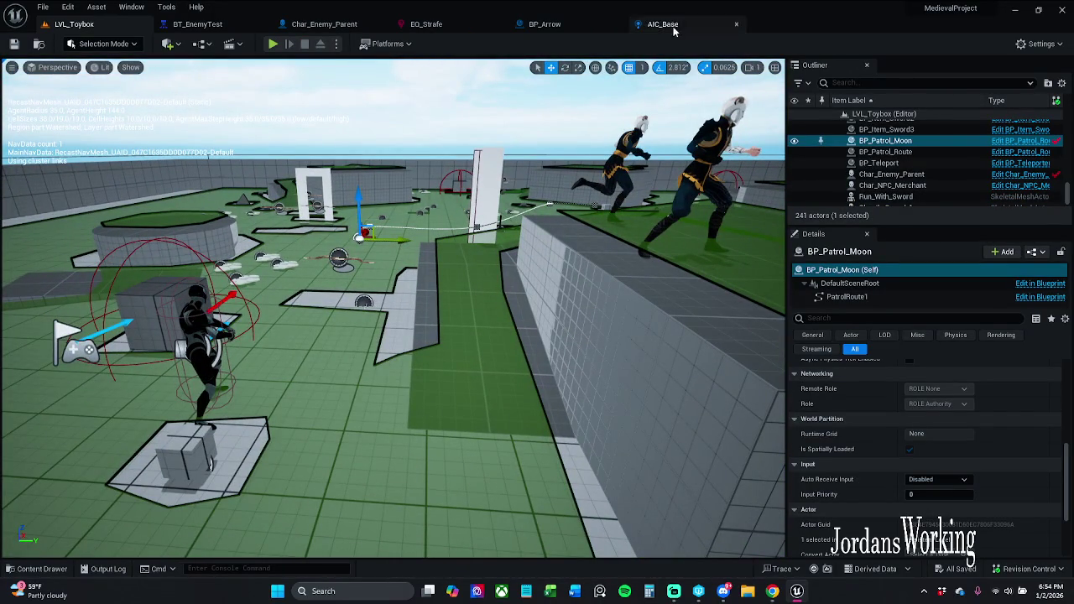
Step: In BT_EnemyTest, link NoPatrolRoute under the Selector and save the tree
left_click(197, 24)
mouse_move(455, 248)
left_mouse_down()
mouse_move(448, 333)
mouse_move(463, 149)
mouse_move(451, 224)
left_mouse_up()
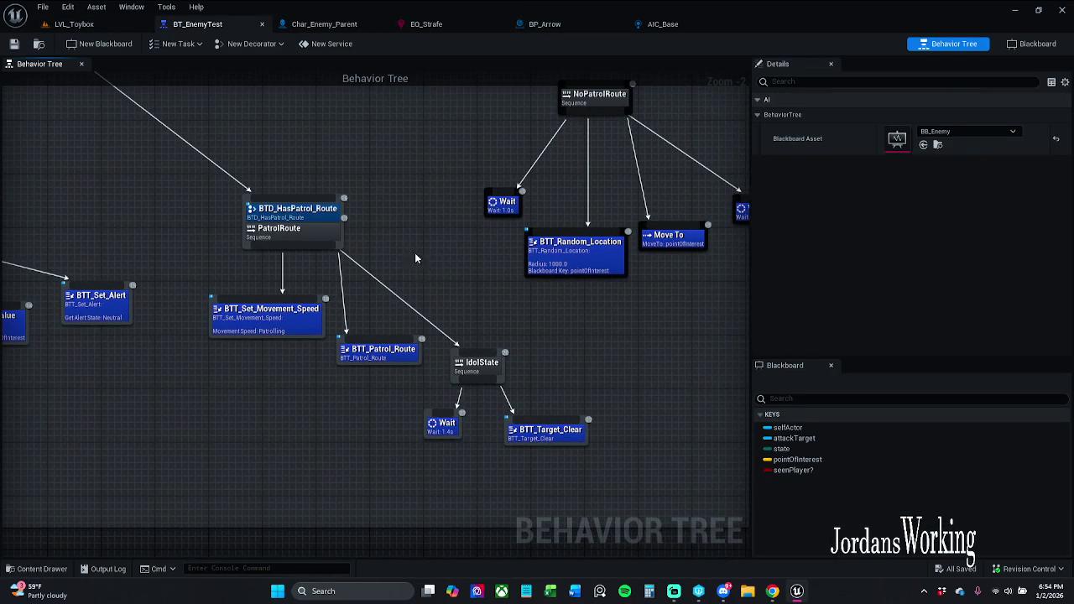
scroll(415, 259, "down", 2)
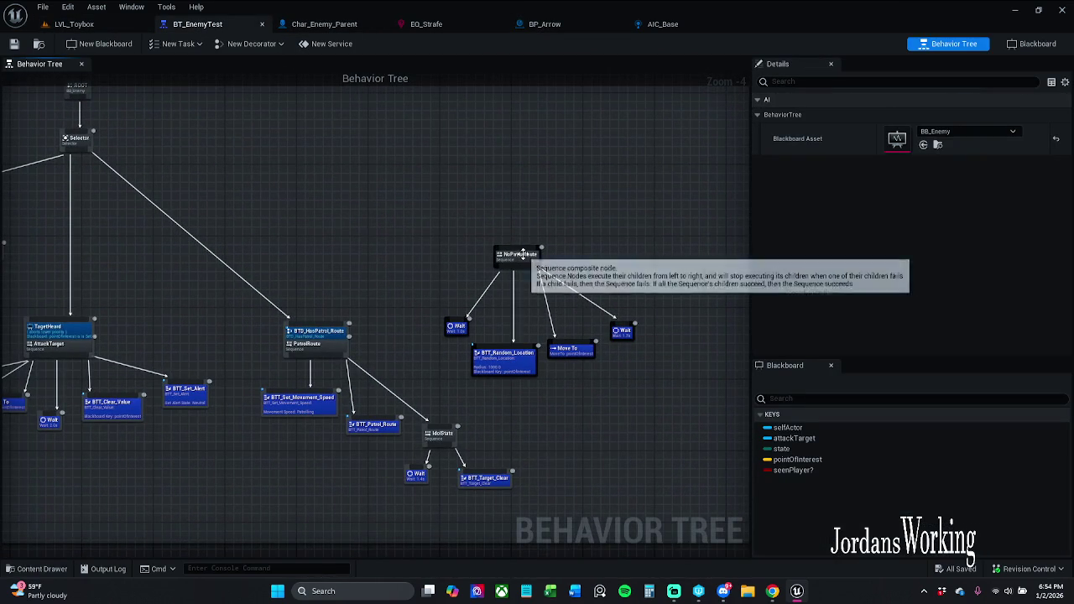
mouse_move(517, 249)
left_mouse_down()
mouse_move(75, 178)
mouse_move(83, 154)
left_mouse_up()
left_click(13, 44)
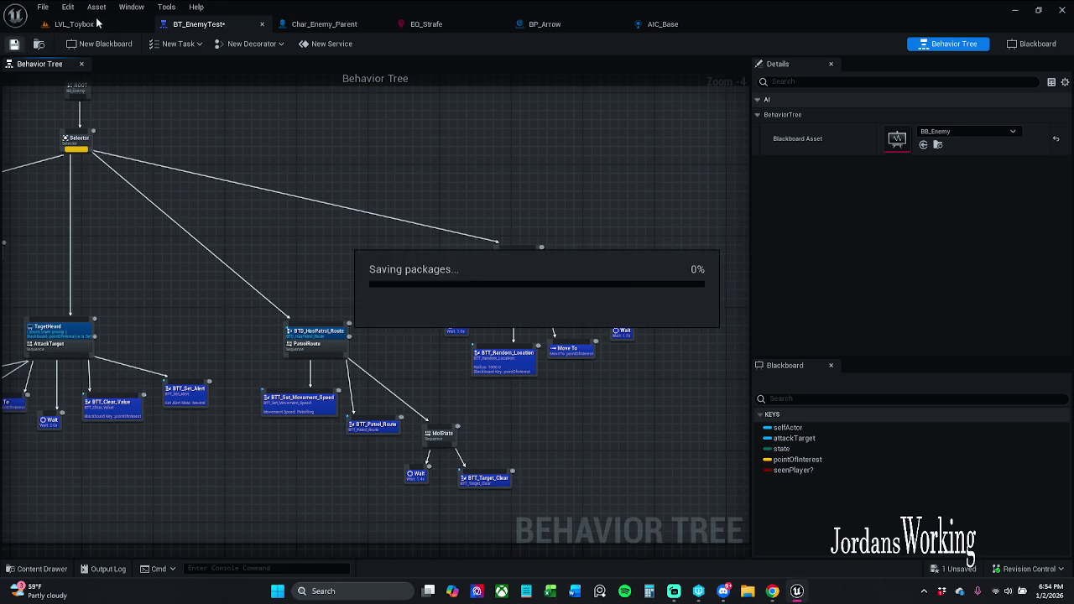
Step: Frame BP_Patrol_Moon, nudge it up-left to reshape the route, save, and start a play test
left_click(97, 24)
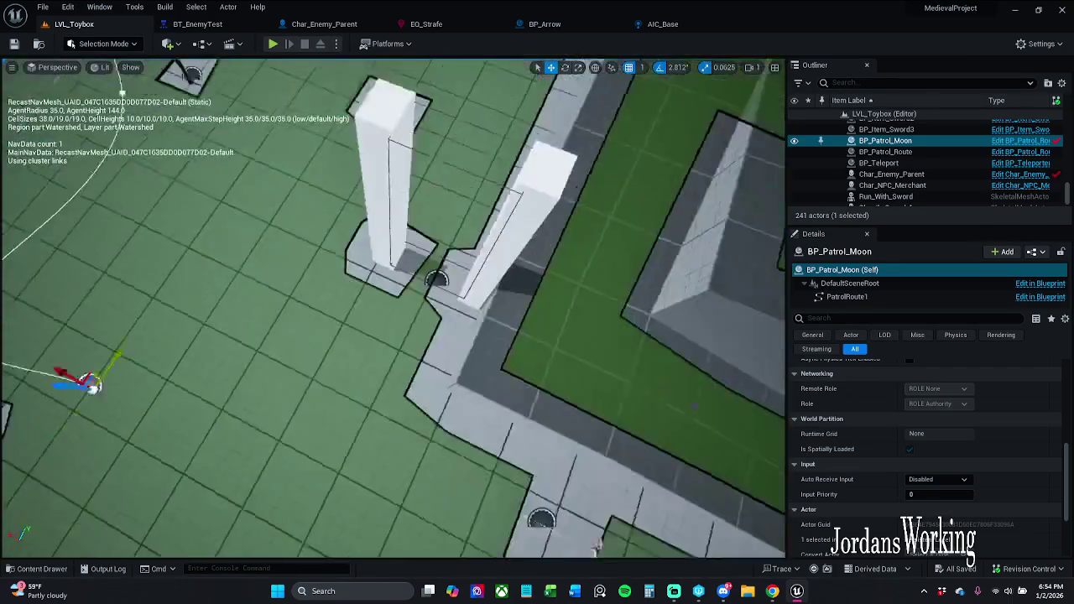
key("f")
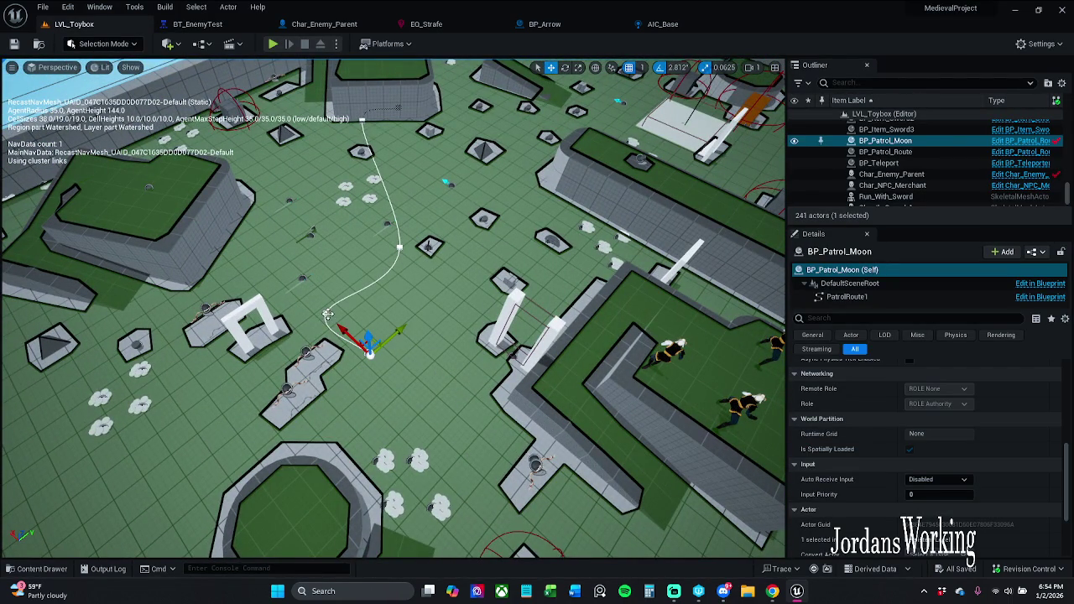
left_click_drag(329, 297, 298, 278)
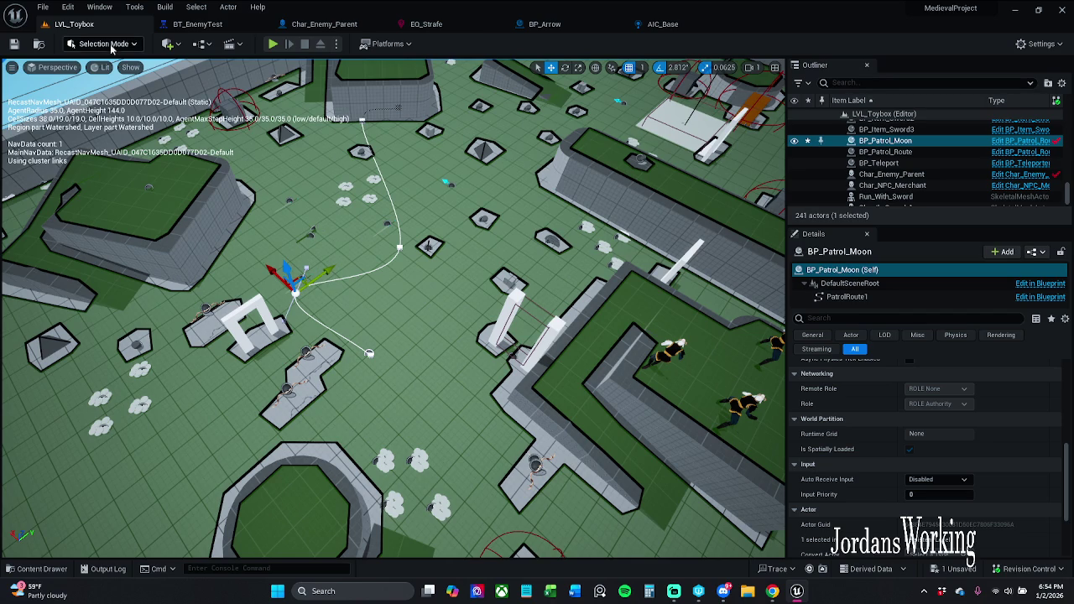
left_click(14, 44)
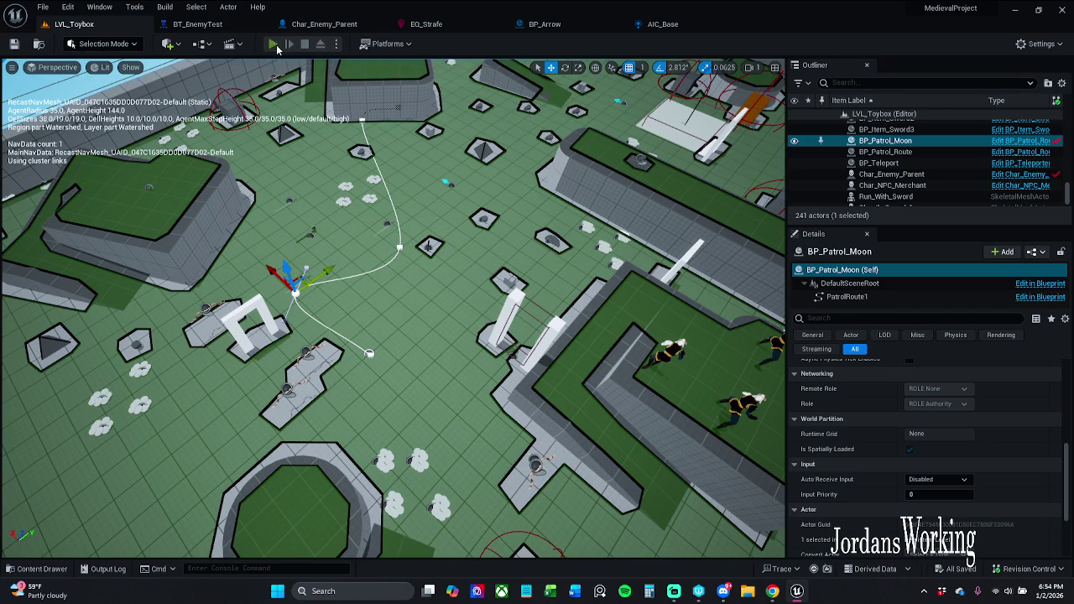
left_click(275, 45)
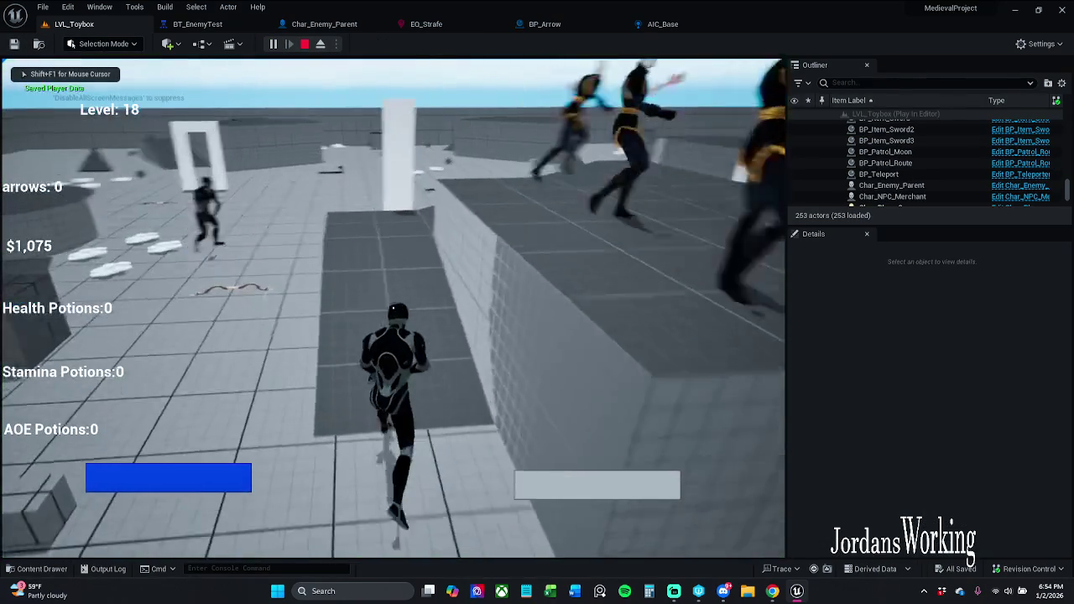
key("w")
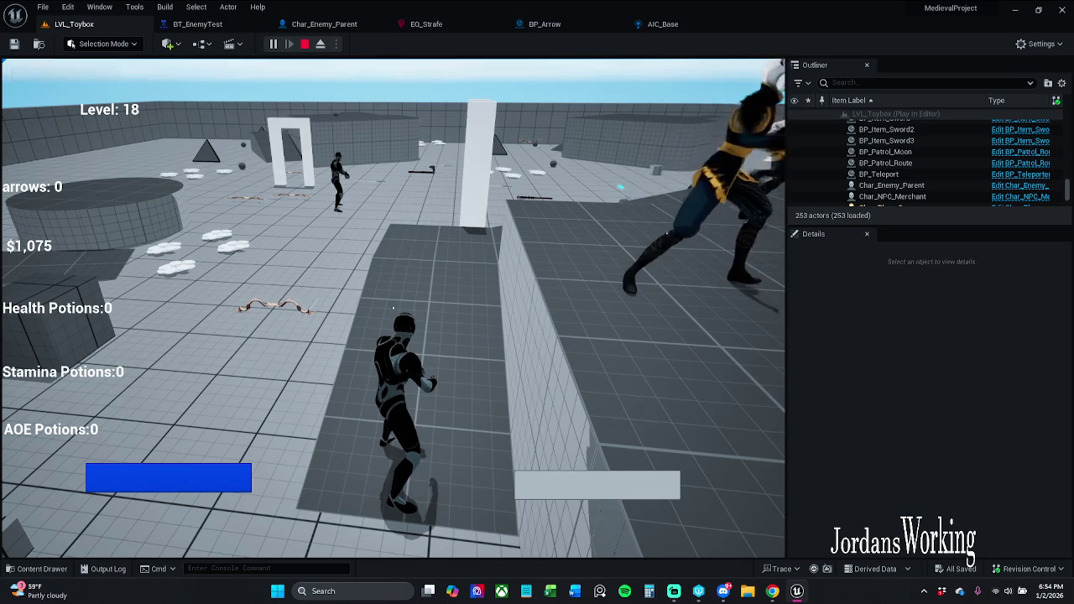
key("w")
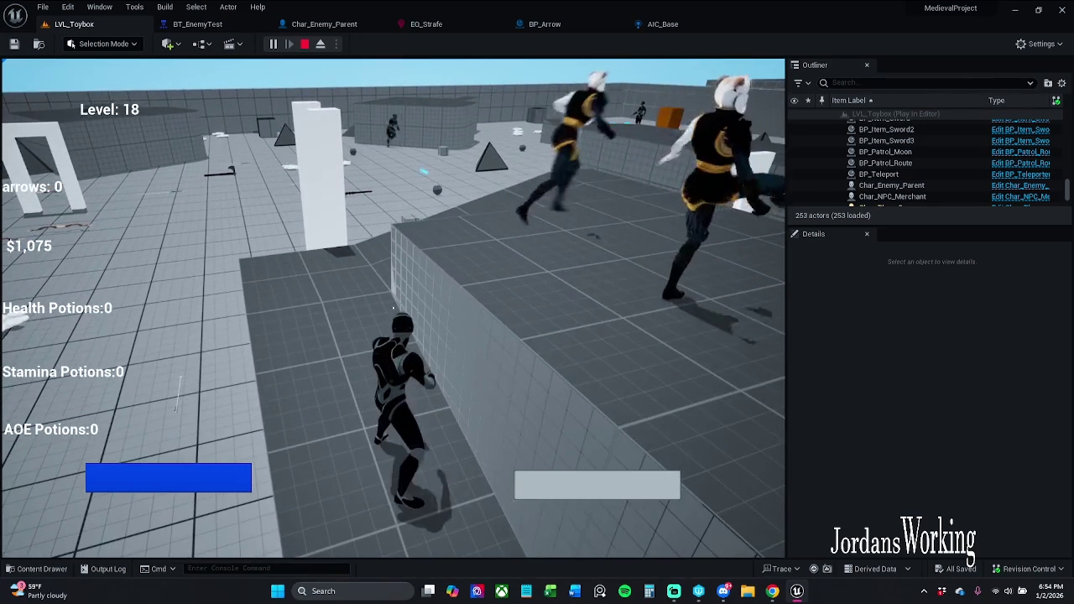
key("p")
Step: Float BT_EnemyTest in its own window, enlarge it and frame the graph, then return to the game
left_click(201, 24)
mouse_move(221, 21)
left_mouse_down()
mouse_move(476, 171)
mouse_move(584, 290)
mouse_move(892, 325)
left_mouse_up()
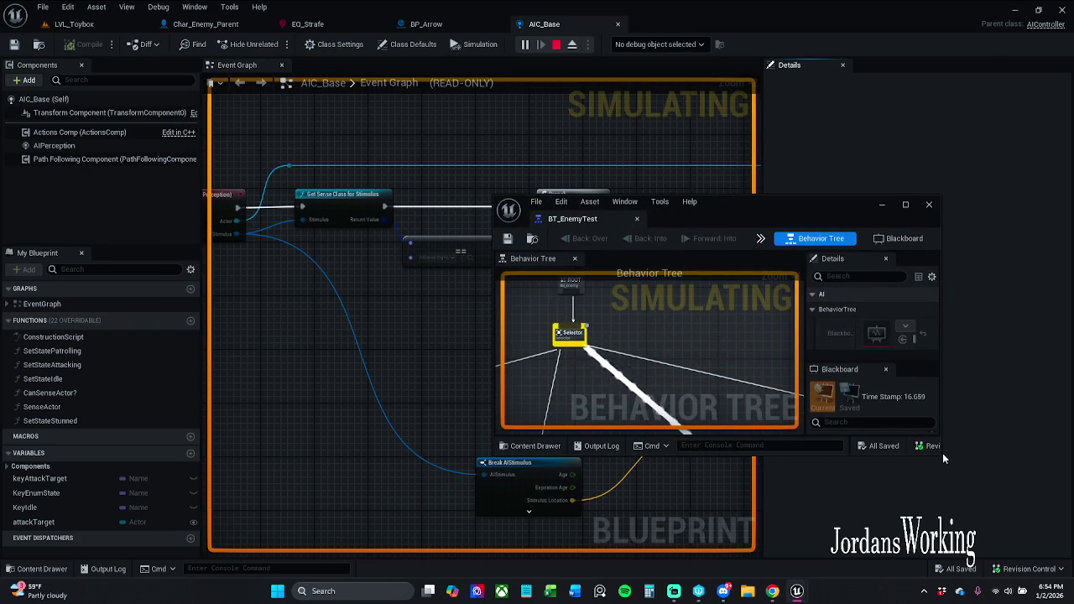
mouse_move(939, 453)
left_mouse_down()
mouse_move(1017, 488)
mouse_move(1054, 534)
left_mouse_up()
scroll(710, 328, "down", 8)
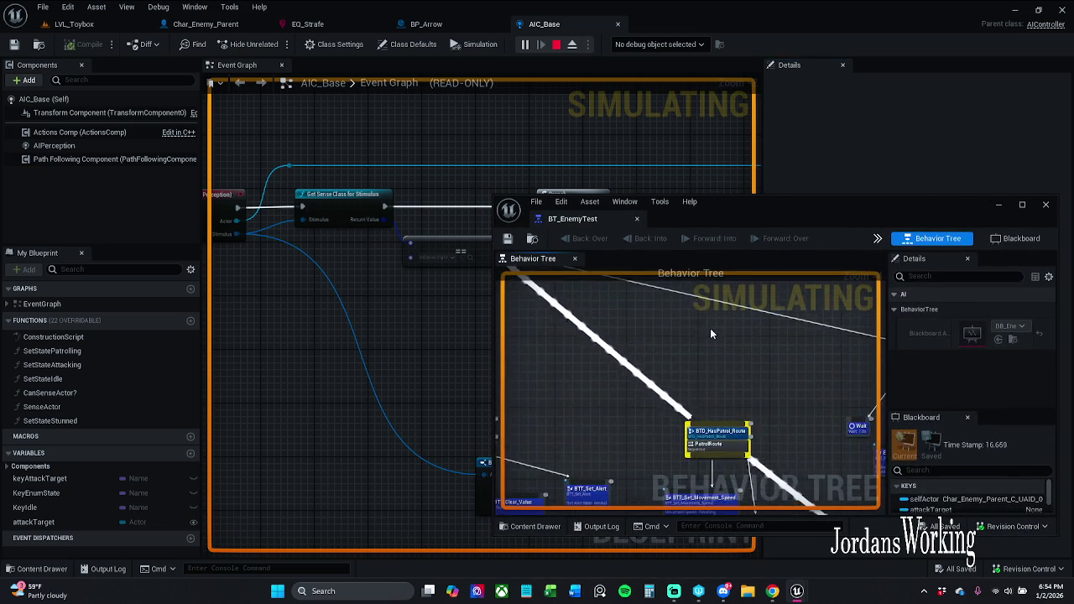
left_click_drag(756, 364, 744, 347)
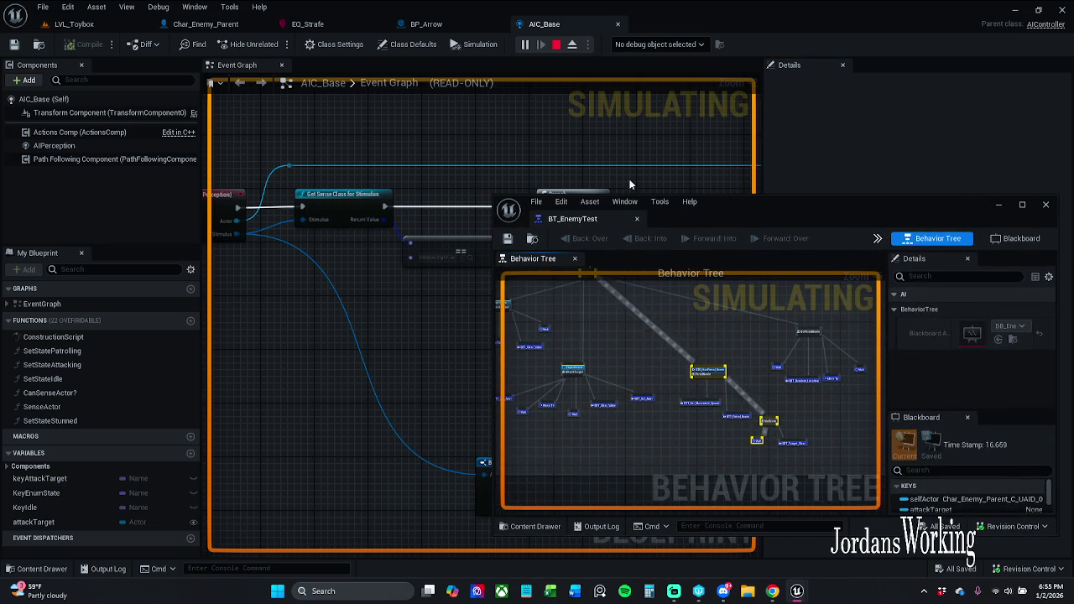
mouse_move(492, 196)
left_mouse_down()
mouse_move(530, 113)
mouse_move(556, 107)
mouse_move(550, 101)
left_mouse_up()
mouse_move(776, 271)
left_mouse_down()
mouse_move(775, 305)
mouse_move(693, 255)
left_mouse_up()
scroll(745, 271, "up", 2)
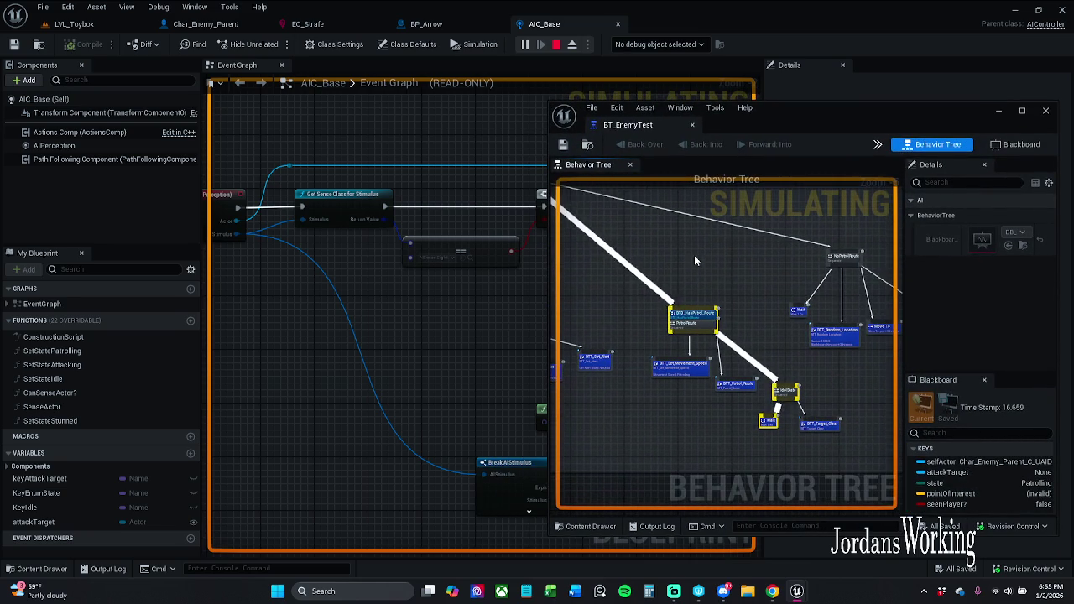
left_click(73, 23)
Step: Resume the game and run the player along the ledge toward the approaching enemy
left_click(126, 118)
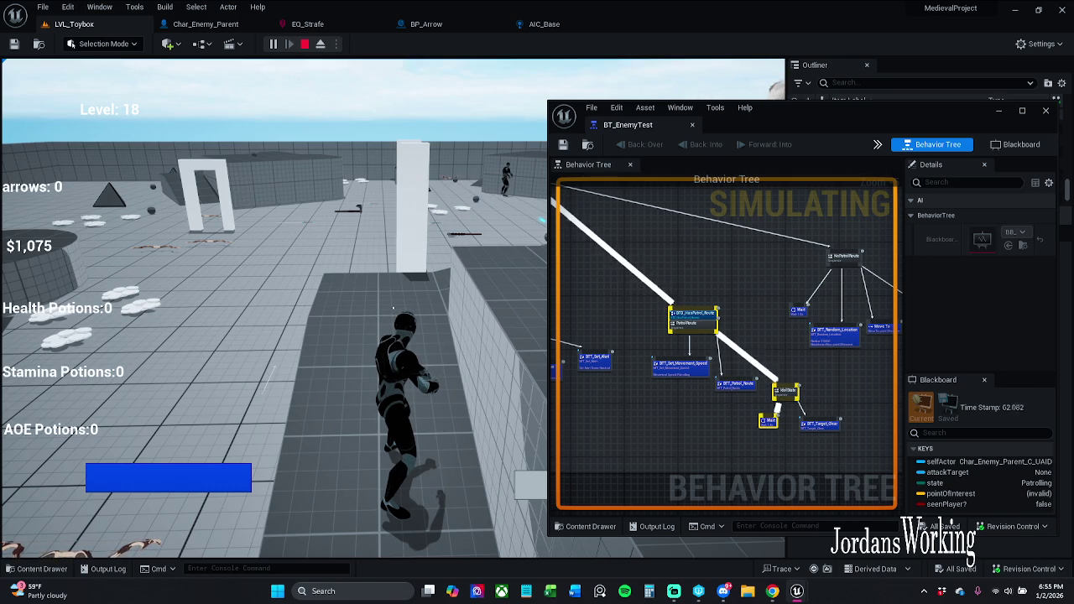
key("w")
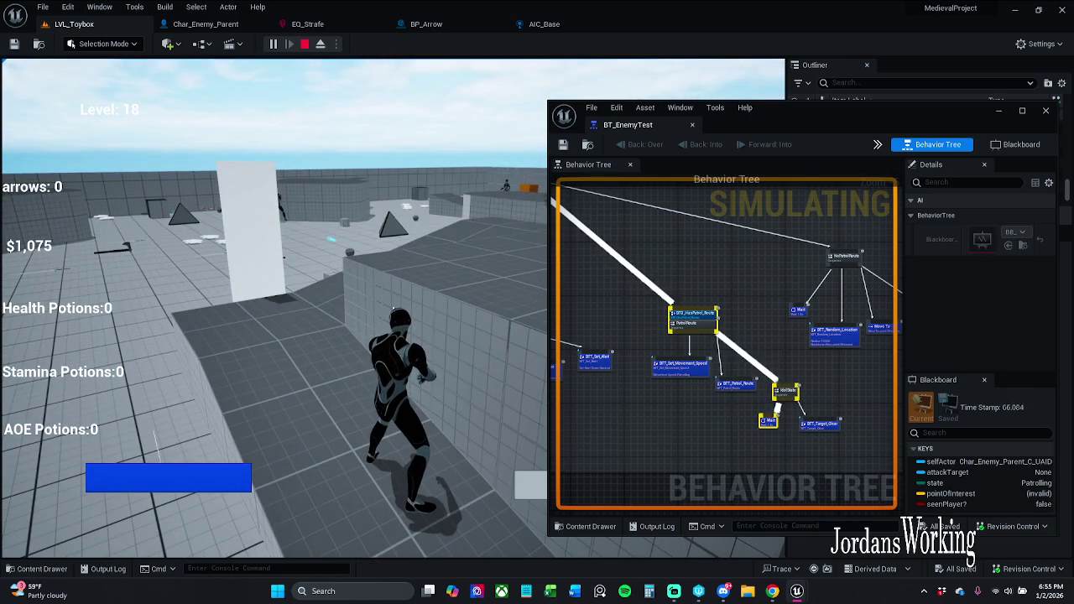
key("w")
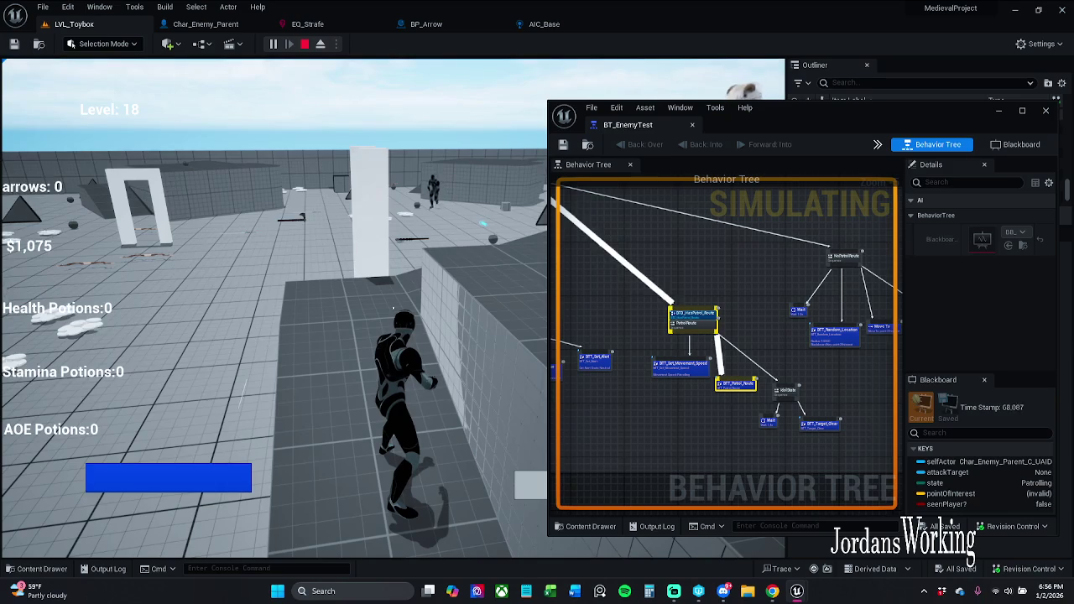
key("w")
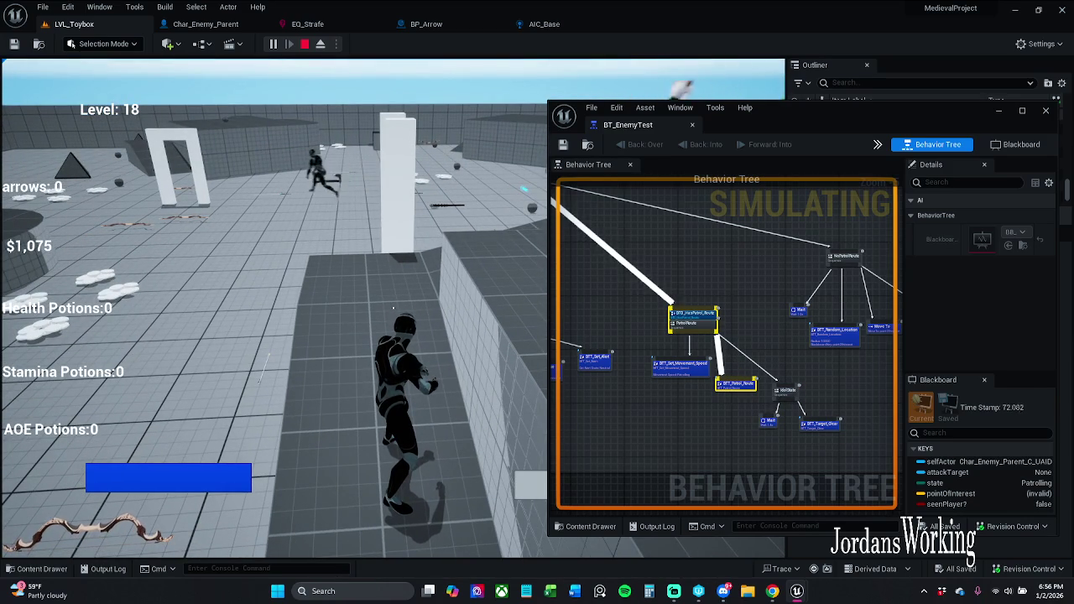
key("w")
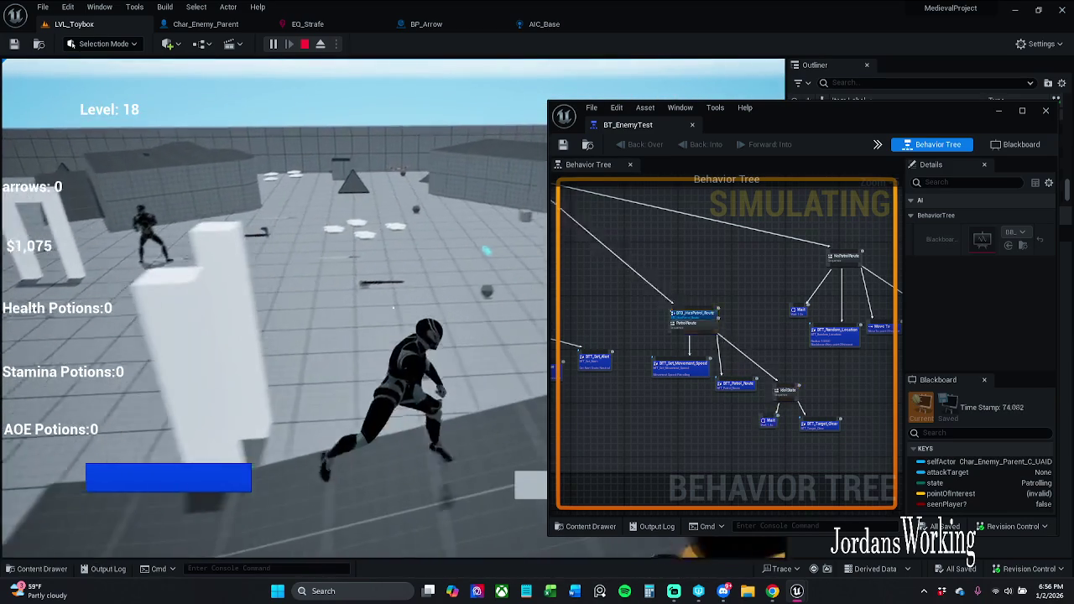
key("w")
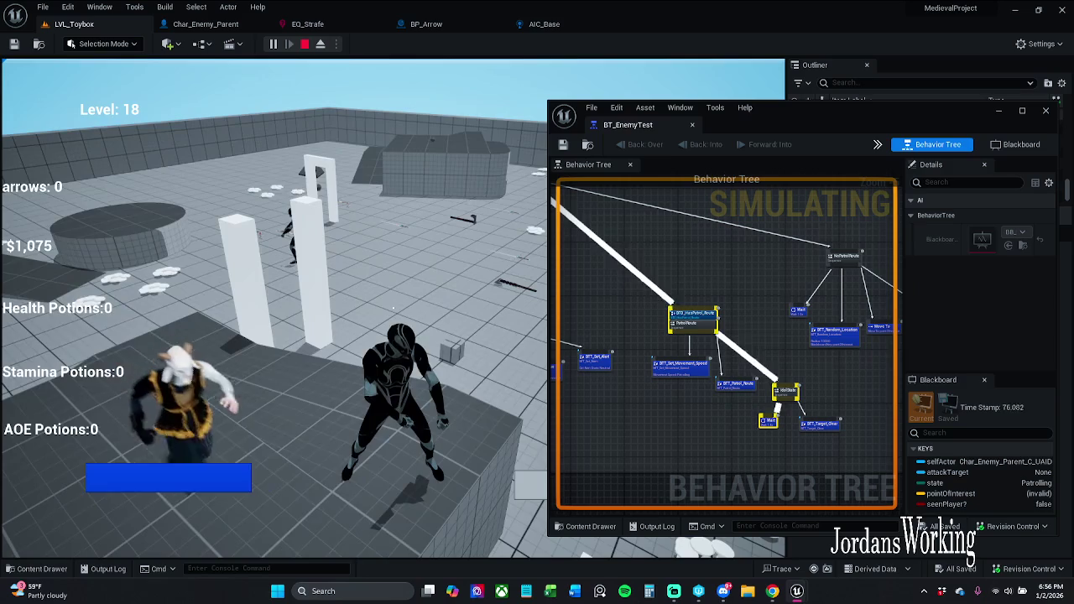
key("w")
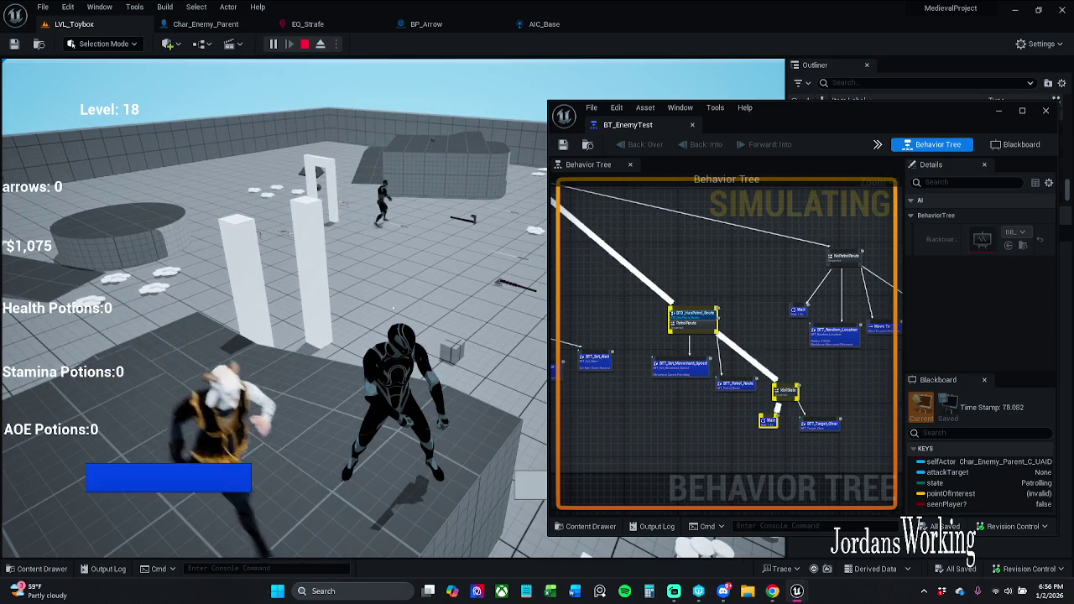
Step: Move the player back and forth around the patrolling enemy, then stop the play session
key("a")
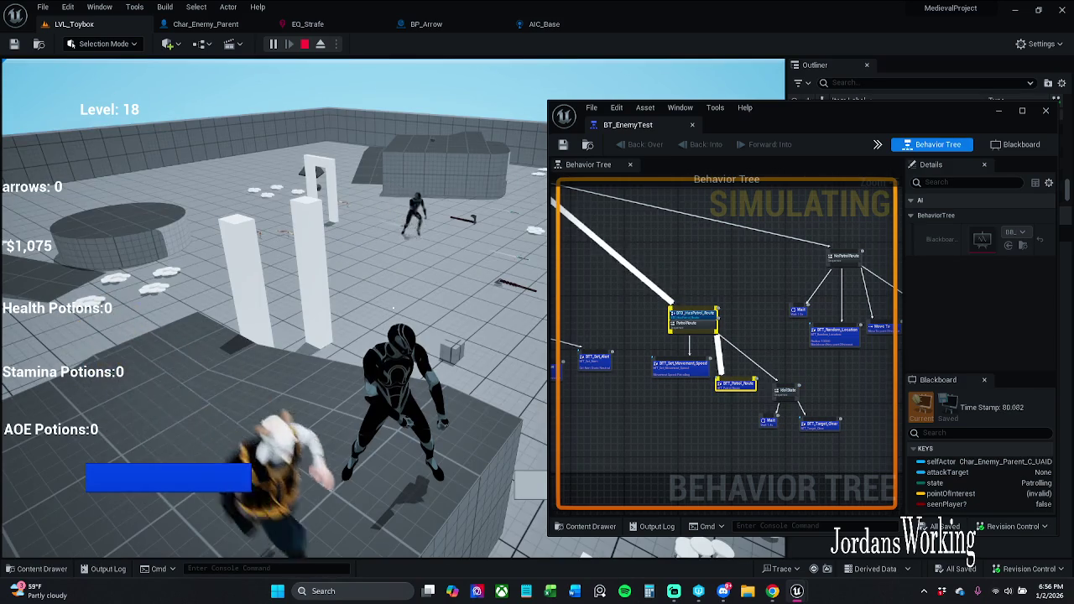
key("a")
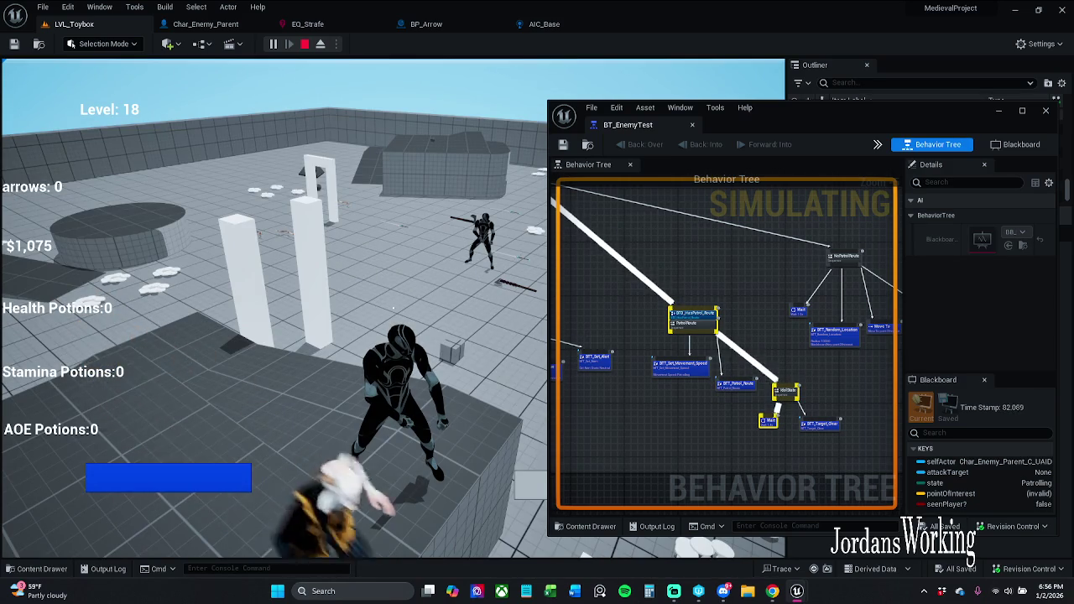
key("w")
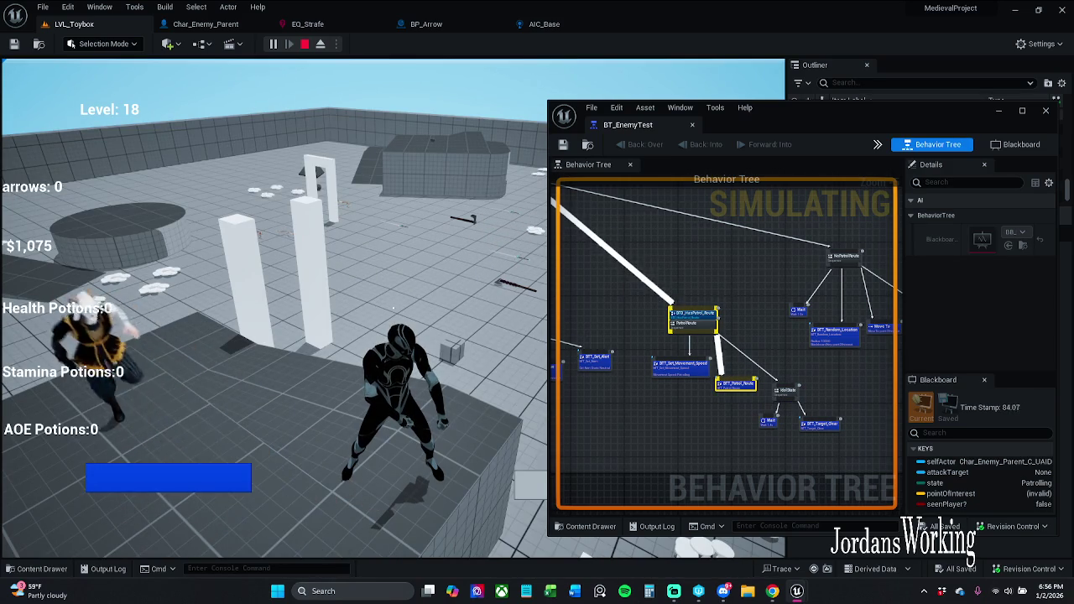
key("a")
key("a")
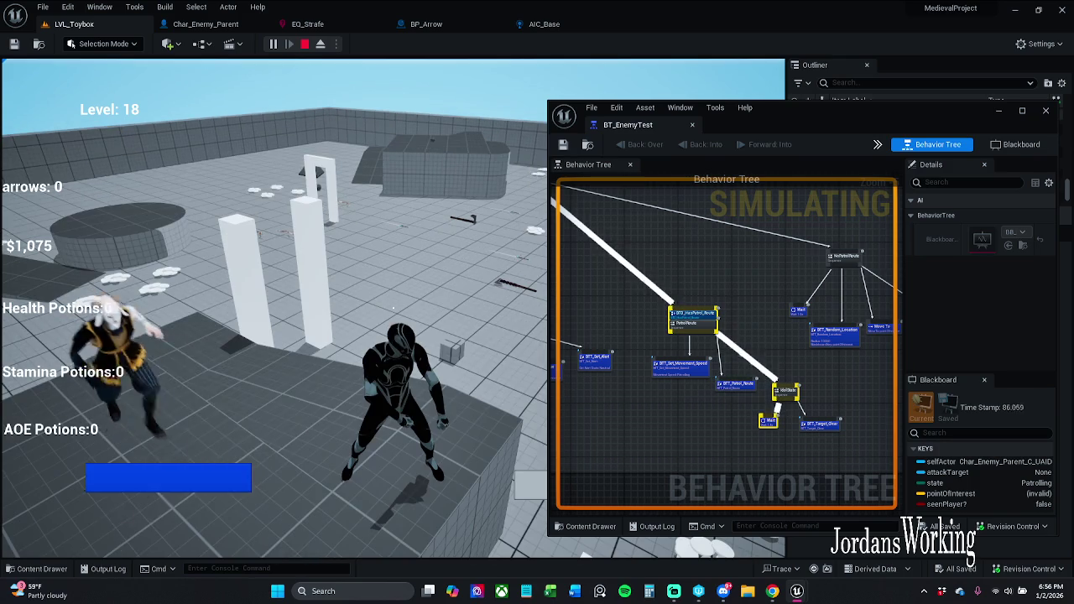
key("a")
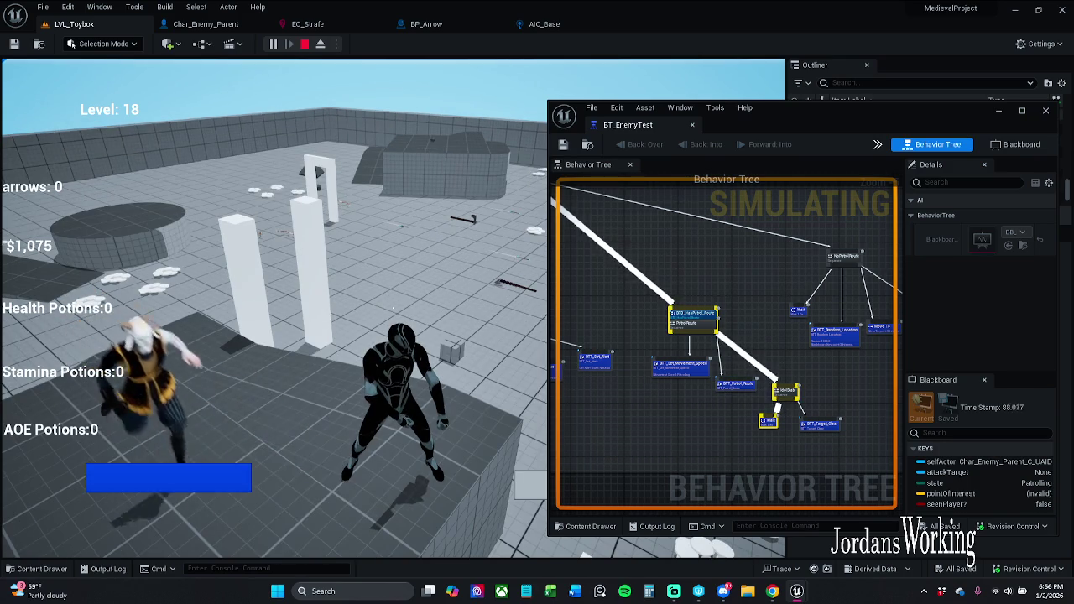
key("s")
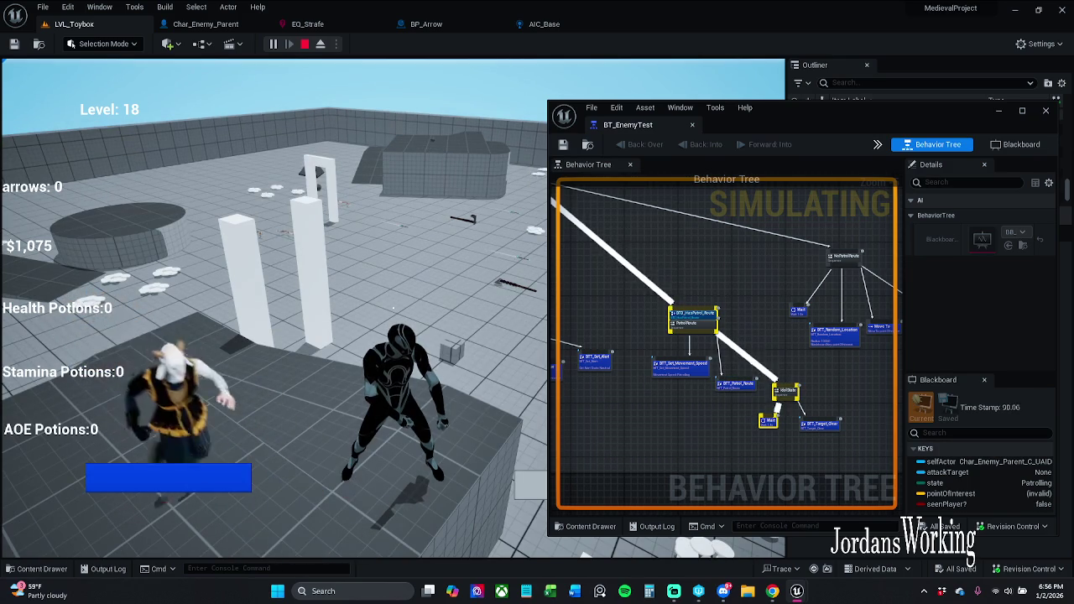
key("s")
key("a")
key("s")
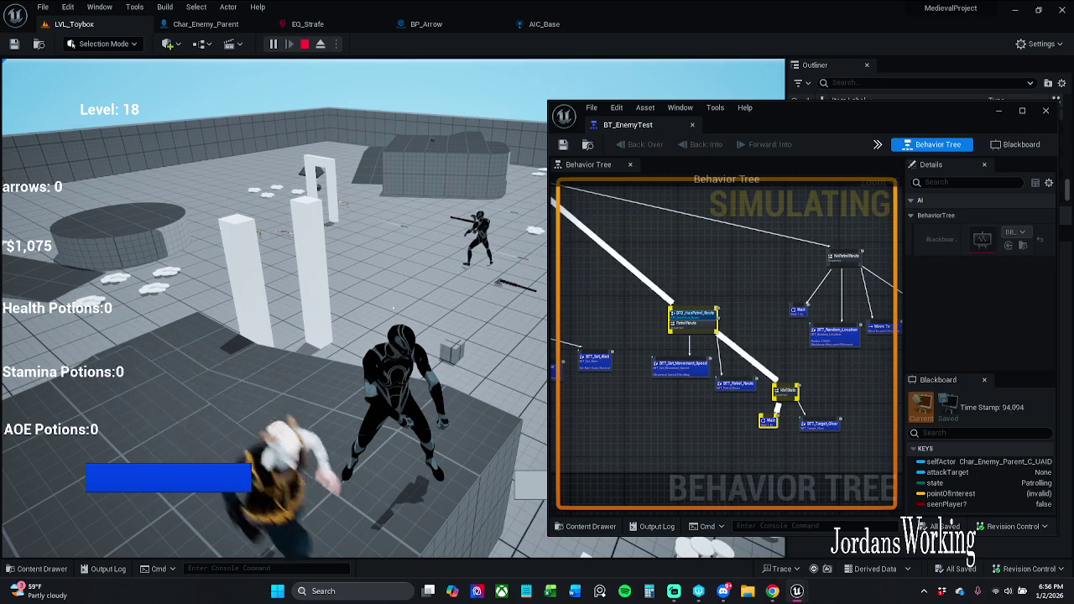
key("a")
key("s")
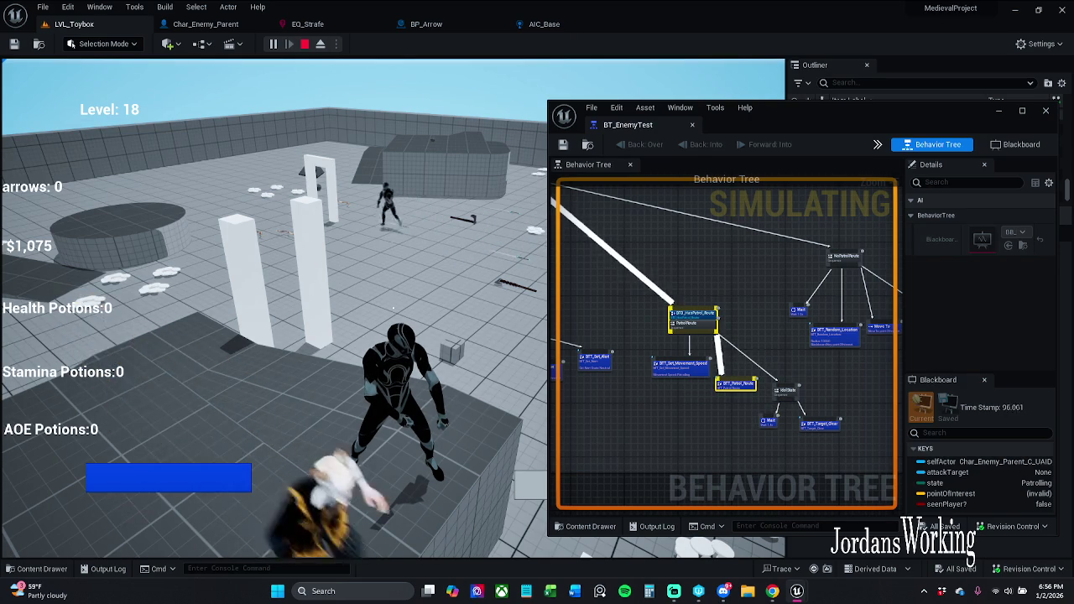
key("a")
key("s")
key("a")
key("s")
key("a")
key("s")
key("a")
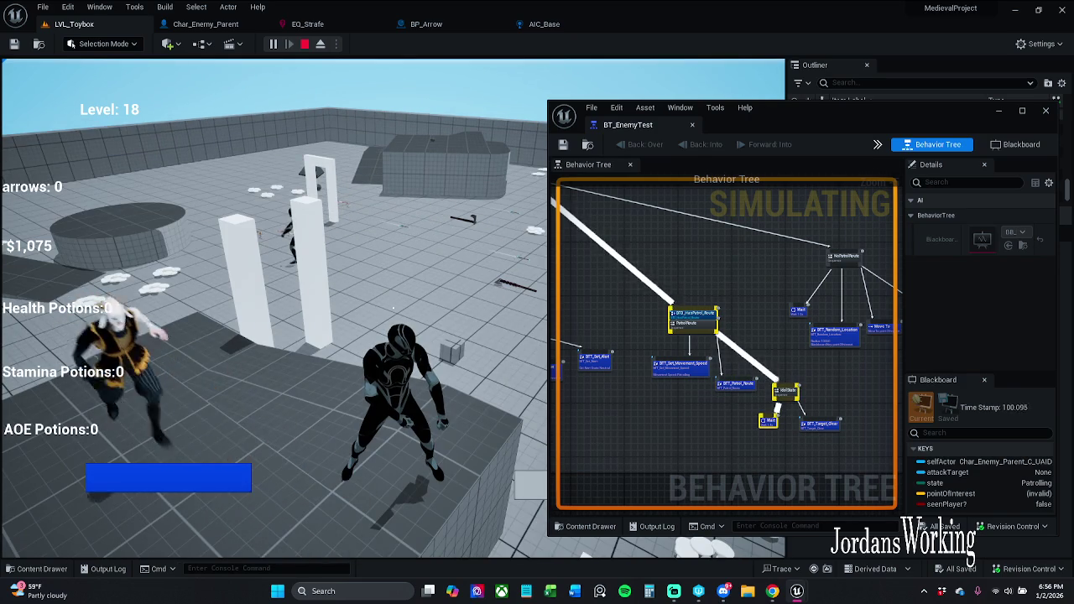
key("s")
key("a")
key("s")
key("a")
key("s")
key("a")
key("s")
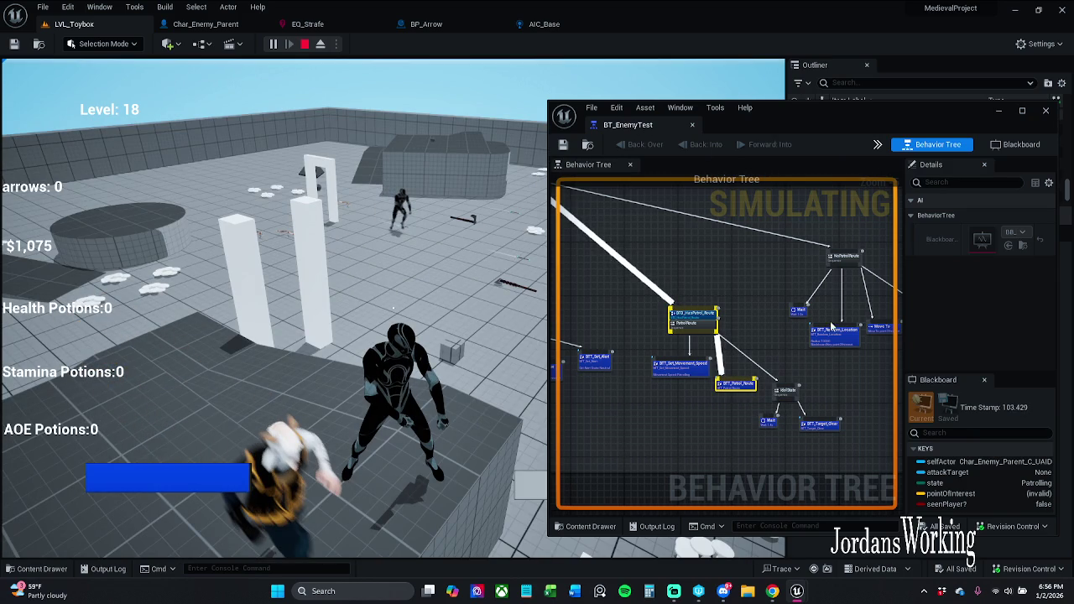
key("Escape")
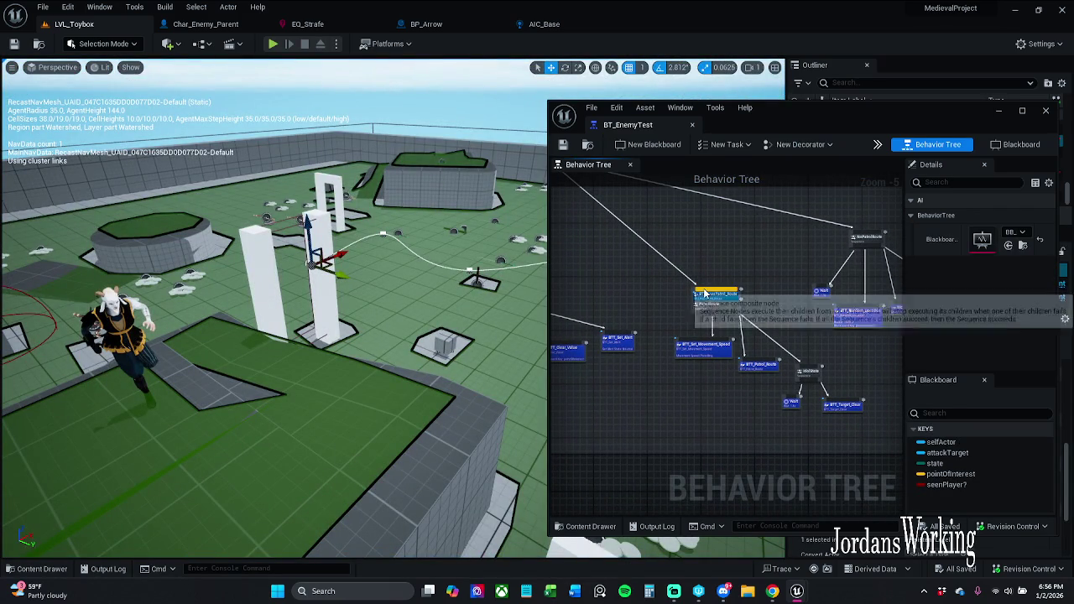
Step: Reconnect the PatrolRoute sequence to its parent selector and set a decorated copy aside
left_click(704, 293)
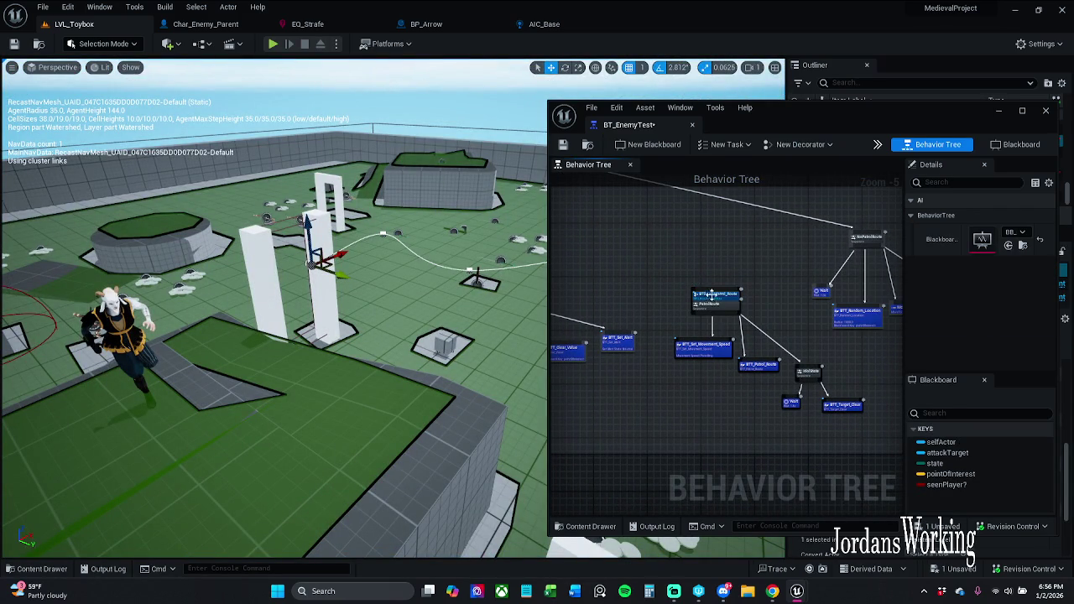
left_click_drag(815, 346, 631, 218)
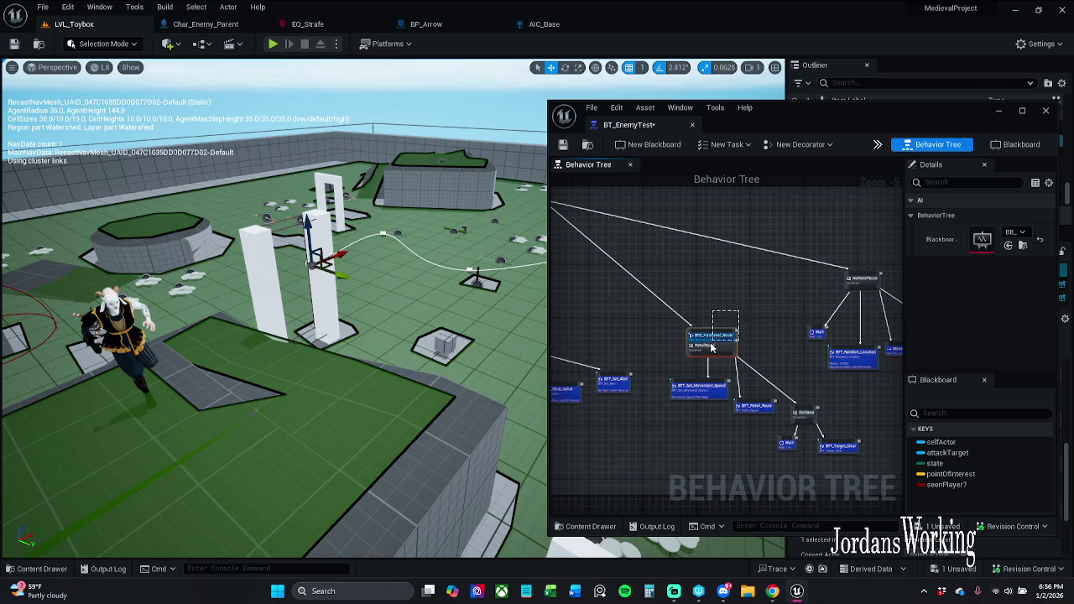
left_click(733, 338)
left_click_drag(740, 337, 735, 275)
Step: Delete the HasPatrol_Route decorator from the connected PatrolRoute, save BT_EnemyTest, and start a play test
left_click(729, 334)
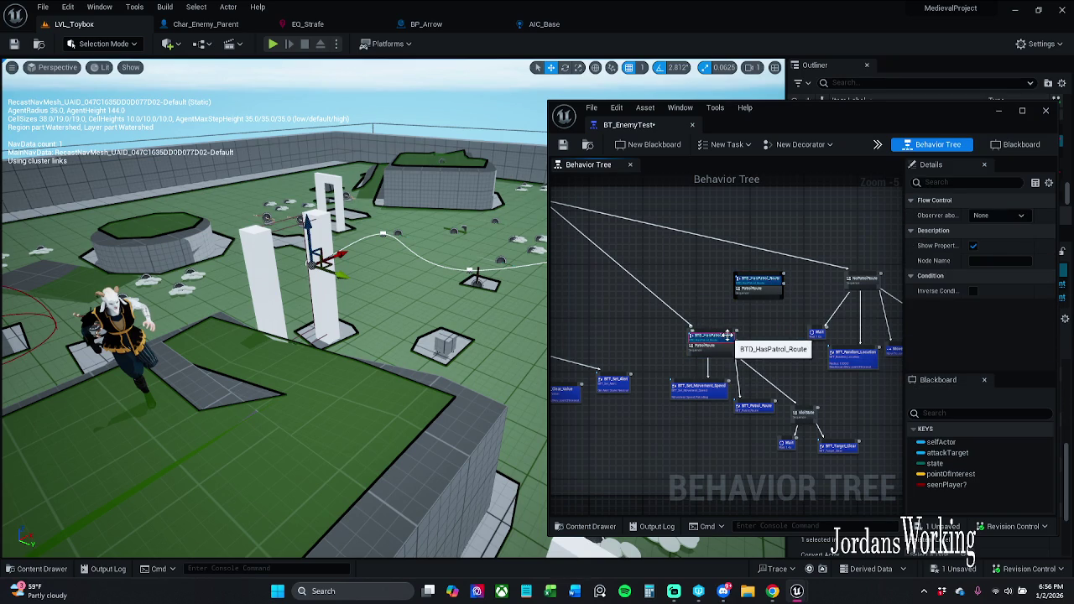
key("Delete")
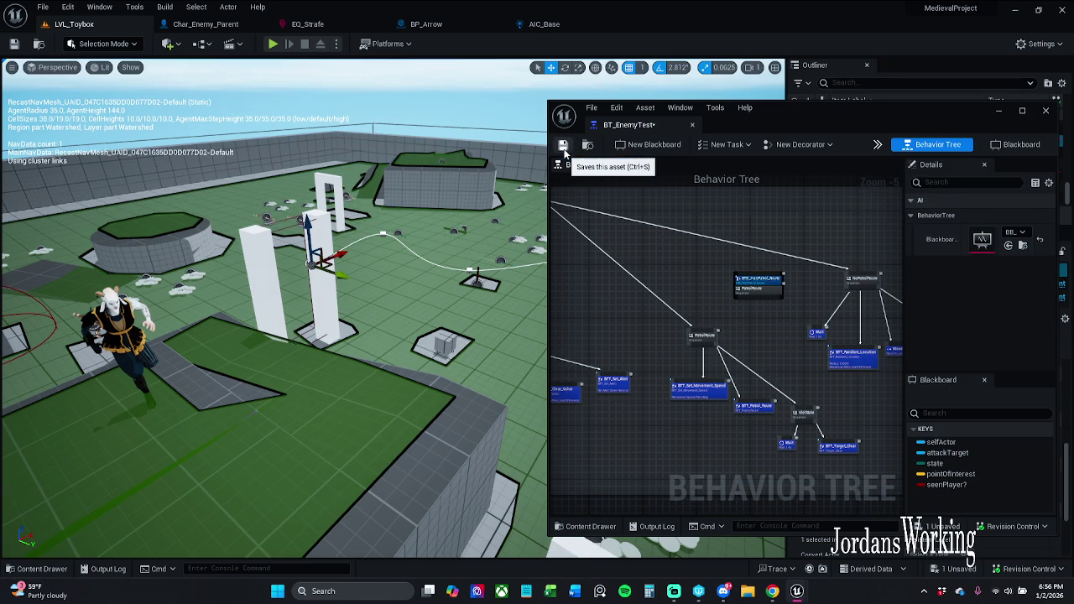
key("ctrl+s")
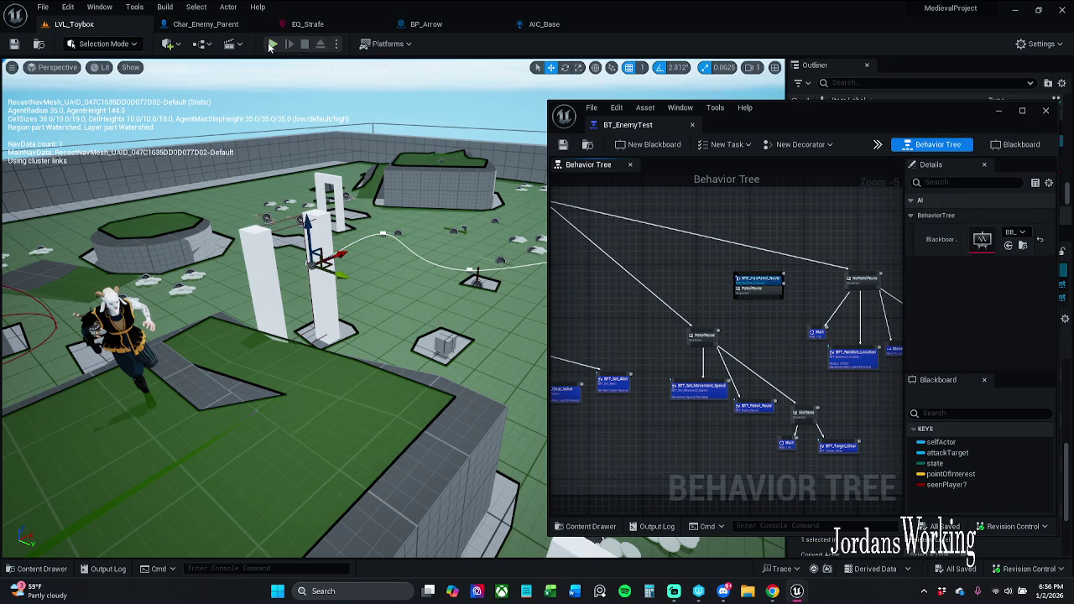
left_click(274, 46)
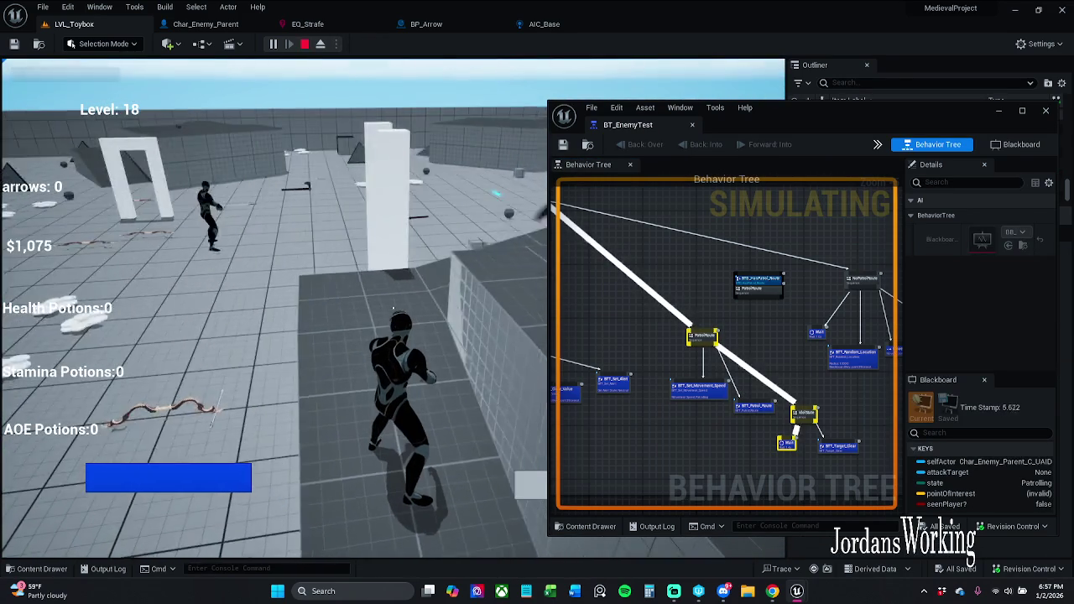
Step: Run the player forward, jump onto the raised block and drop off it while PatrolRoute runs
key("w")
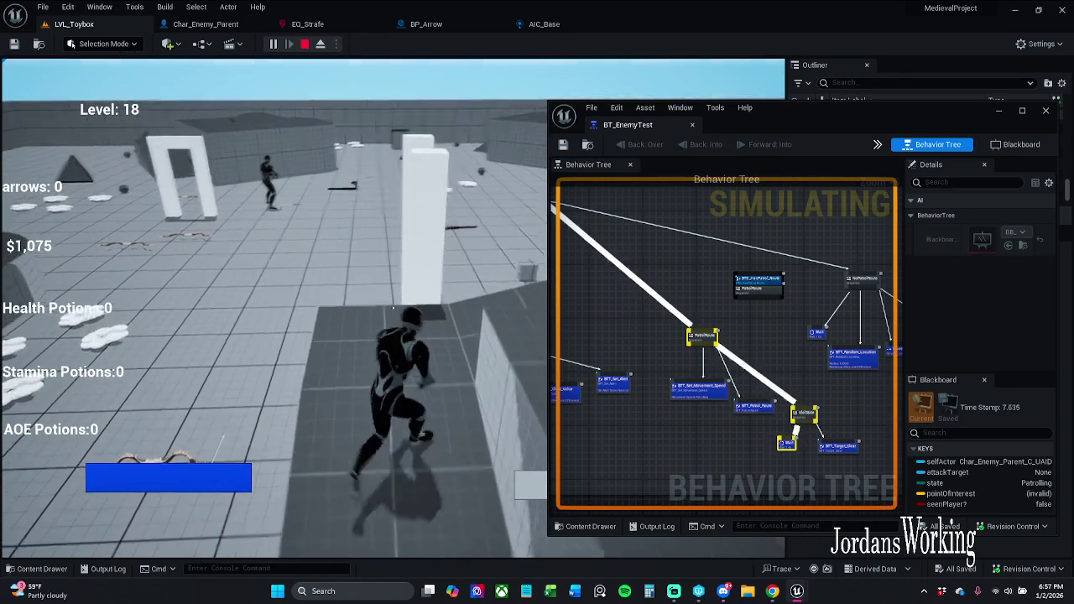
key("space")
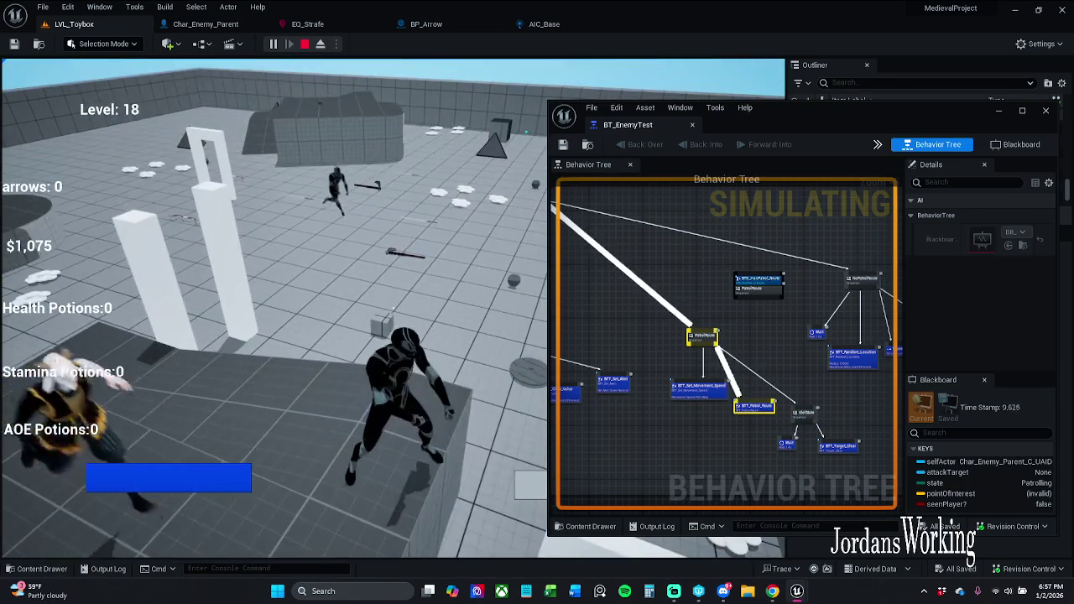
key("w")
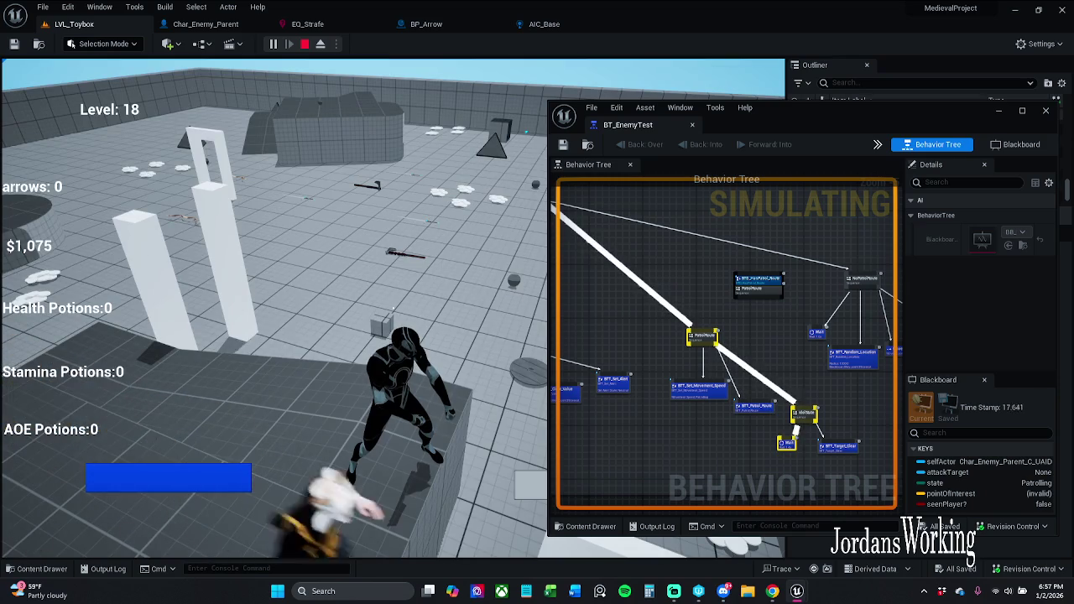
key("w")
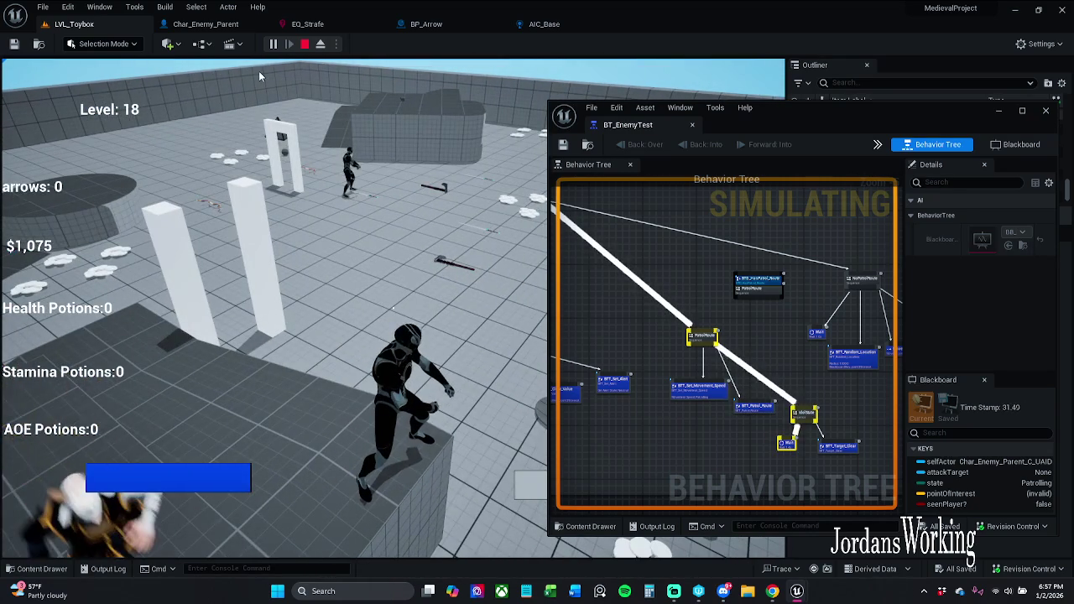
Step: Stop the play session and delete the undecorated PatrolRoute sequence
left_click(305, 44)
scroll(717, 332, "up", 4)
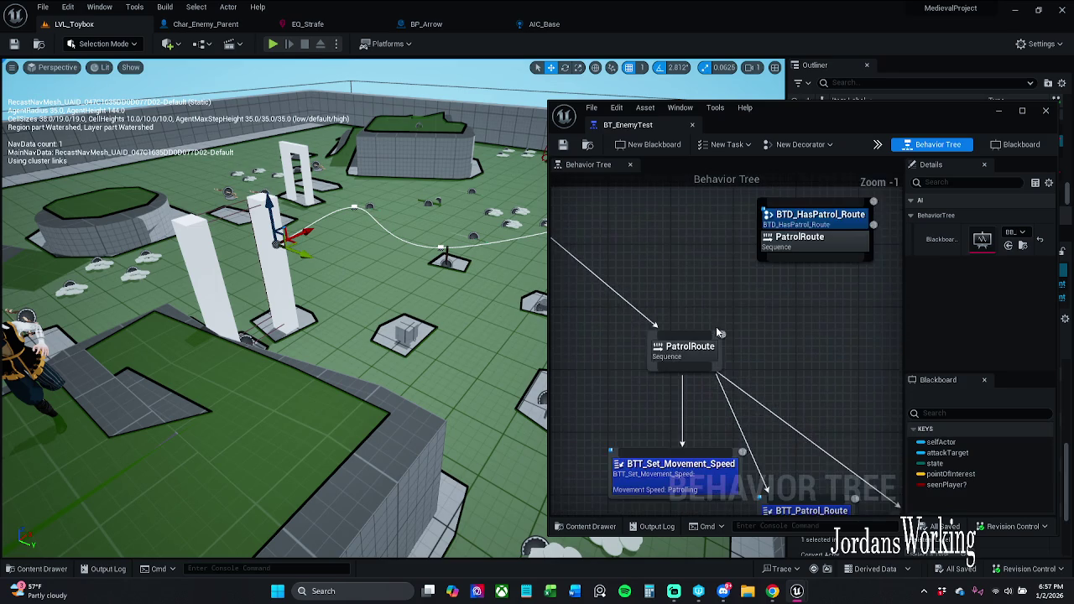
left_click(693, 391)
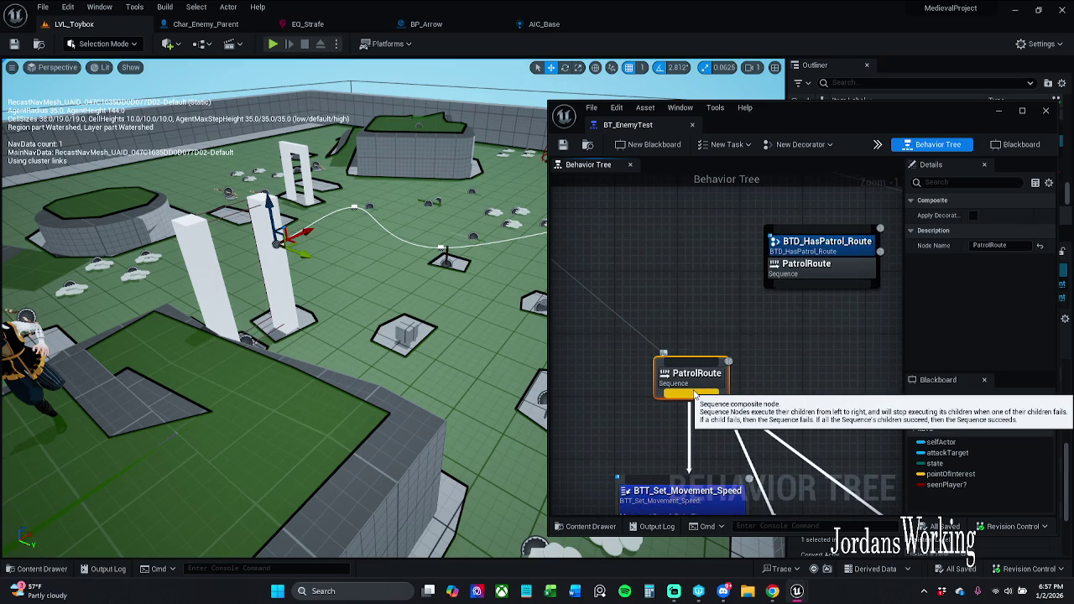
key("Delete")
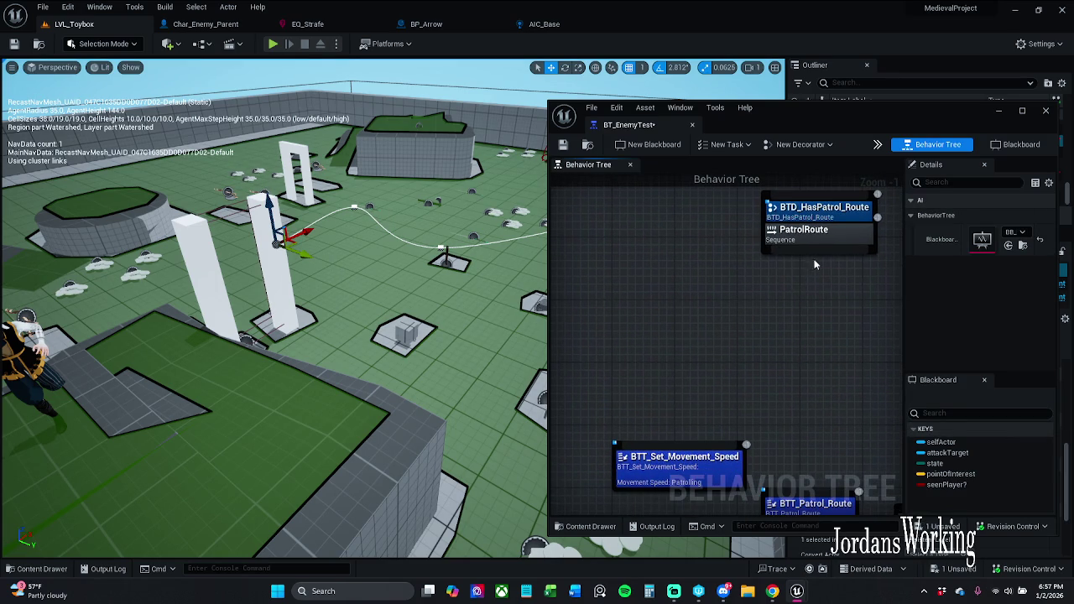
Step: Wire the gated PatrolRoute to BTT_Set_Movement_Speed, its parent selector and the IdleState branch
mouse_move(806, 249)
left_mouse_down()
mouse_move(725, 365)
mouse_move(631, 444)
mouse_move(637, 458)
left_mouse_up()
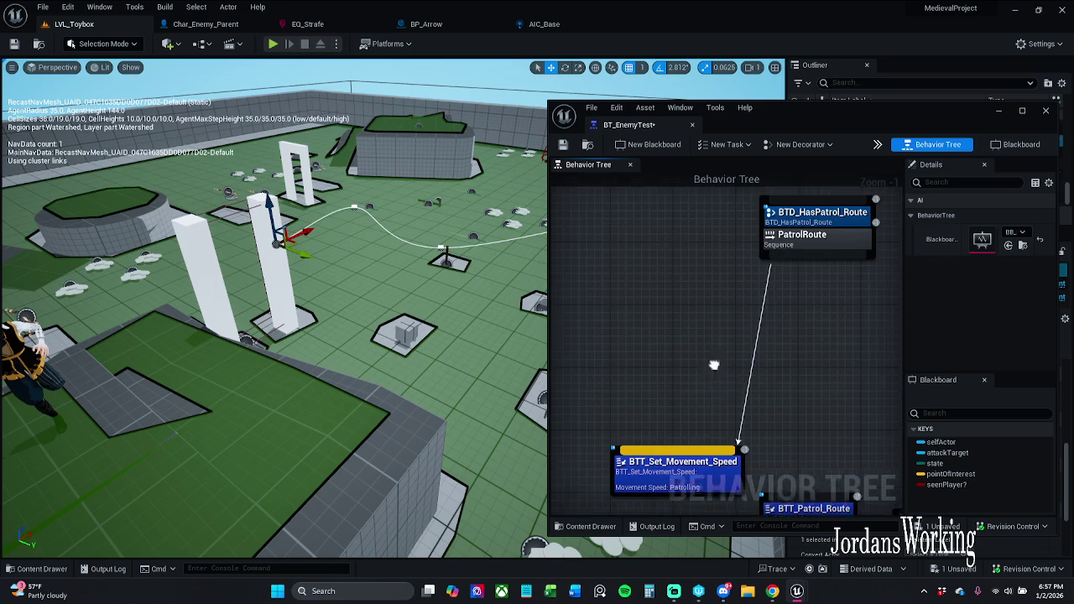
scroll(713, 365, "down", 3)
mouse_move(785, 319)
left_mouse_down()
mouse_move(734, 328)
mouse_move(711, 374)
mouse_move(770, 362)
left_mouse_up()
mouse_move(821, 389)
left_mouse_down()
mouse_move(671, 344)
mouse_move(574, 237)
mouse_move(584, 234)
left_mouse_up()
mouse_move(698, 317)
left_mouse_down()
mouse_move(859, 319)
mouse_move(777, 279)
mouse_move(724, 312)
mouse_move(758, 363)
mouse_move(747, 366)
left_mouse_up()
mouse_move(812, 370)
left_mouse_down()
mouse_move(678, 283)
mouse_move(711, 294)
left_mouse_up()
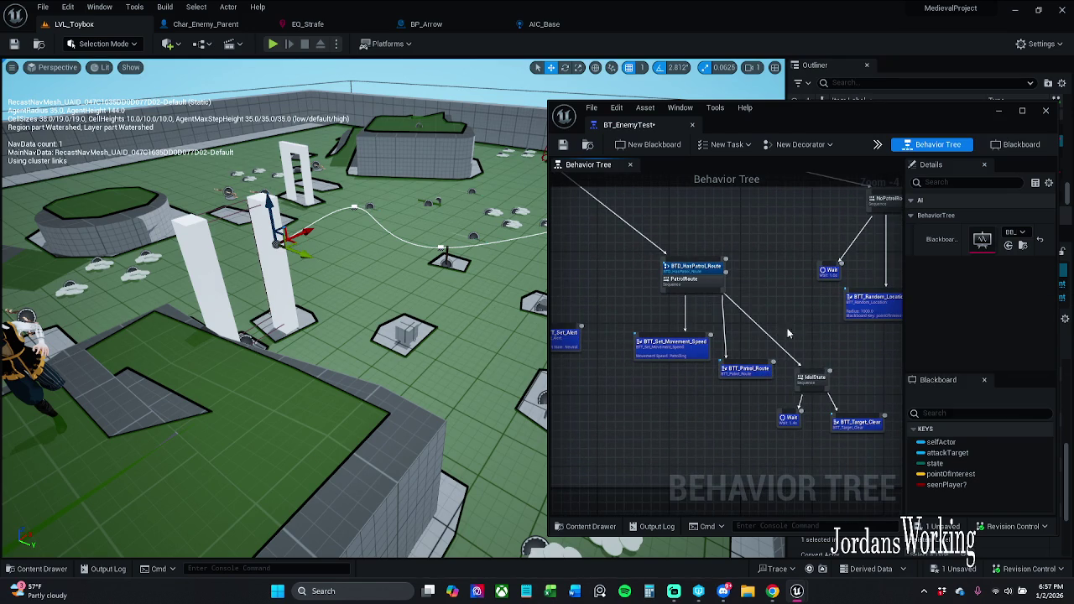
Step: Tidy the IdleState, Patrol_Route and Set_Movement_Speed layout, then dock BT_EnemyTest into the main window
left_click_drag(828, 437, 678, 309)
left_click_drag(685, 361, 663, 358)
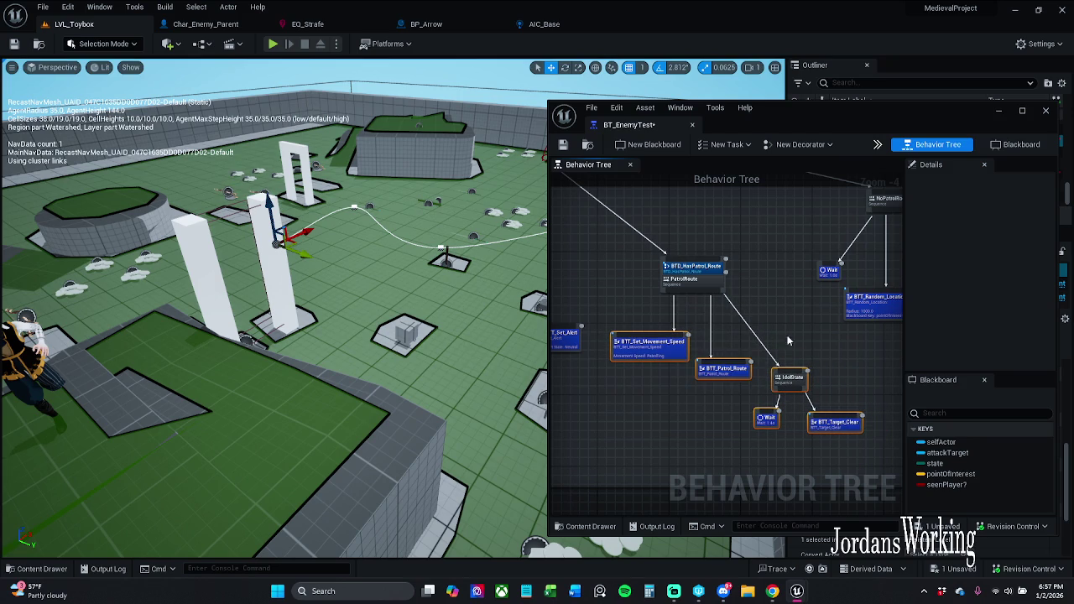
left_click(725, 372)
left_click_drag(735, 379, 741, 379)
left_click(782, 339)
left_click_drag(757, 458, 873, 360)
left_click_drag(803, 386, 835, 377)
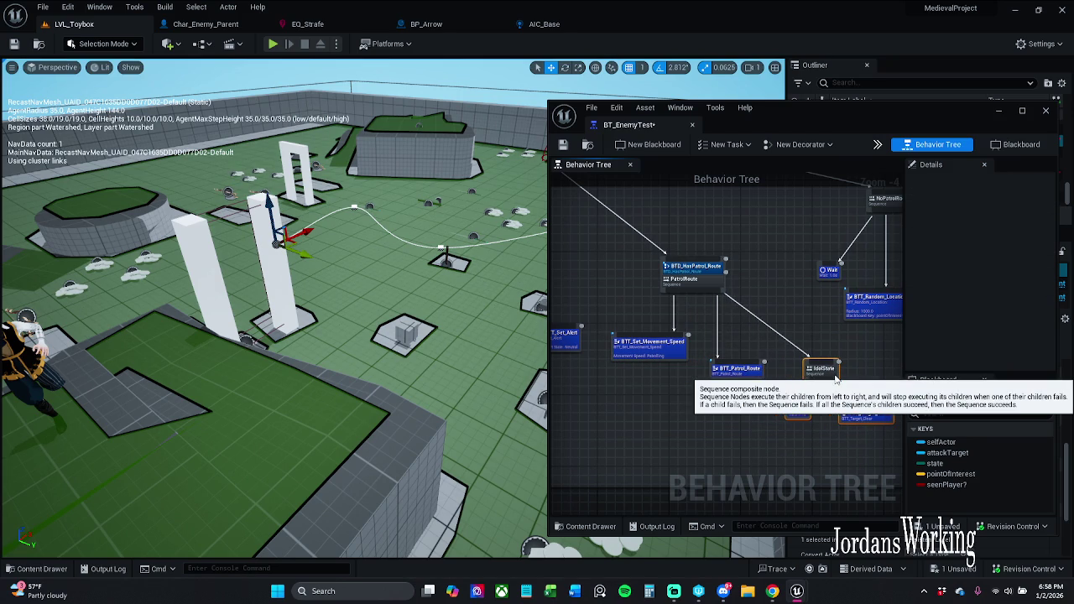
left_click(802, 444)
left_click_drag(766, 403, 740, 379)
mouse_move(671, 126)
left_mouse_down()
mouse_move(663, 163)
mouse_move(252, 24)
left_mouse_up()
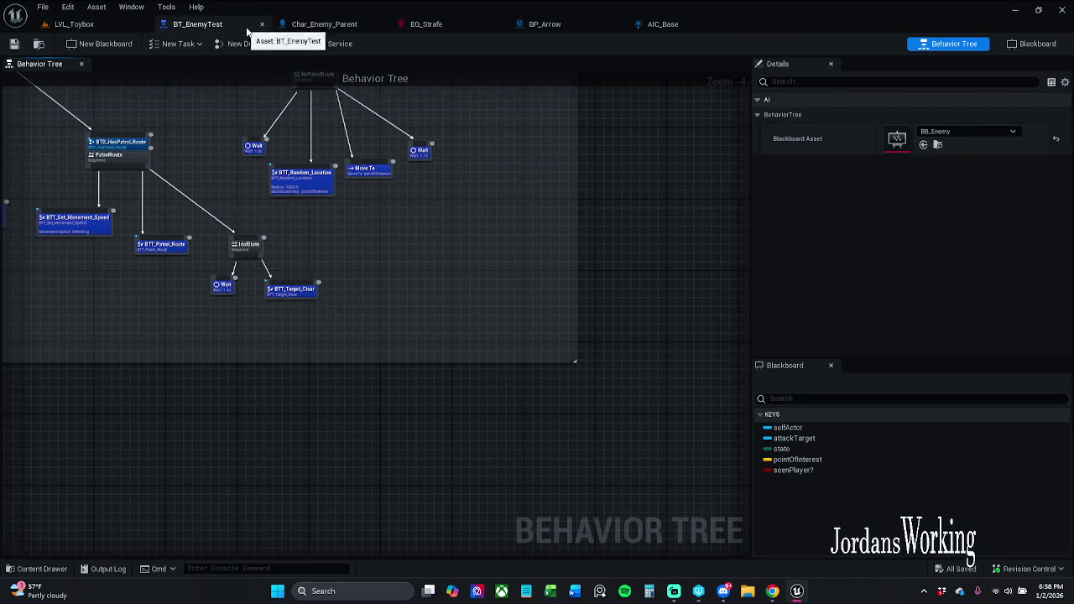
Step: Move the NoPatrolRoute branch further right in the behavior tree
scroll(419, 249, "down", 1)
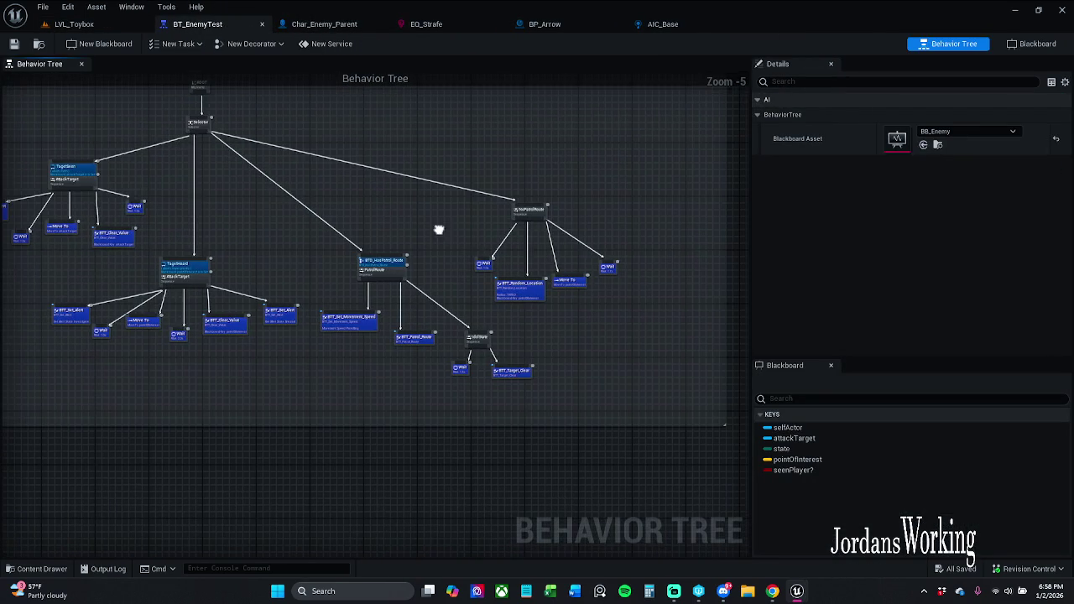
scroll(476, 244, "up", 2)
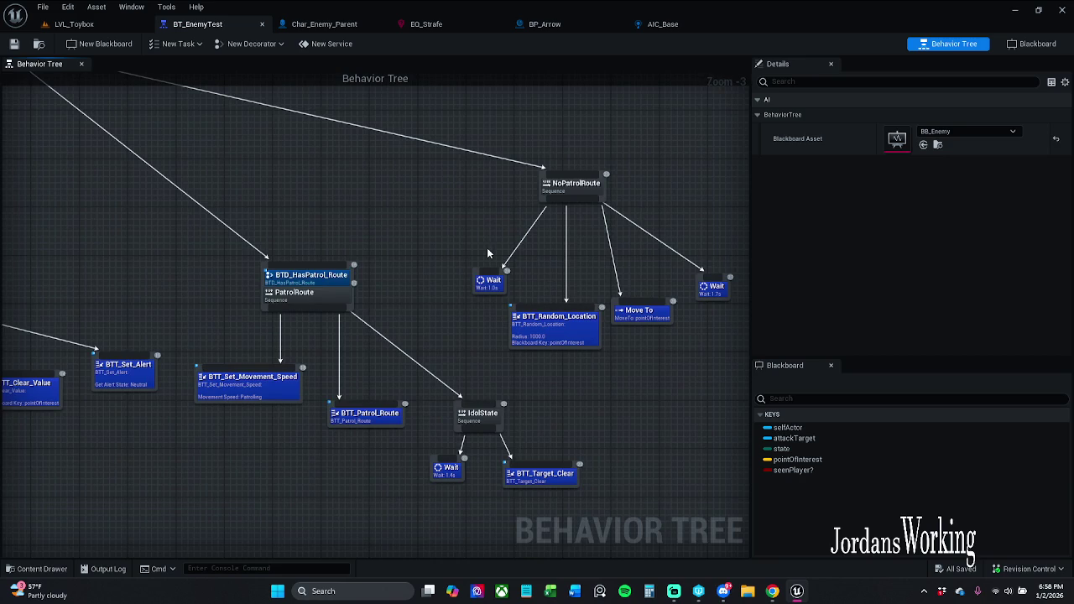
left_click_drag(492, 244, 455, 263)
left_click_drag(427, 170, 723, 369)
left_click_drag(522, 348, 574, 342)
left_click(734, 278)
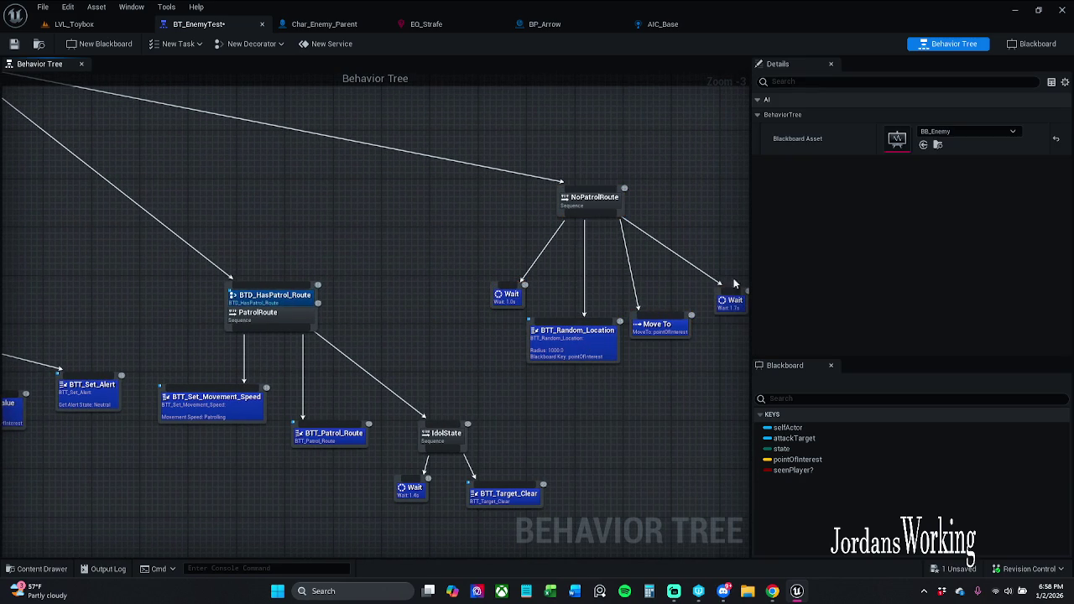
scroll(566, 294, "down", 2)
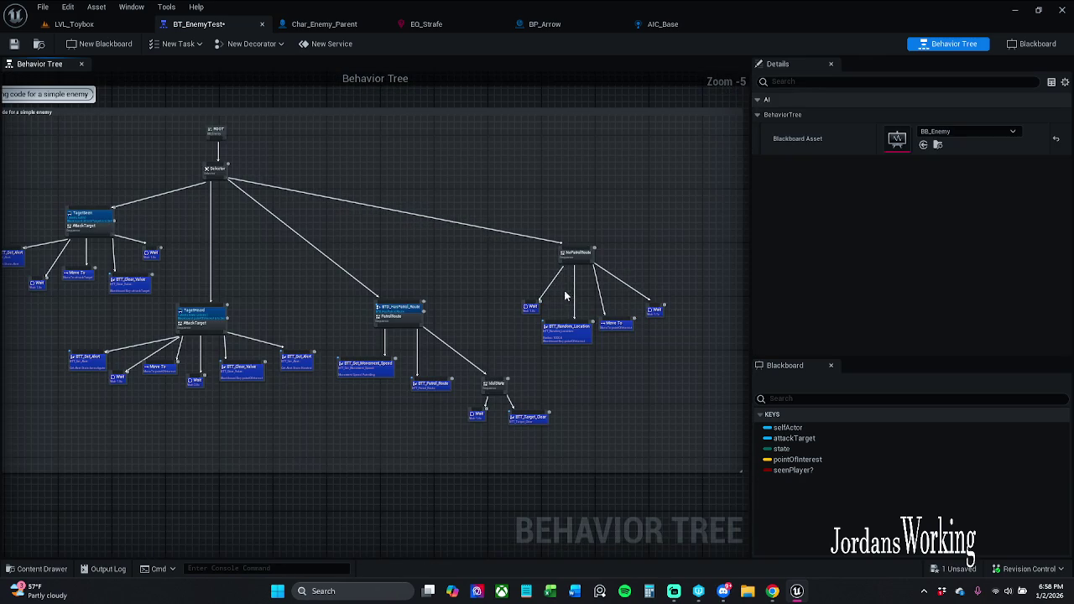
Step: Save the behavior tree and start playing LVL_Toybox with Alt+P
left_click(13, 43)
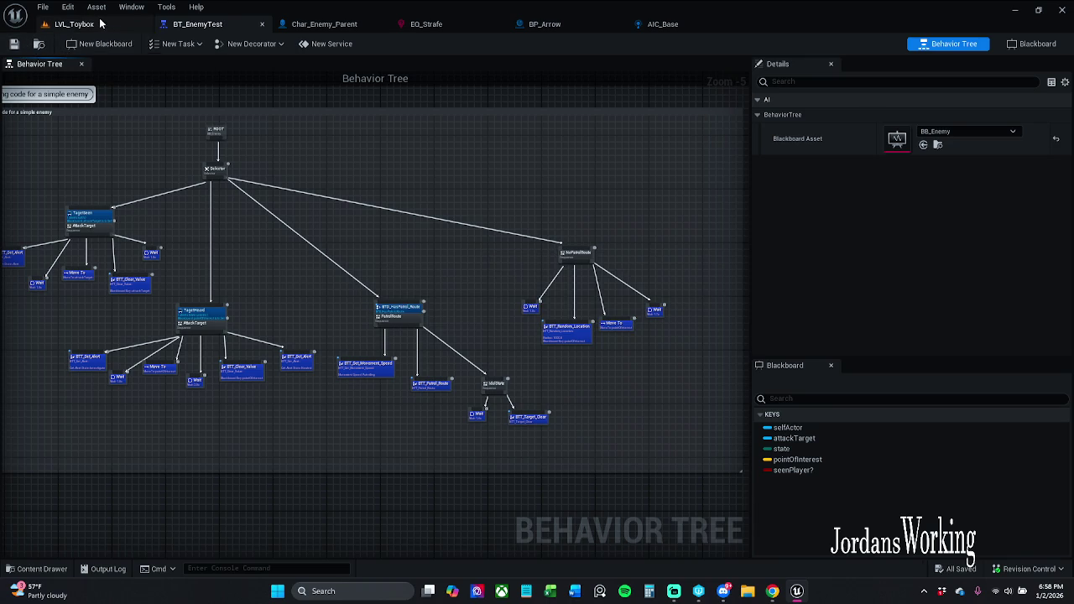
left_click(104, 28)
key("alt+p")
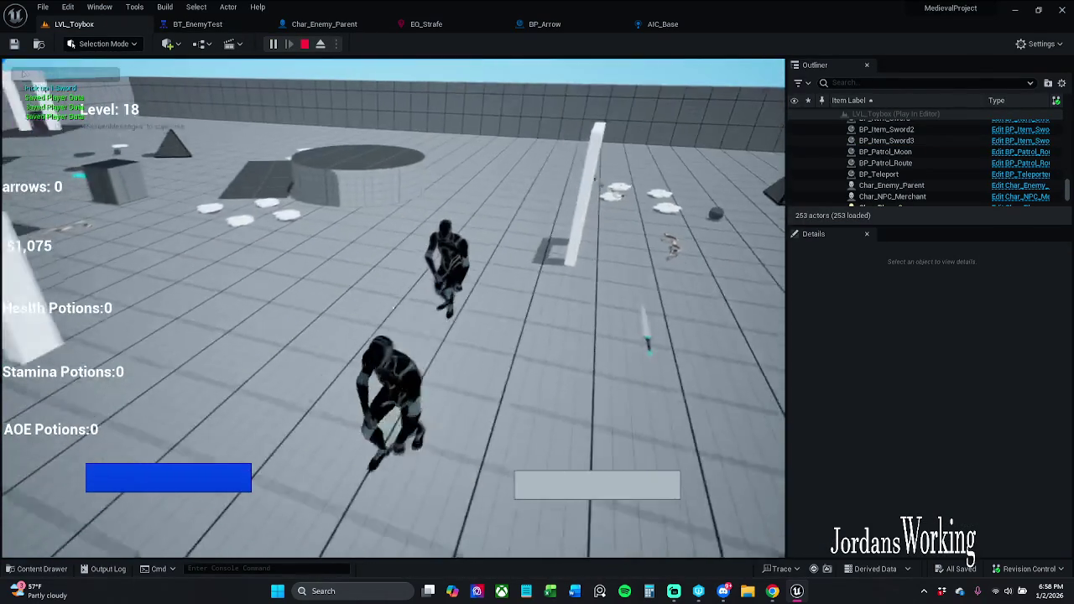
Step: Stop the LVL_Toybox play session, play it again from the start, then stop it
key("Escape")
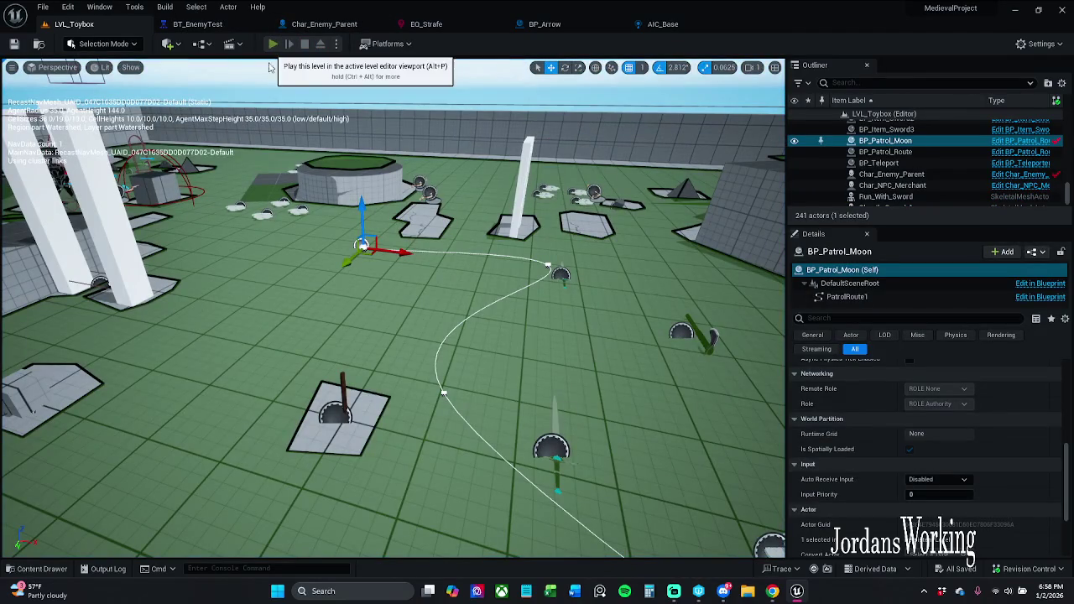
left_click(273, 43)
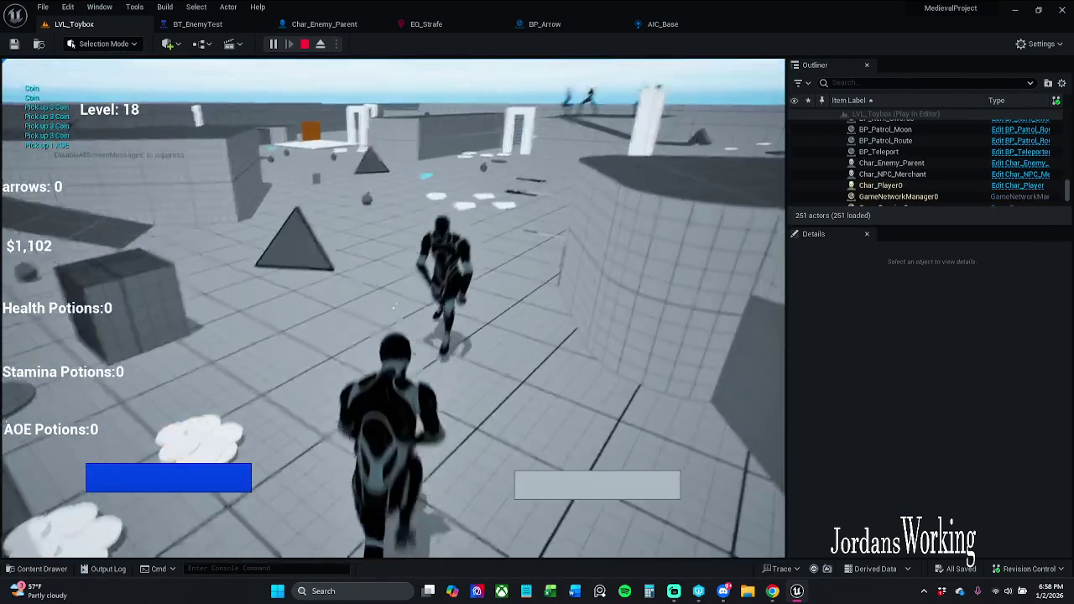
key("Escape")
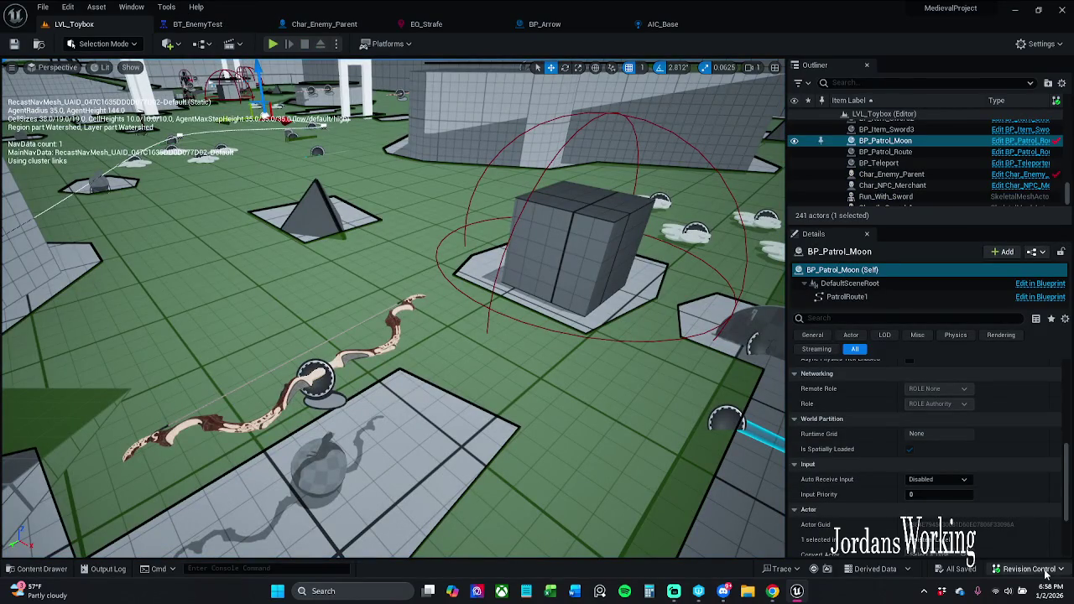
Step: Choose Submit Content from the status bar's Revision Control menu for the six changed files
left_click(1029, 569)
left_click(1006, 517)
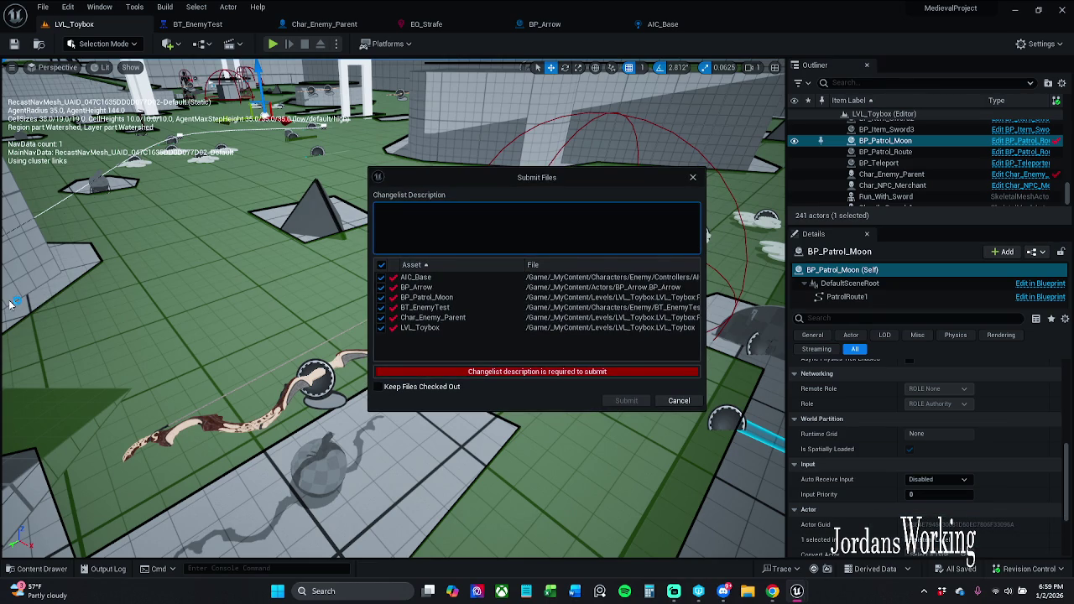
Step: Enter the description 'The enemy has a patrol Route and goes to it on Begin Play'
type("The enemy has ")
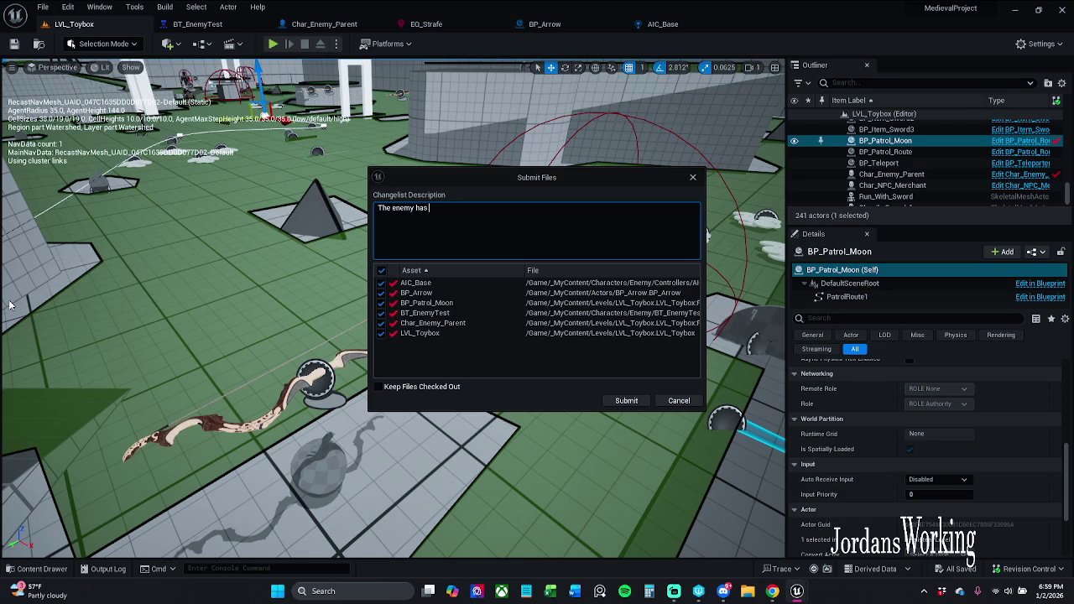
type("a patrol Rou")
type("te and ")
type("goes to it")
type(" on begin")
type("Play")
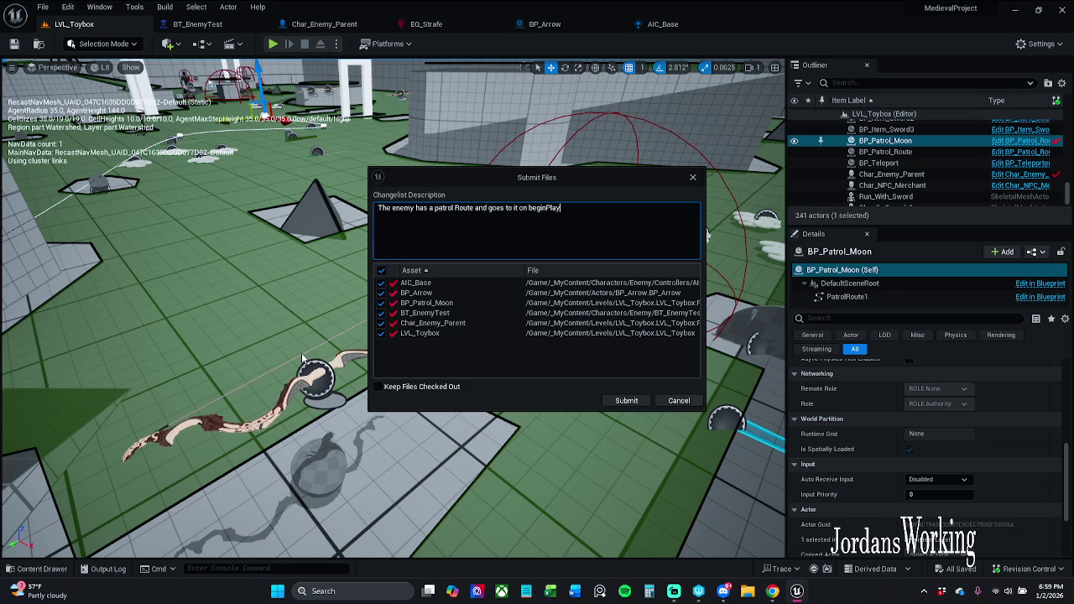
left_click(546, 208)
key("BackSpace")
type("B")
left_click(587, 213)
Step: Add 'and chases the player once detected. But he does wait a bit when they're at a route' and submit
type("nd chases t")
type("he player on")
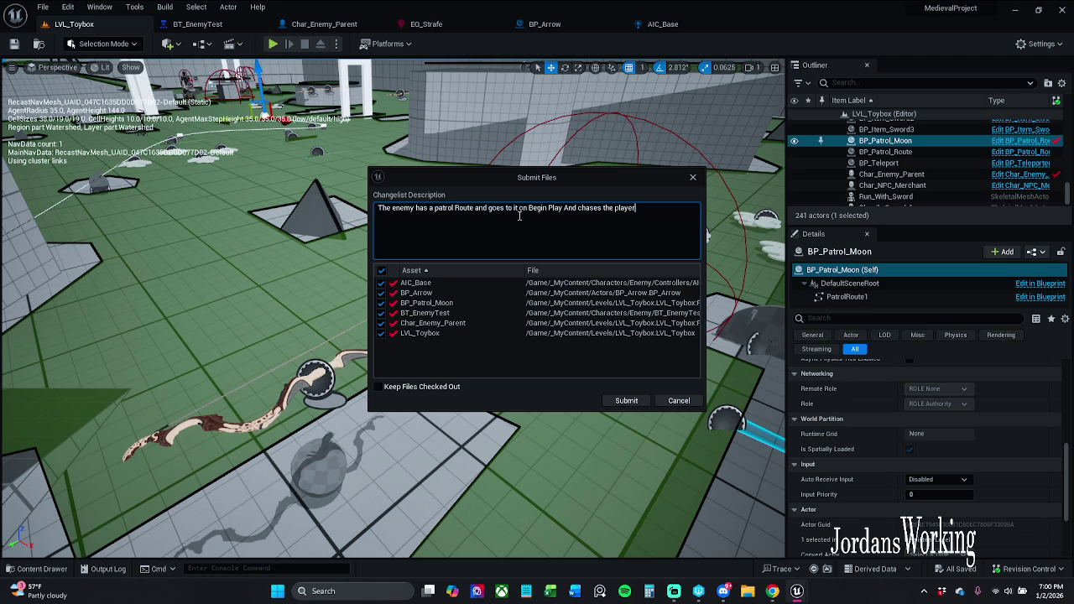
type("ce detect")
type("ed")
type("But he")
type(" does wait")
type(" a ")
type("bit")
type(" when t")
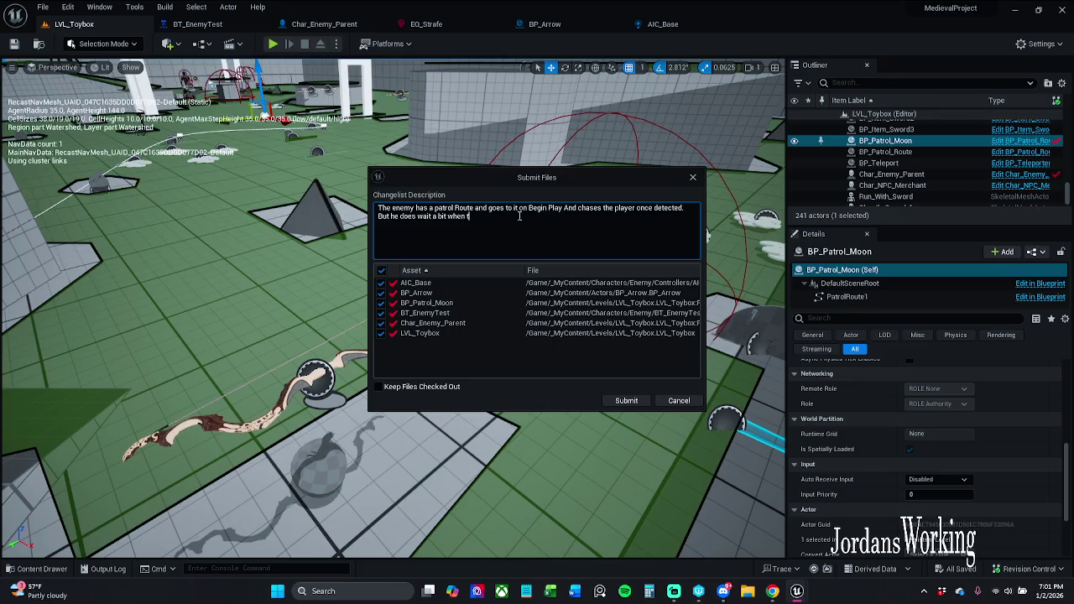
type("hey're")
type(" at a r")
type("oute.")
left_click(627, 401)
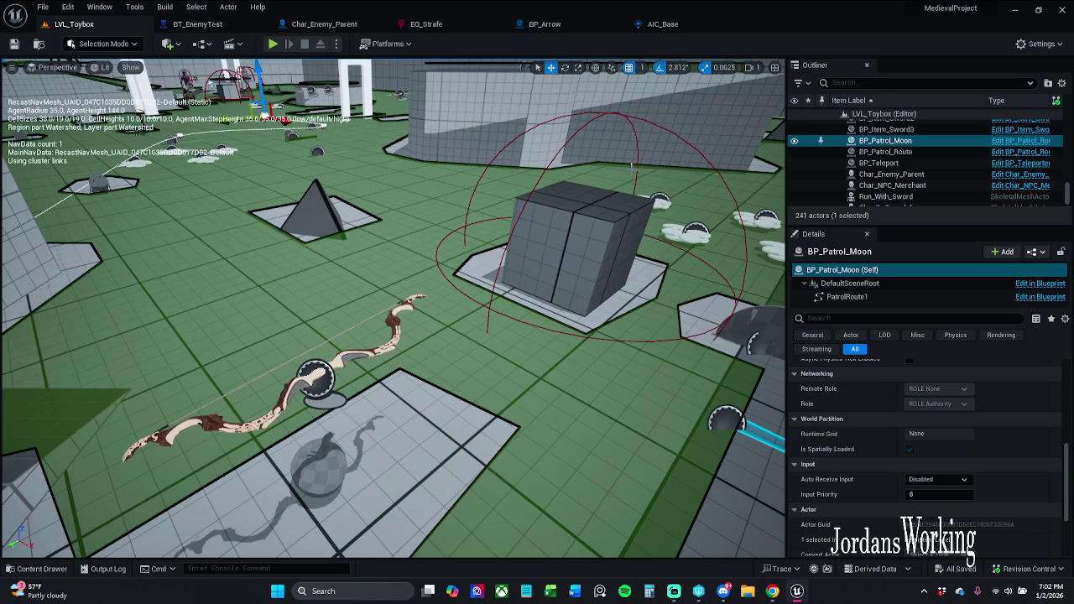
Step: Bring up the Windows Widgets news board over the LVL_Toybox editor
mouse_move(25, 590)
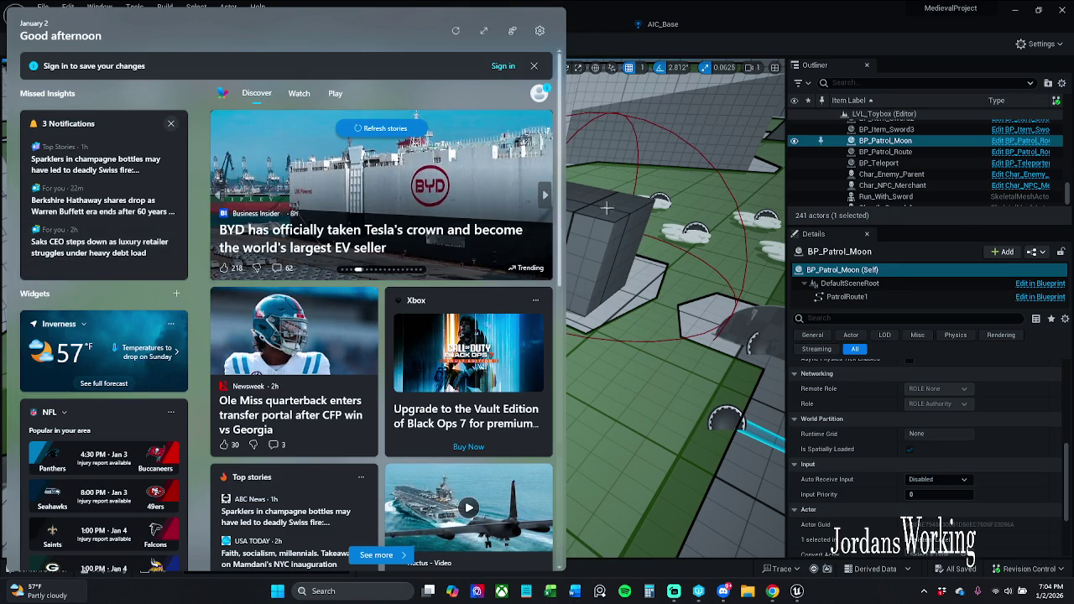
Step: Close the Widgets board and hide the RecastNavMesh debug display with P
left_click(627, 197)
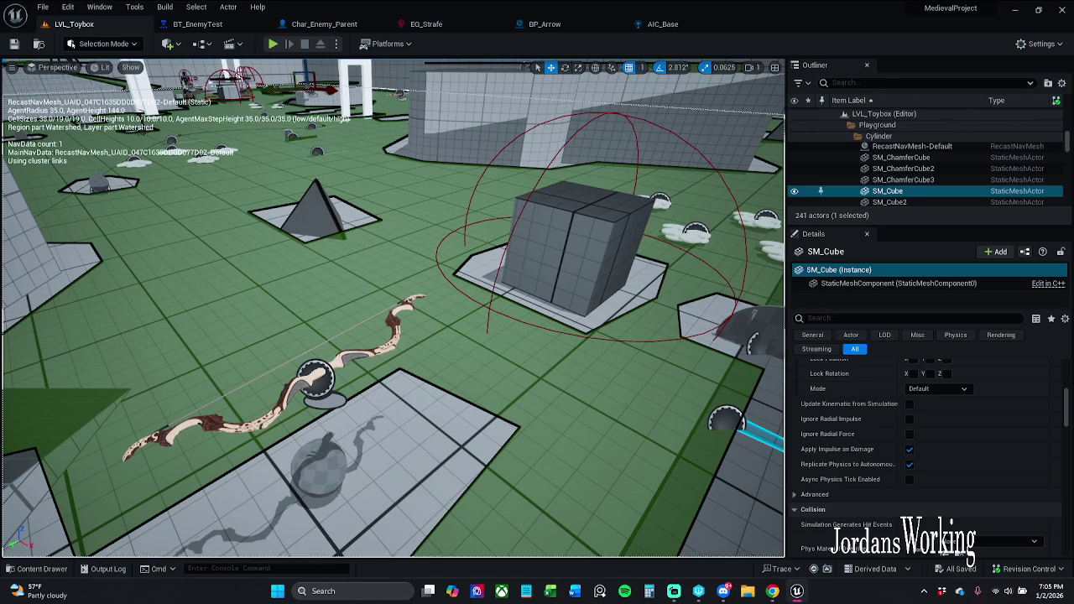
key("p")
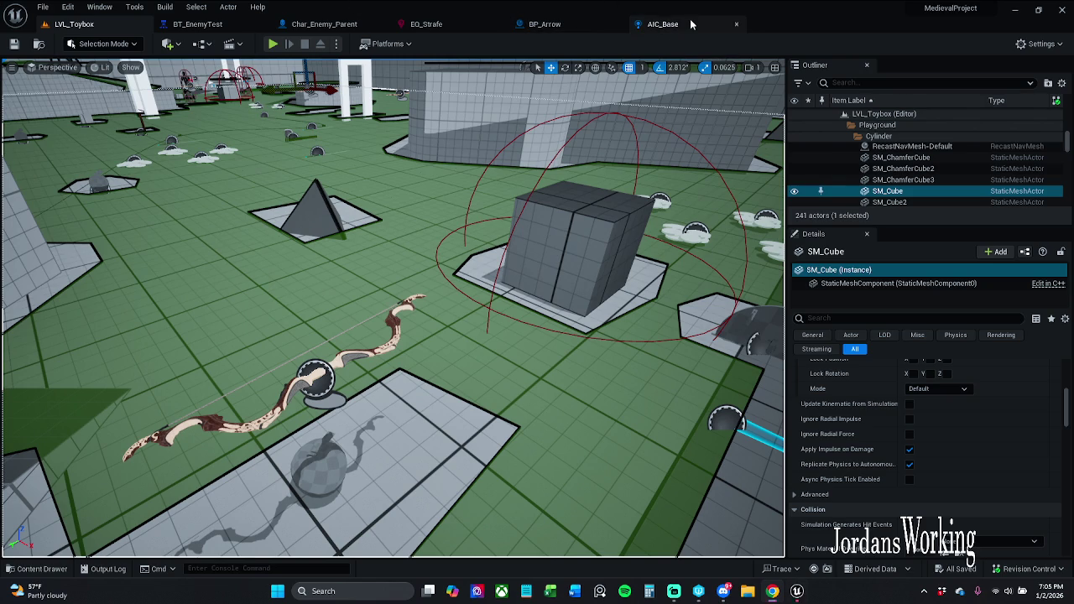
Step: Review AIC_Base's On Target Perception Updated logic in the Event Graph, then switch to BT_EnemyTest
left_click(658, 24)
left_click_drag(576, 255, 545, 255)
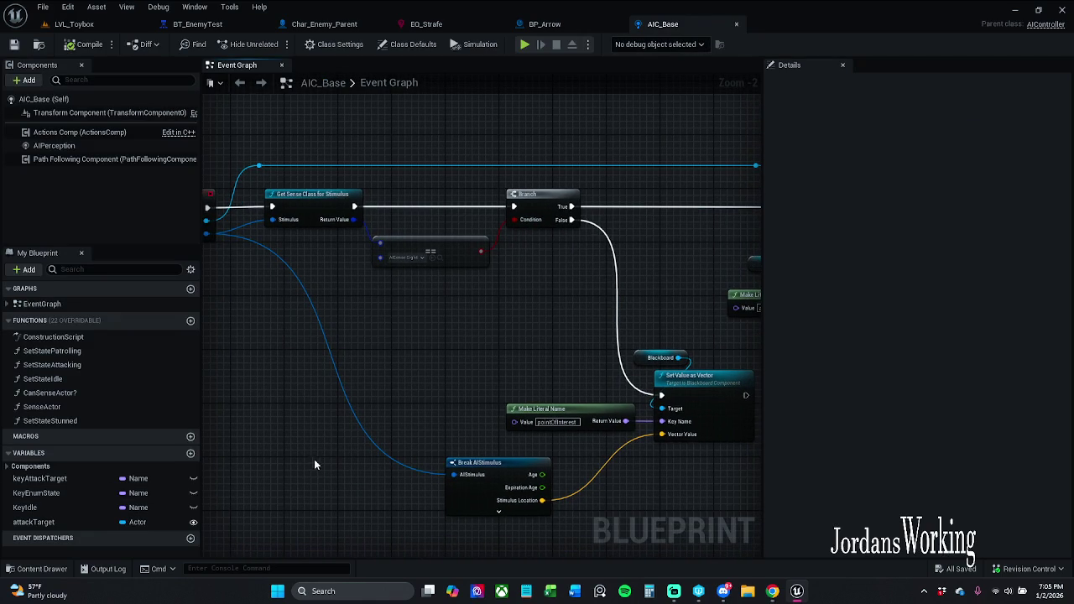
mouse_move(410, 372)
left_mouse_down()
mouse_move(378, 355)
mouse_move(571, 349)
mouse_move(335, 317)
left_mouse_up()
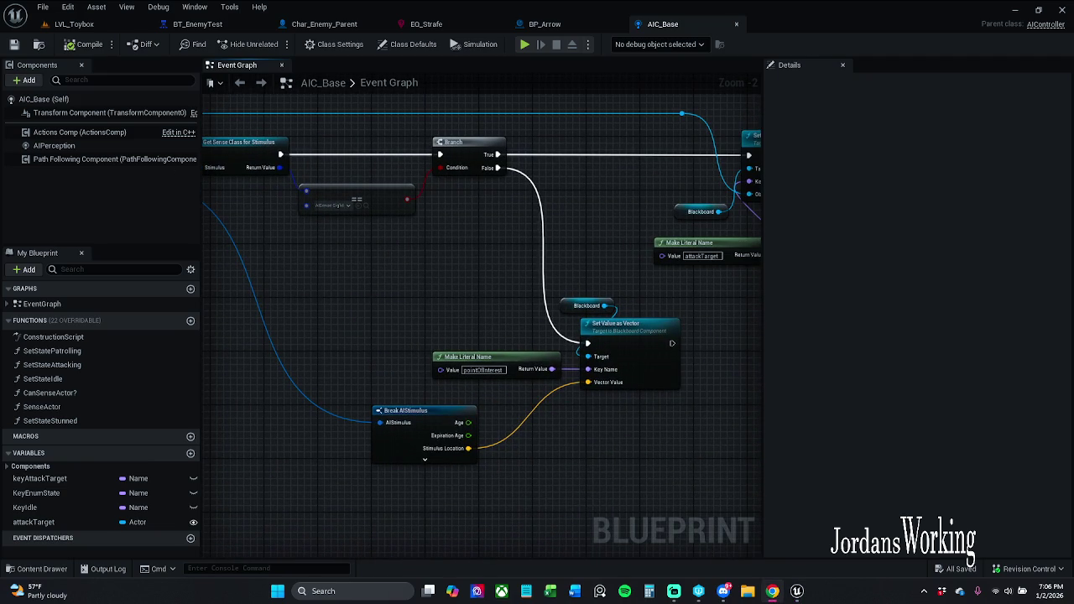
left_click(208, 26)
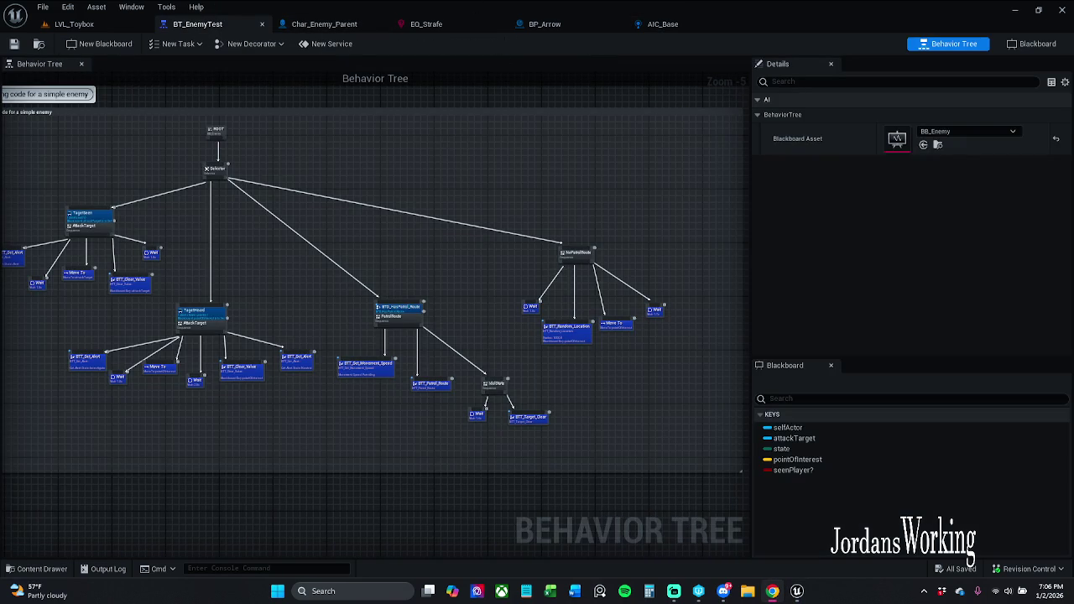
Step: Shift the right-hand branches of the behavior tree to the right to make room
mouse_move(471, 431)
left_mouse_down()
mouse_move(362, 428)
mouse_move(554, 277)
left_mouse_up()
left_click_drag(510, 317, 522, 326)
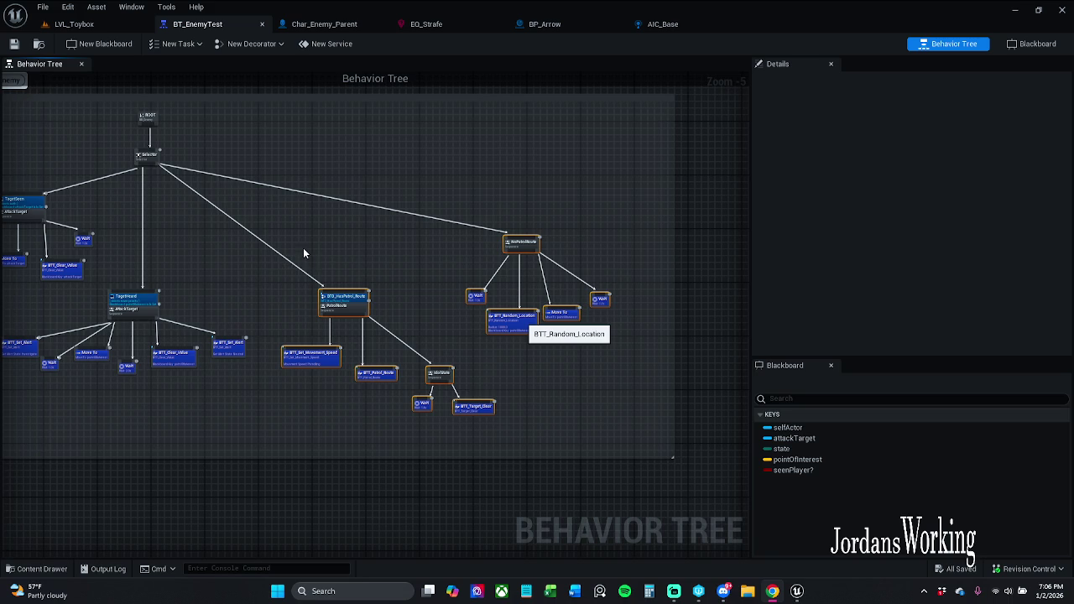
right_click(408, 292)
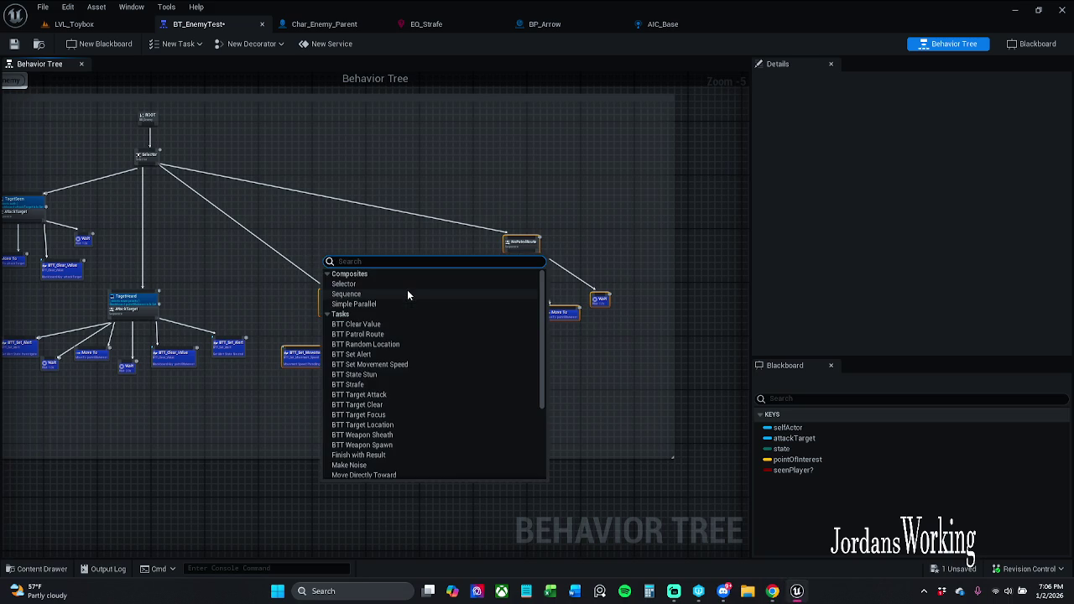
key("Escape")
scroll(391, 238, "up", 5)
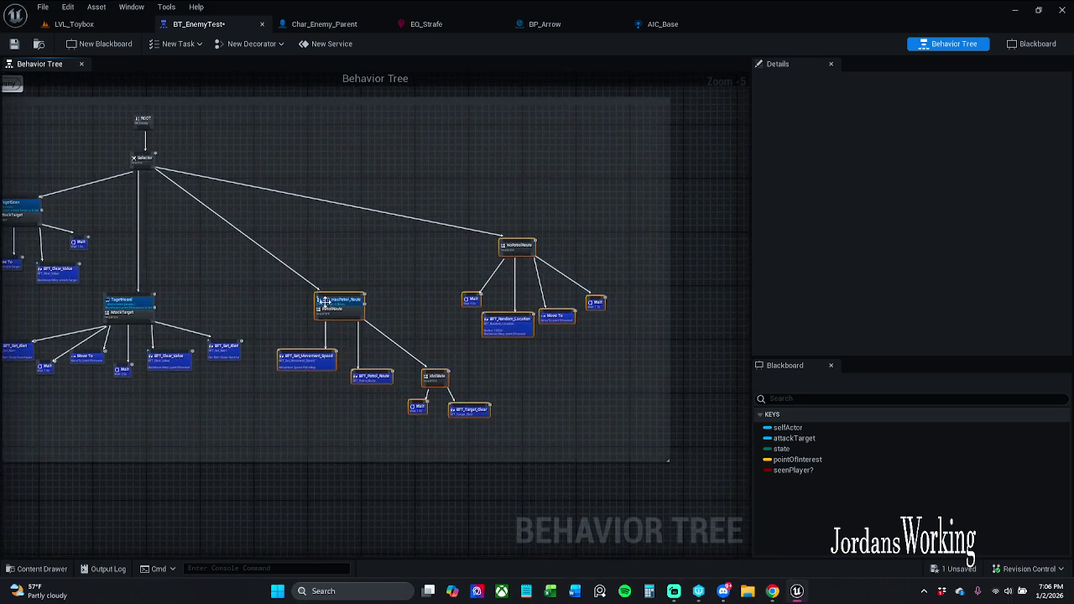
Step: Duplicate the HasPatrol_Route-decorated PatrolRoute node and place the copy above the original
left_click_drag(449, 265, 405, 329)
key("ctrl+c")
key("ctrl+v")
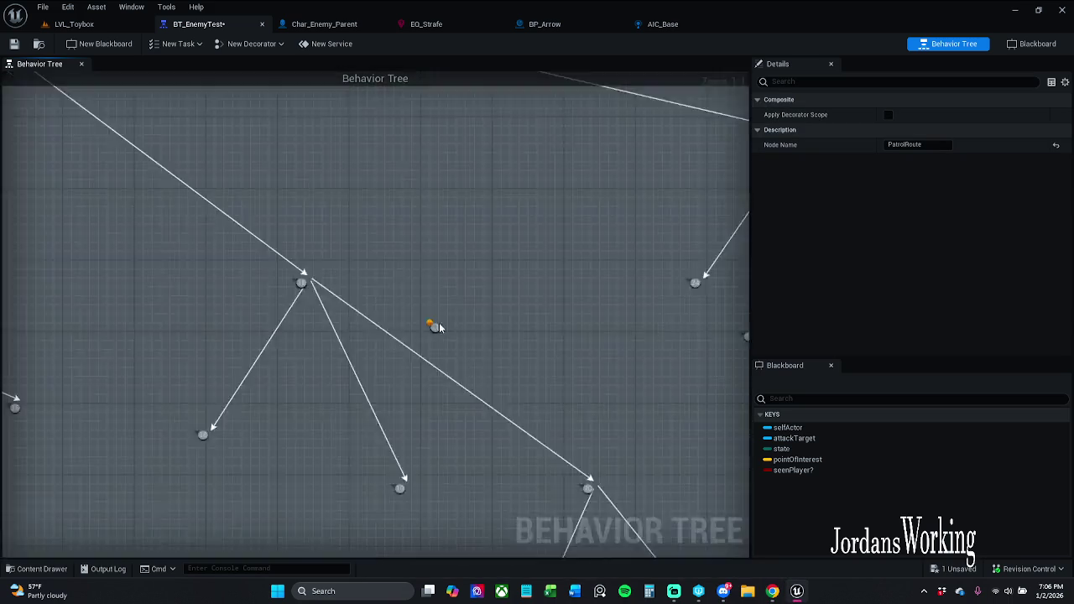
mouse_move(494, 367)
left_mouse_down()
mouse_move(492, 211)
mouse_move(475, 175)
left_mouse_up()
left_click(450, 306)
Step: Remove the HasPatrol_Route decorator from the original PatrolRoute node and move it slightly right
left_click(415, 329)
left_click(385, 308)
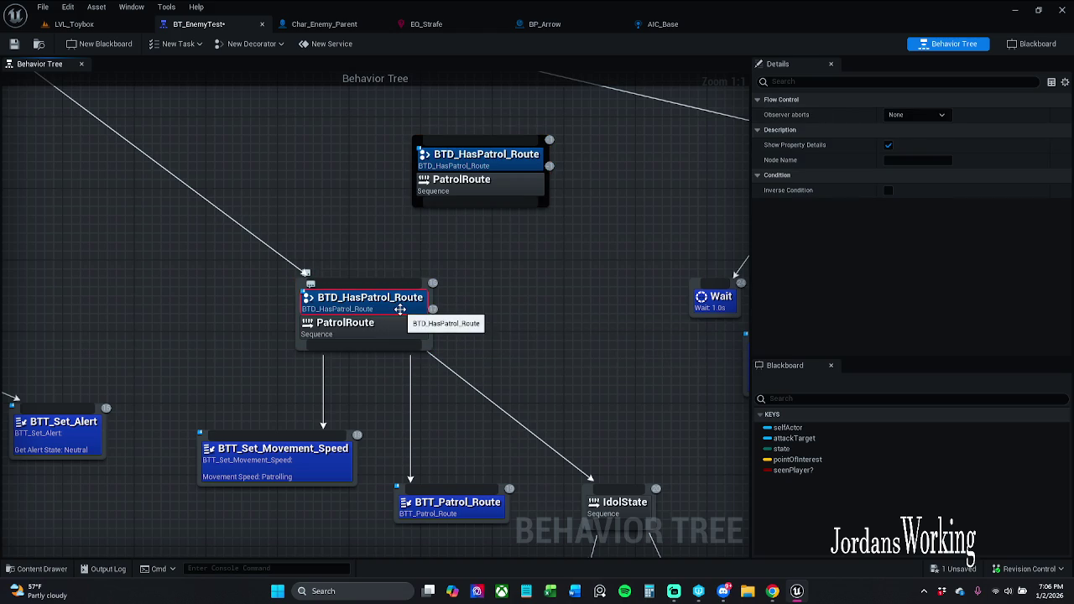
key("Delete")
left_click(485, 163)
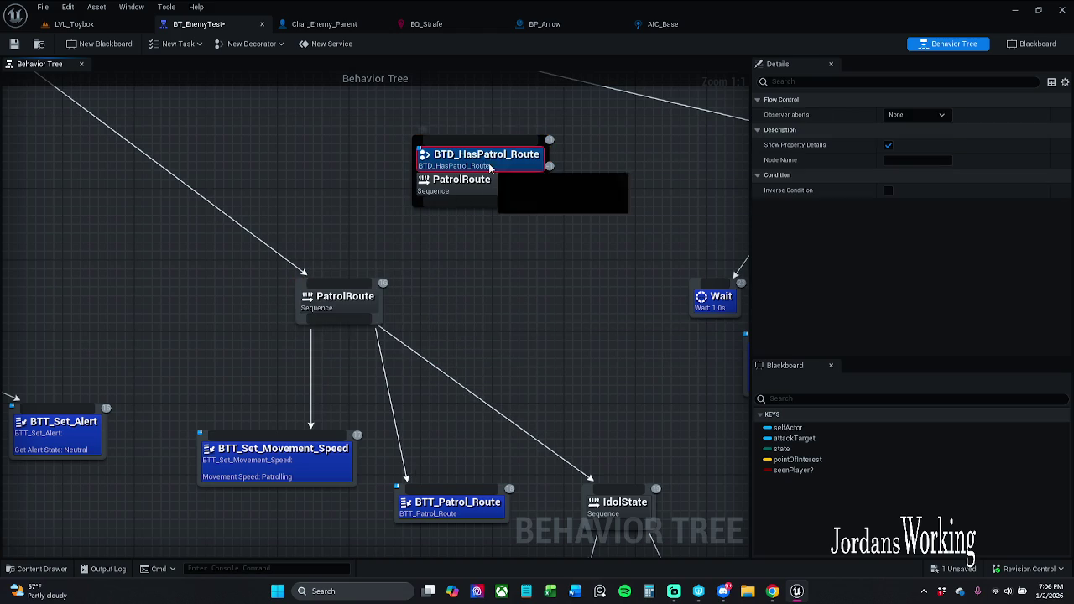
left_click(525, 283)
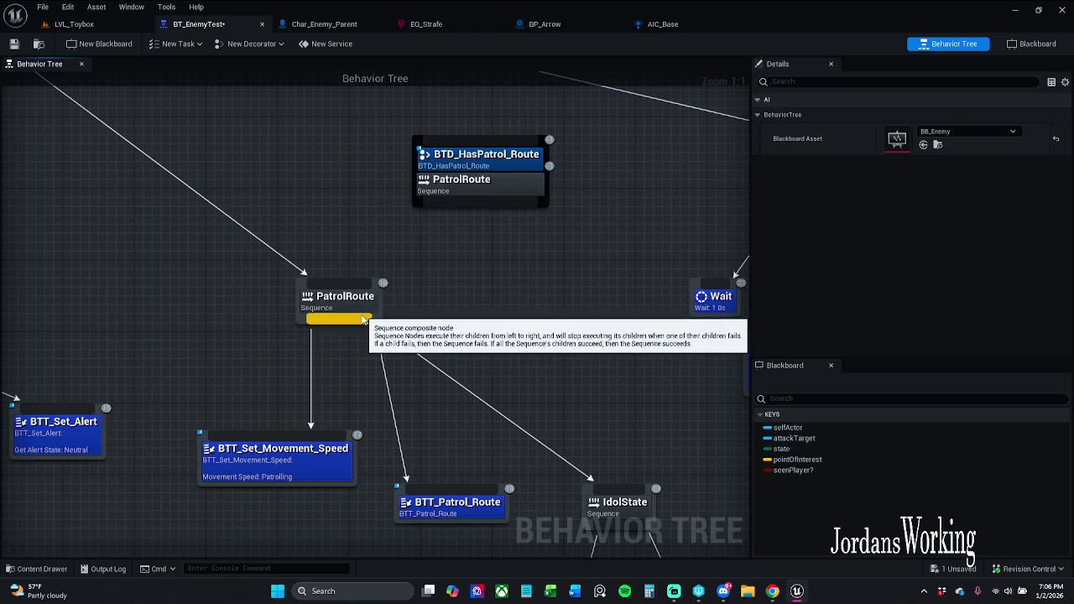
left_click_drag(356, 313, 375, 314)
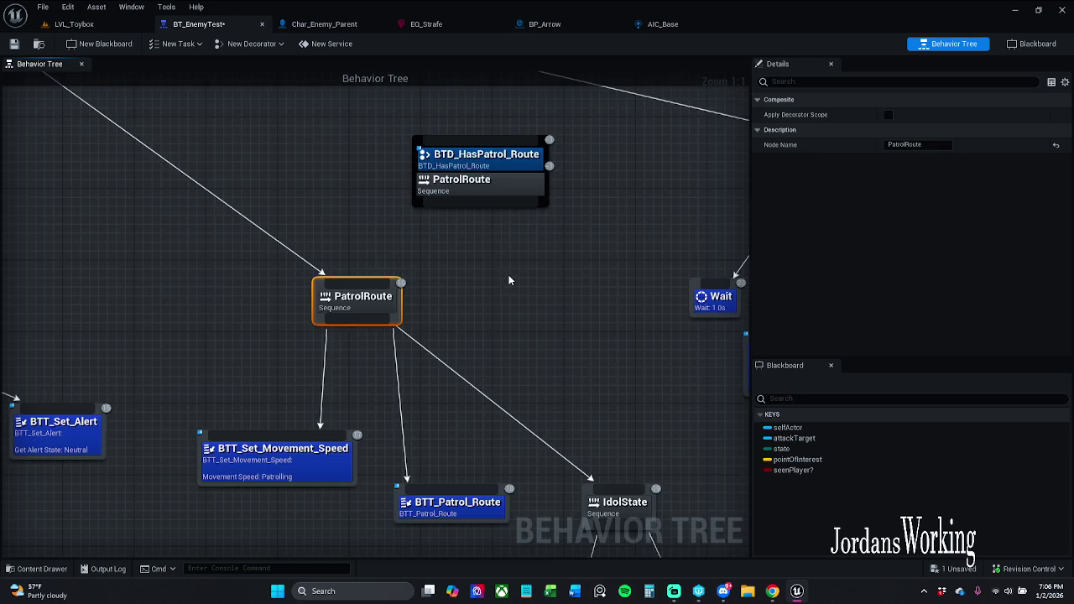
Step: Paste another copy of the HasPatrol_Route node and tick Inverse Condition on its decorator
left_click_drag(508, 274, 311, 343)
left_click(352, 267)
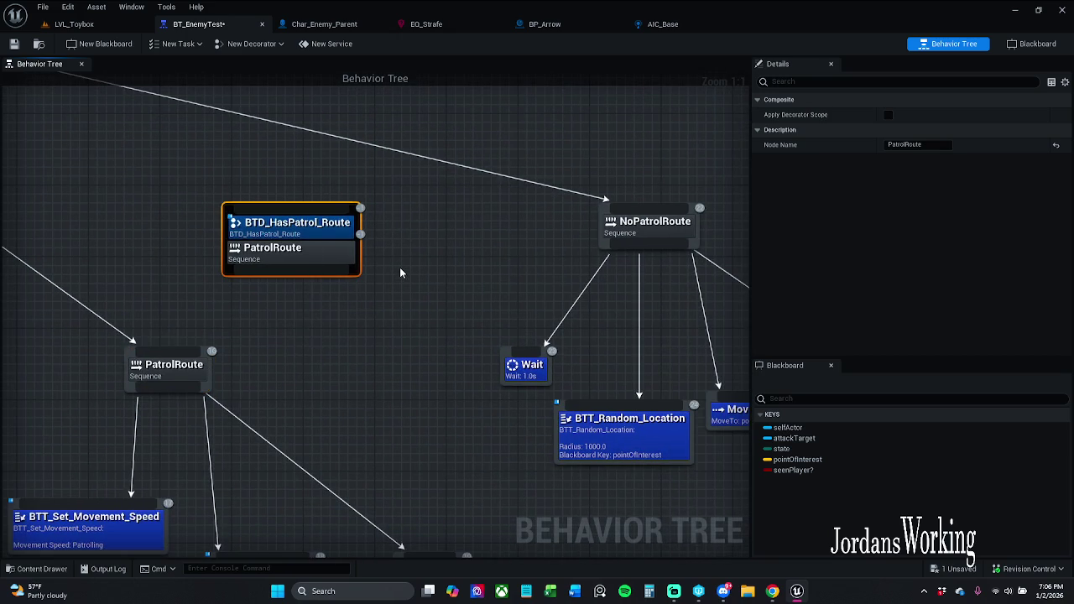
key("ctrl+v")
left_click(485, 290)
left_click(889, 190)
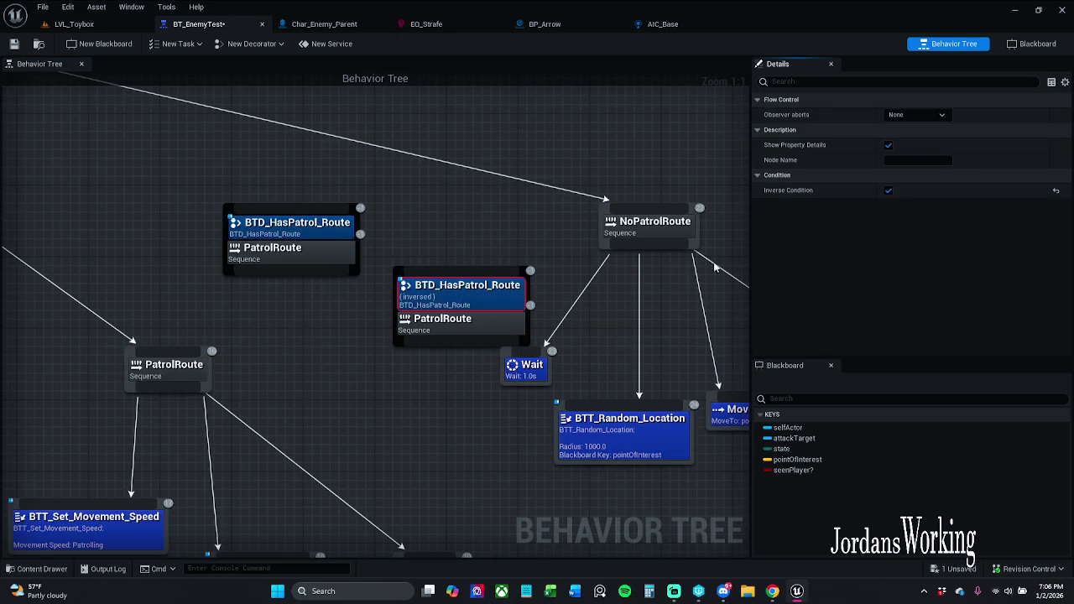
left_click(479, 250)
Step: Place the inverted HasPatrol_Route node above NoPatrolRoute and wire NoPatrolRoute under it
scroll(510, 311, "down", 1)
mouse_move(520, 315)
left_mouse_down()
mouse_move(5, 132)
mouse_move(107, 114)
mouse_move(67, 91)
left_mouse_up()
mouse_move(482, 351)
left_mouse_down()
mouse_move(585, 215)
mouse_move(653, 193)
mouse_move(627, 267)
left_mouse_up()
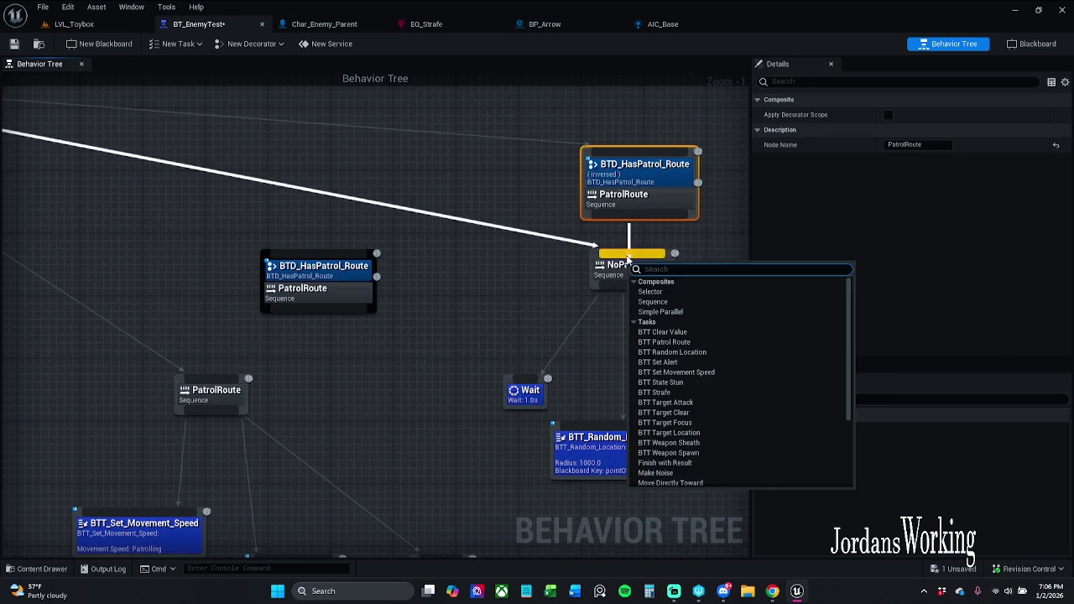
left_click(637, 215)
left_click_drag(637, 215, 633, 256)
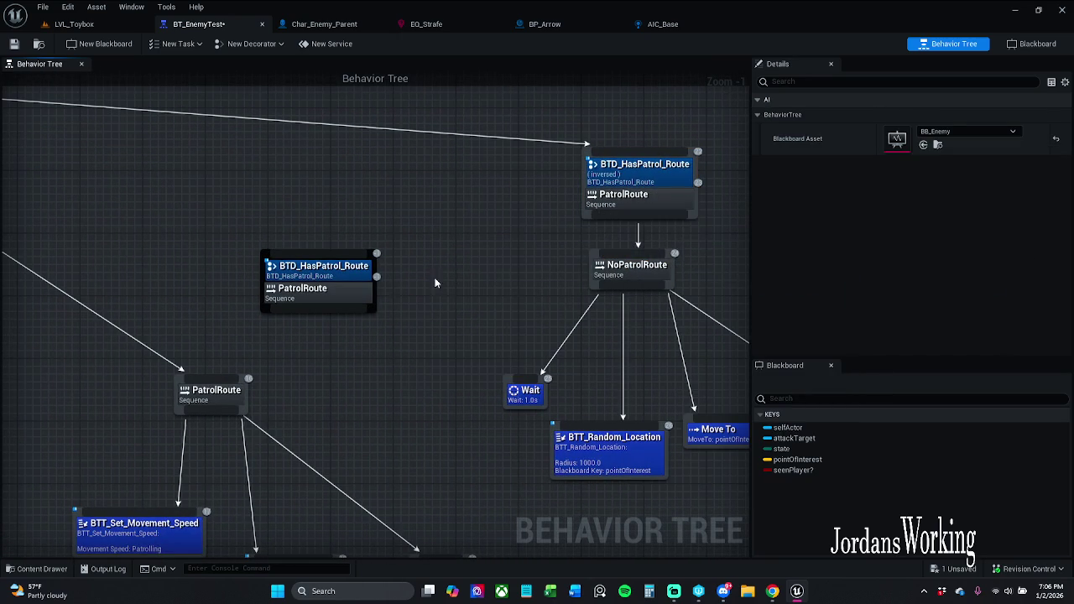
mouse_move(271, 309)
left_mouse_down()
mouse_move(249, 353)
mouse_move(211, 380)
left_mouse_up()
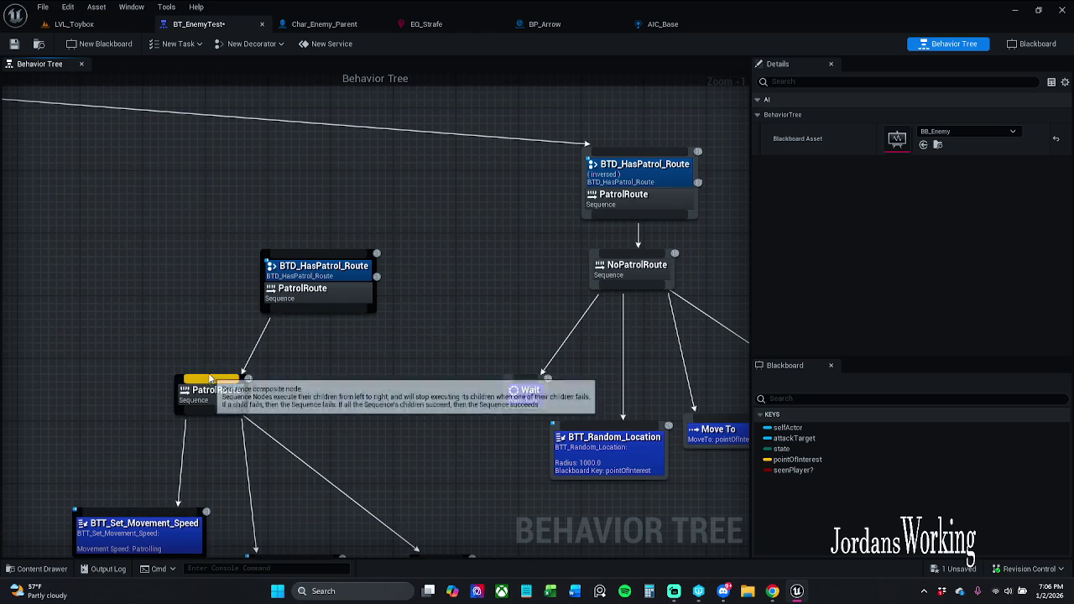
Step: Connect the original HasPatrol_Route node to the lower PatrolRoute and under the Selector
left_click_drag(319, 312, 487, 293)
mouse_move(457, 236)
left_mouse_down()
mouse_move(19, 211)
mouse_move(47, 151)
mouse_move(517, 67)
mouse_move(430, 203)
mouse_move(726, 307)
mouse_move(517, 418)
mouse_move(516, 384)
mouse_move(527, 378)
left_mouse_up()
key("Escape")
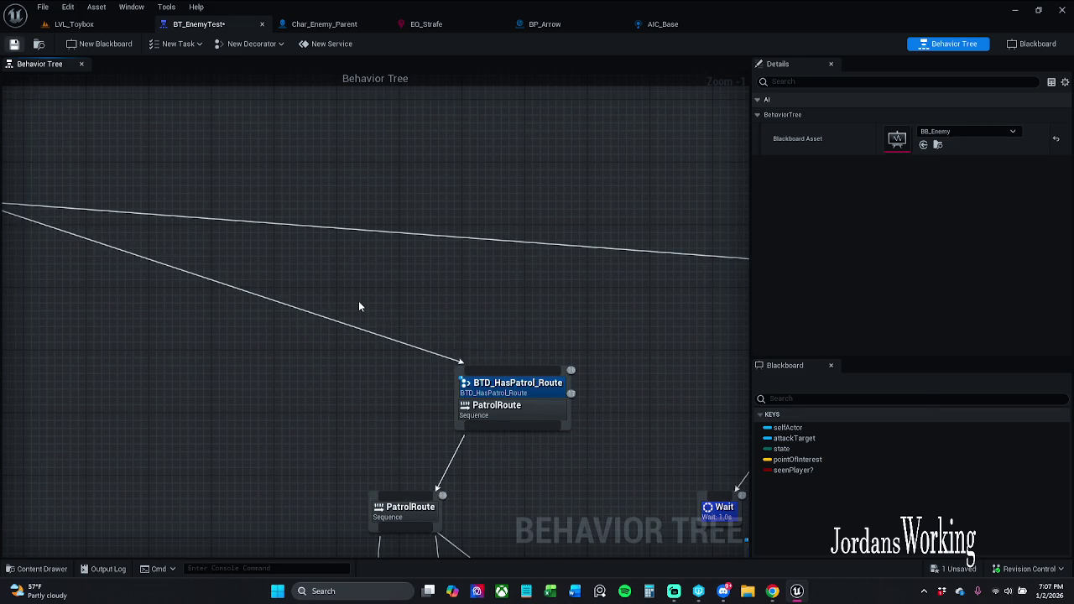
Step: Save BT_EnemyTest, checking out the asset when prompted
key("ctrl+s")
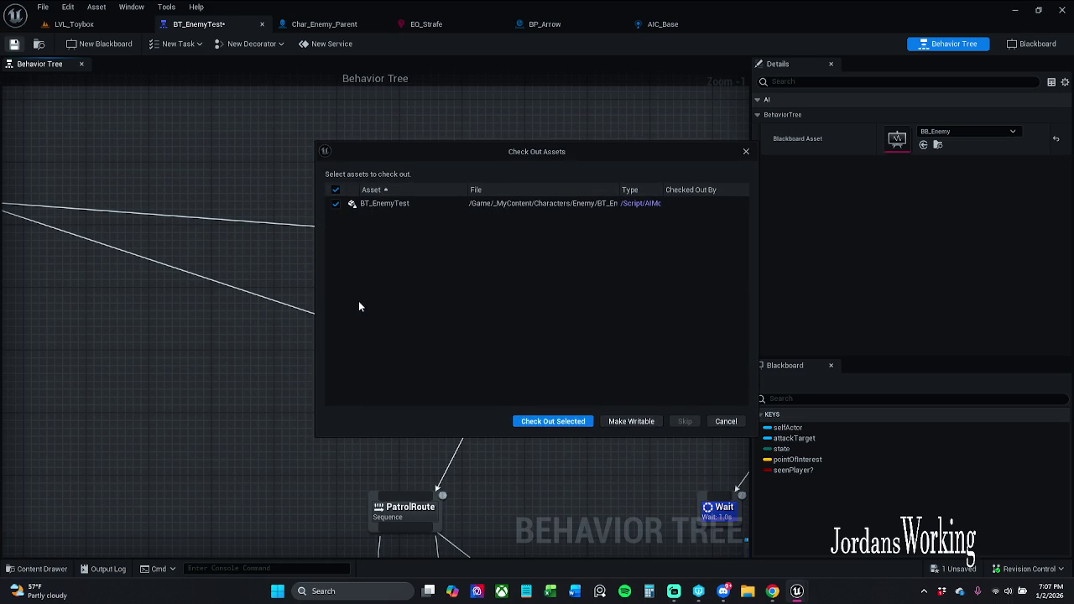
left_click(536, 426)
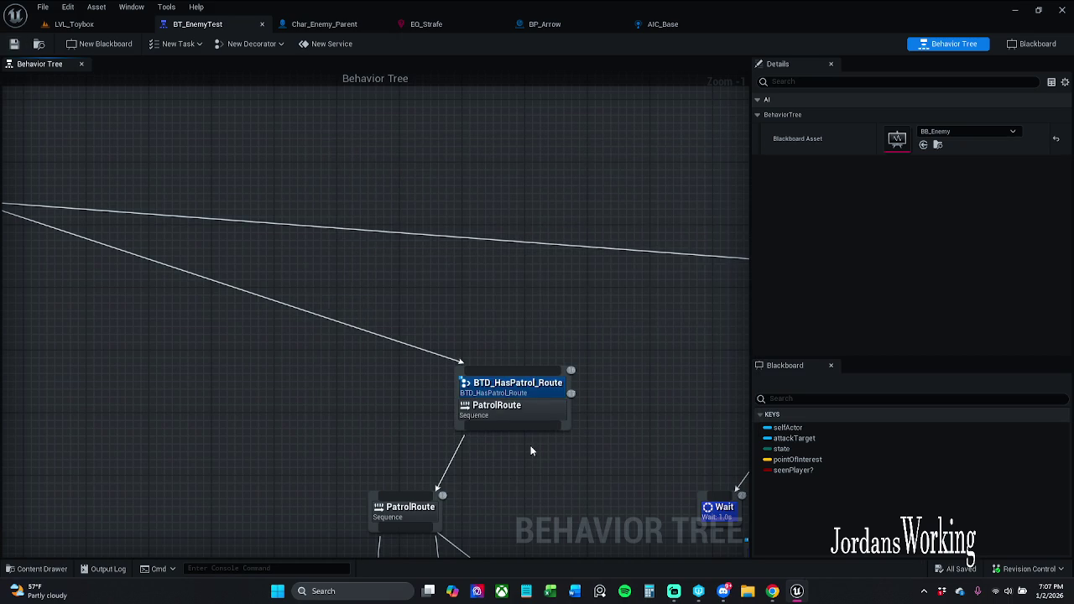
left_click_drag(476, 466, 551, 417)
scroll(491, 377, "down", 1)
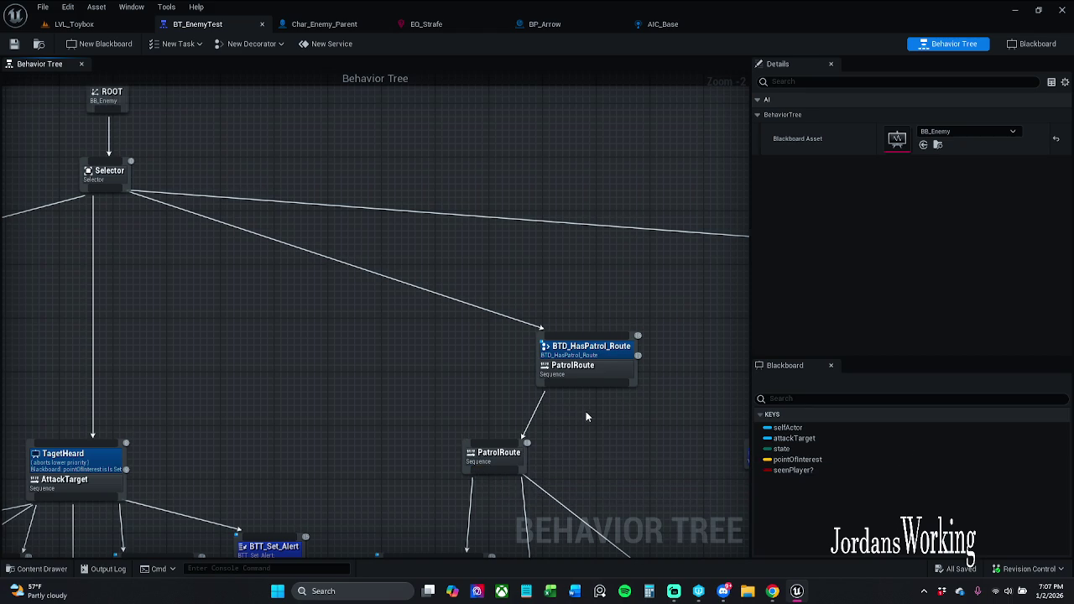
left_click_drag(586, 411, 585, 332)
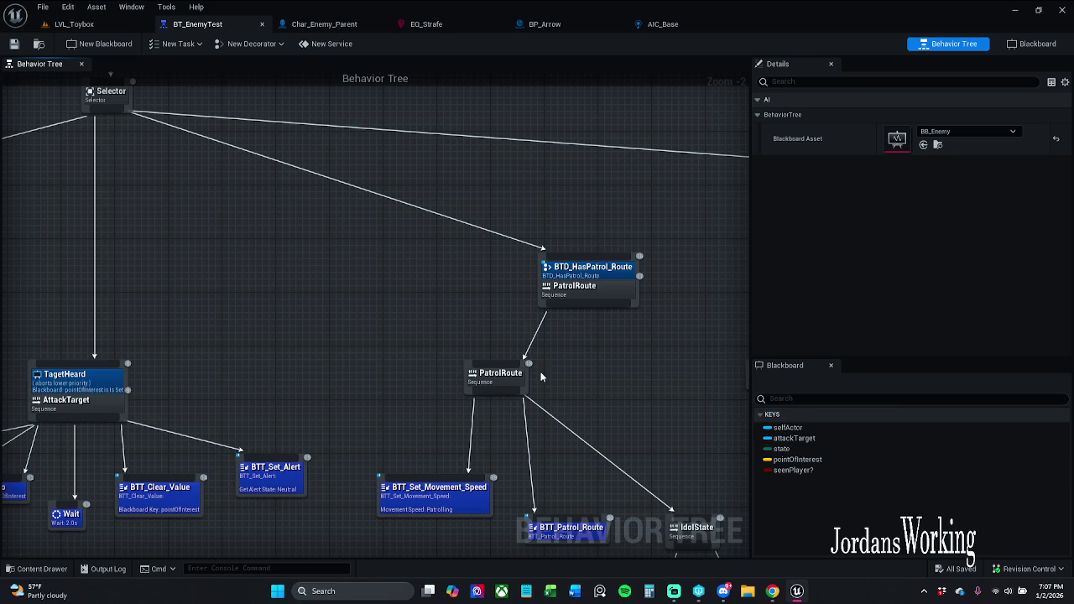
Step: Reattach the patrol tasks directly under the BTD_HasPatrol_Route node and save the tree
mouse_move(499, 389)
left_mouse_down()
mouse_move(533, 396)
mouse_move(613, 338)
mouse_move(612, 312)
left_mouse_up()
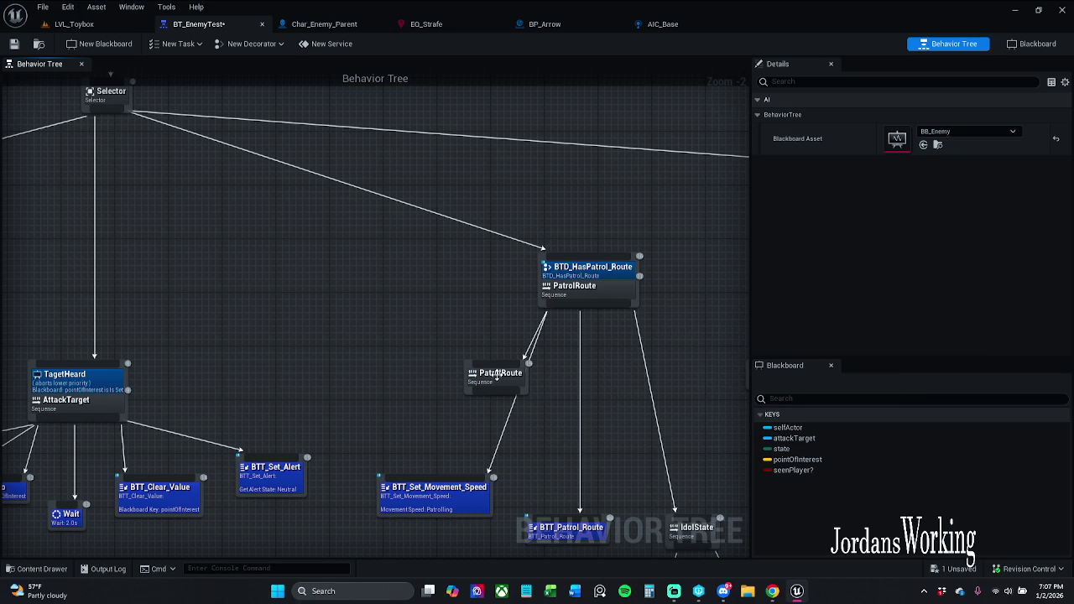
left_click_drag(509, 381, 449, 367)
mouse_move(467, 344)
left_mouse_down()
mouse_move(441, 359)
mouse_move(453, 357)
left_mouse_up()
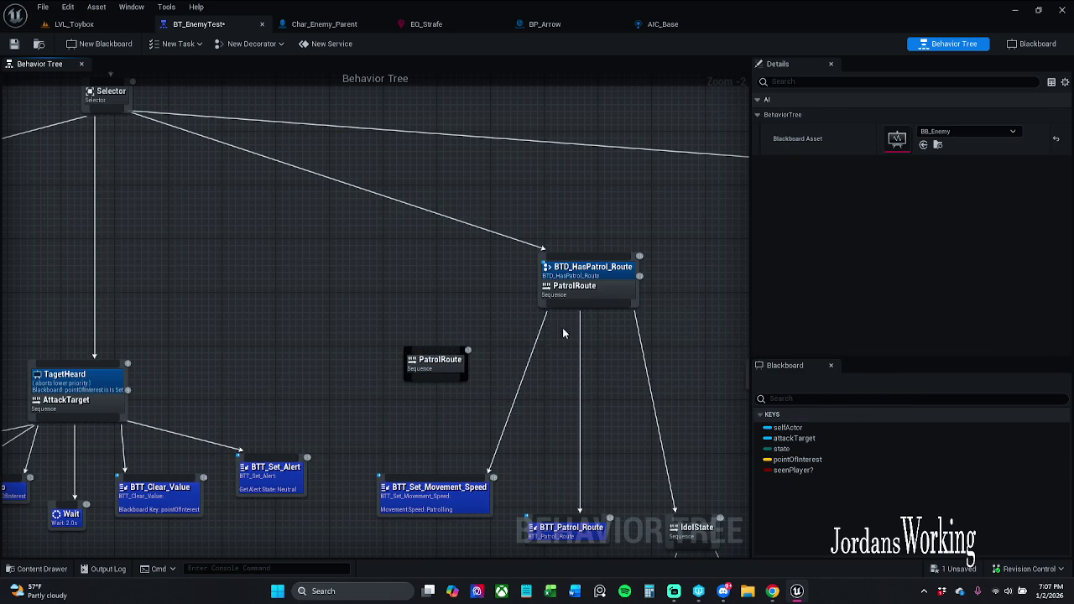
mouse_move(587, 306)
left_mouse_down()
mouse_move(593, 348)
mouse_move(586, 303)
left_mouse_up()
scroll(471, 356, "down", 1)
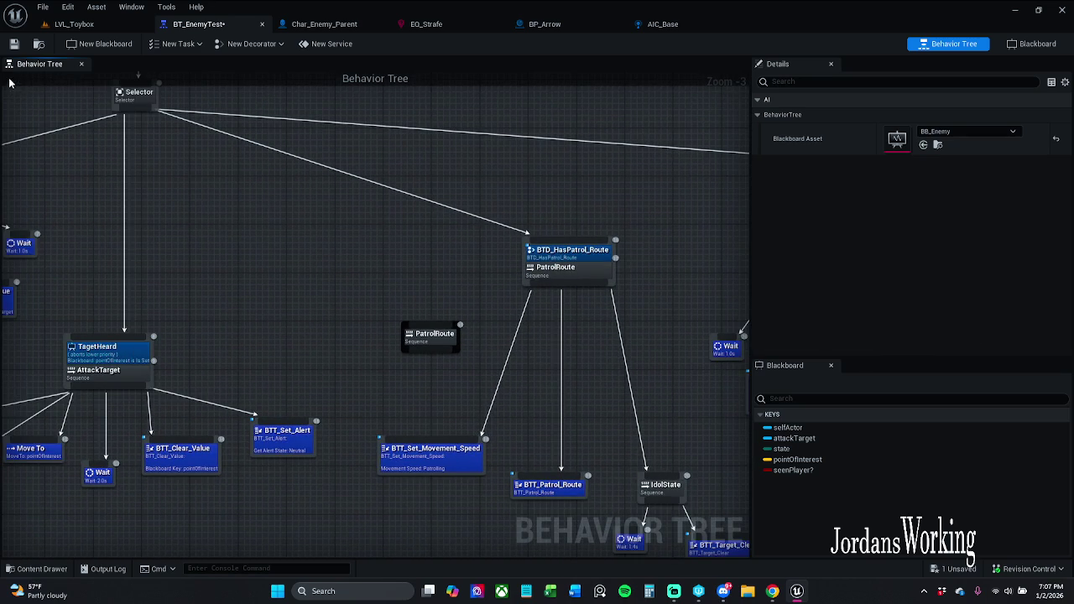
left_click(13, 43)
Step: Review the inverted decorator on the no-route branch, then return to the LVL_Toybox level
left_click_drag(408, 284, 377, 276)
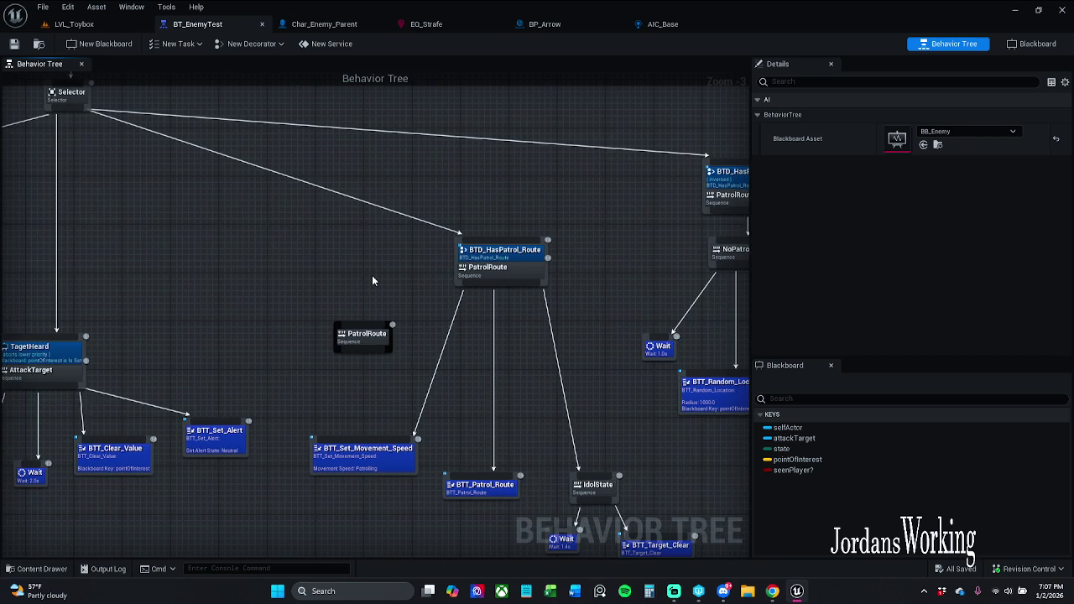
left_click(501, 250)
left_click_drag(439, 252, 354, 242)
left_click(390, 401)
mouse_move(500, 308)
left_mouse_down()
mouse_move(410, 297)
mouse_move(374, 319)
left_mouse_up()
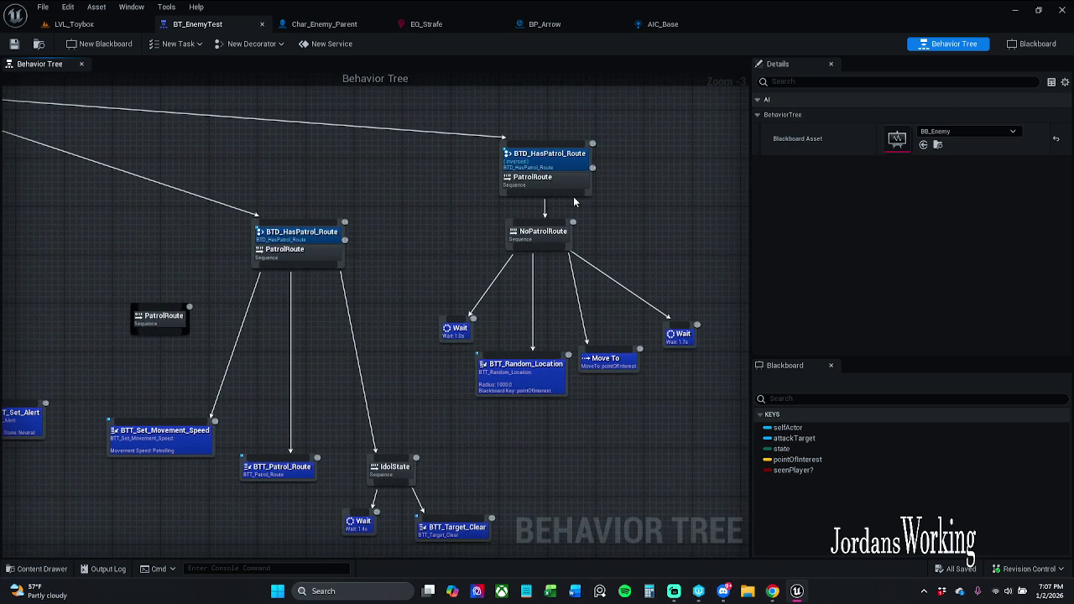
left_click(567, 156)
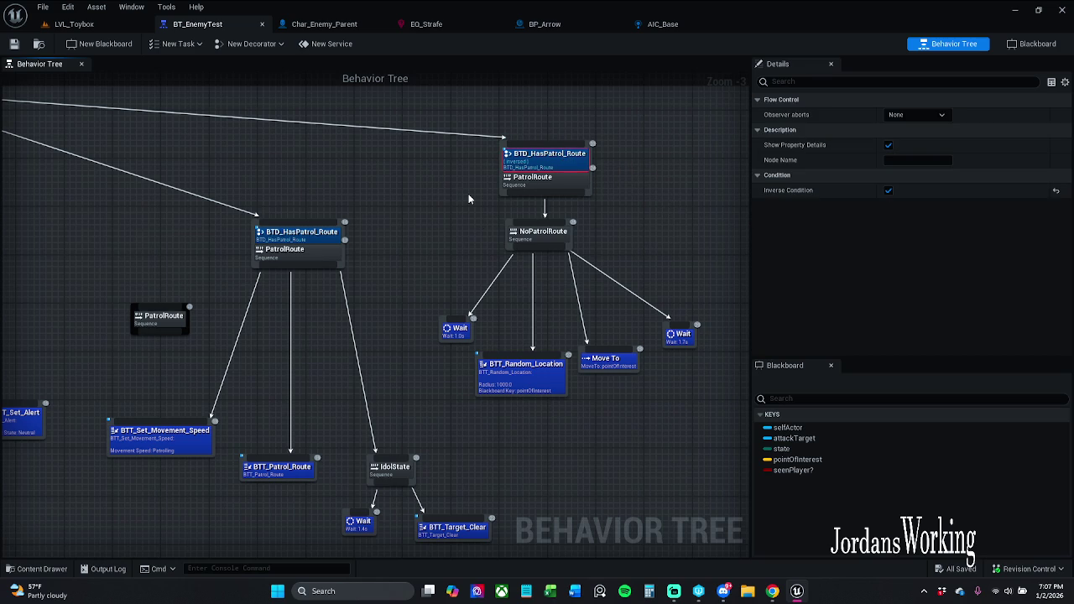
mouse_move(431, 163)
left_mouse_down()
mouse_move(595, 283)
mouse_move(736, 353)
mouse_move(655, 396)
left_mouse_up()
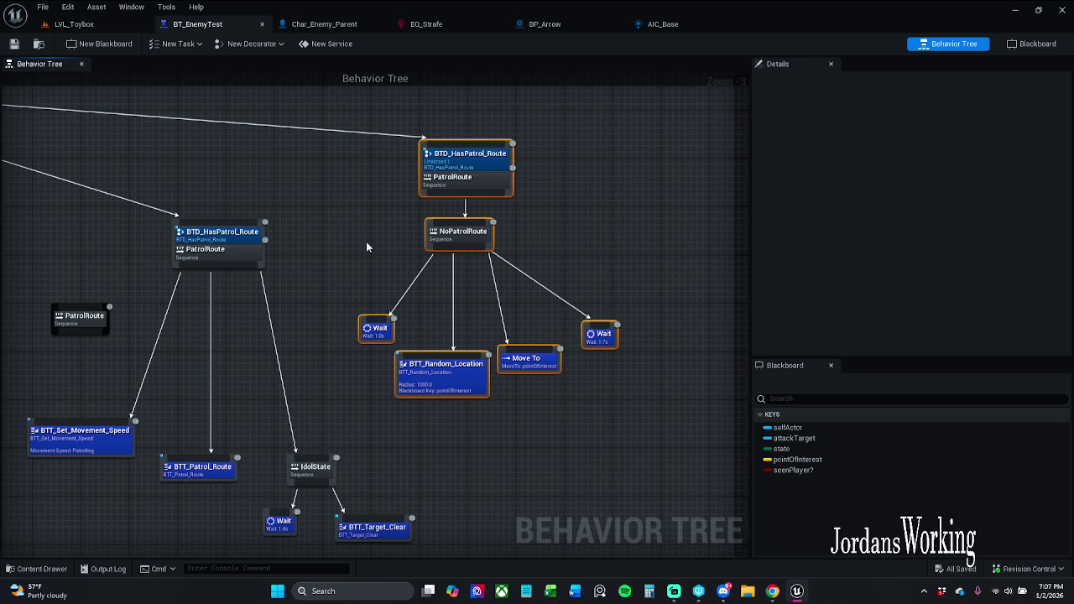
left_click(106, 27)
left_click_drag(296, 78, 299, 61)
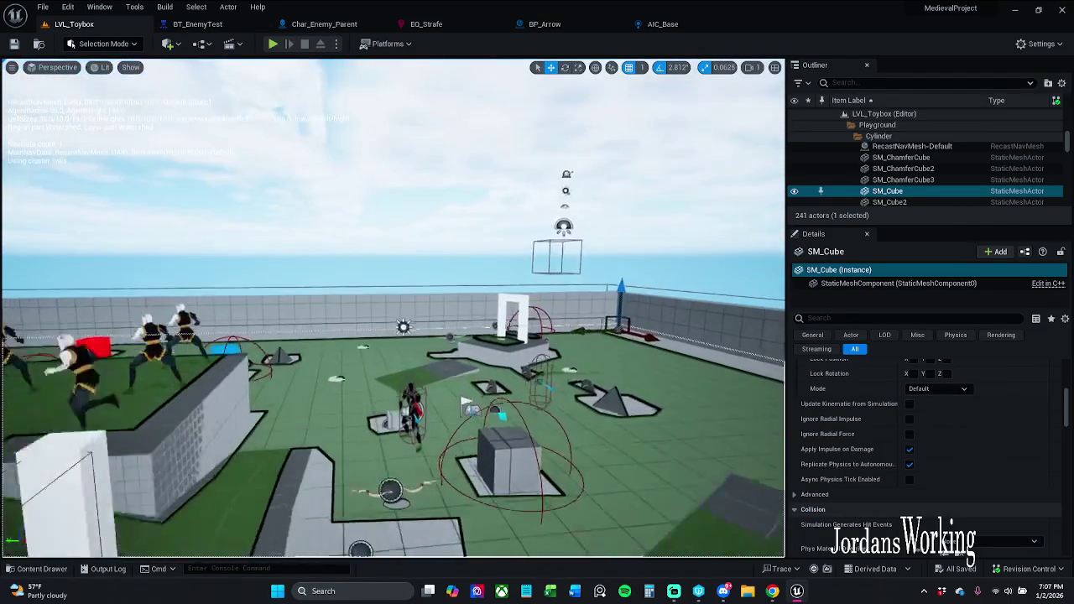
Step: Set Char_Enemy_Parent's Patrol Route to None and Save All, checking out the enemy asset
left_click(410, 429)
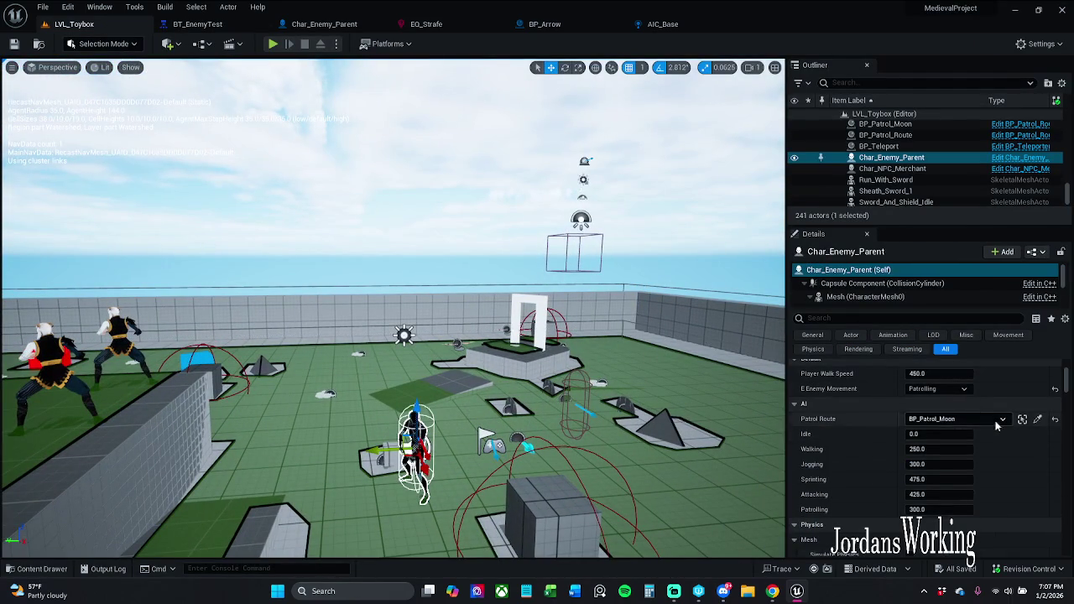
left_click(273, 45)
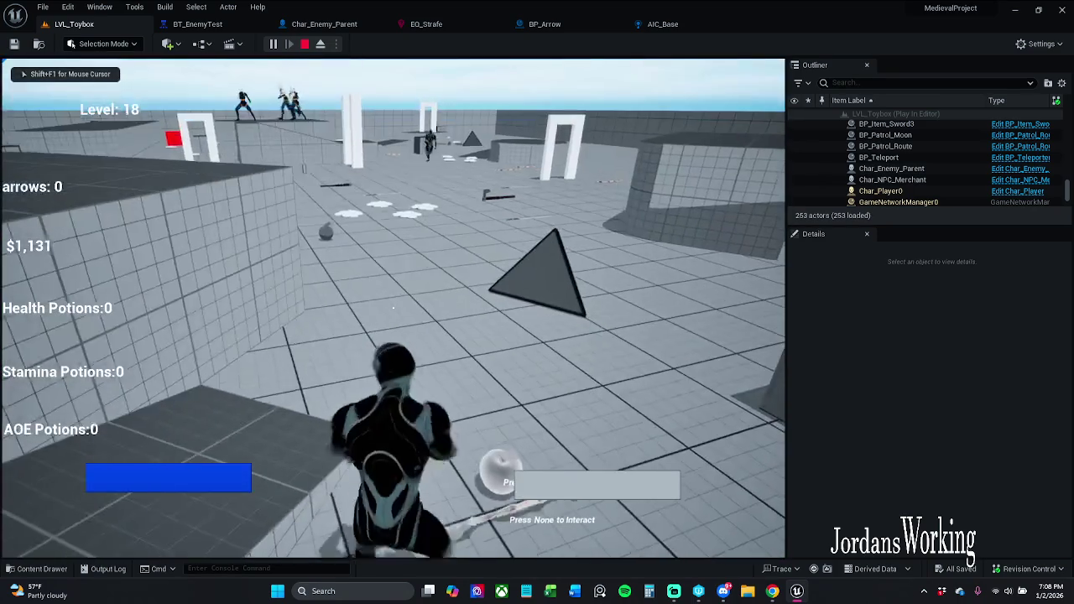
key("Escape")
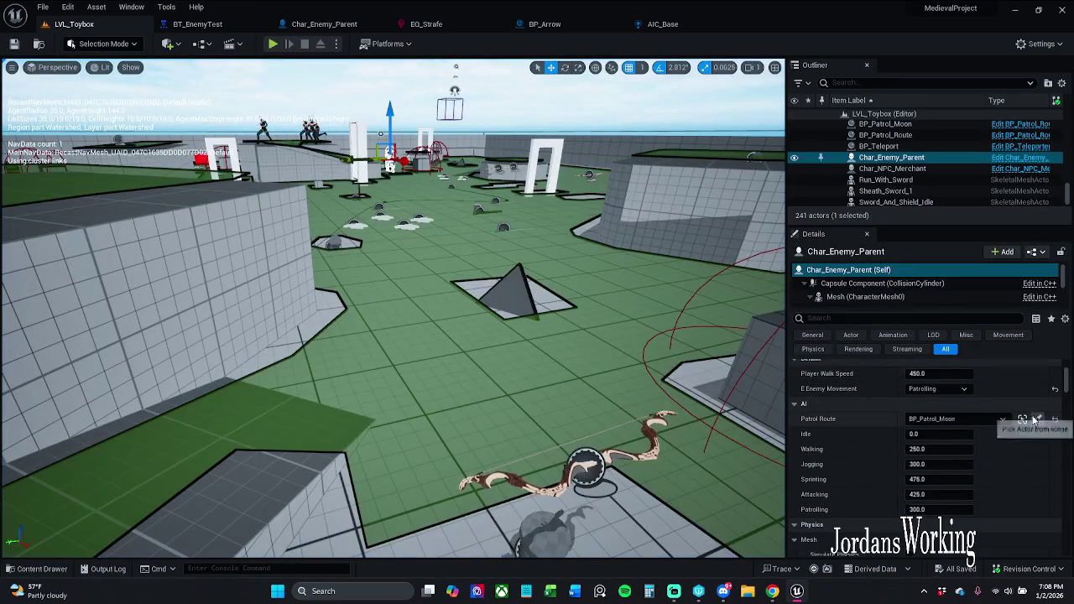
left_click(1055, 419)
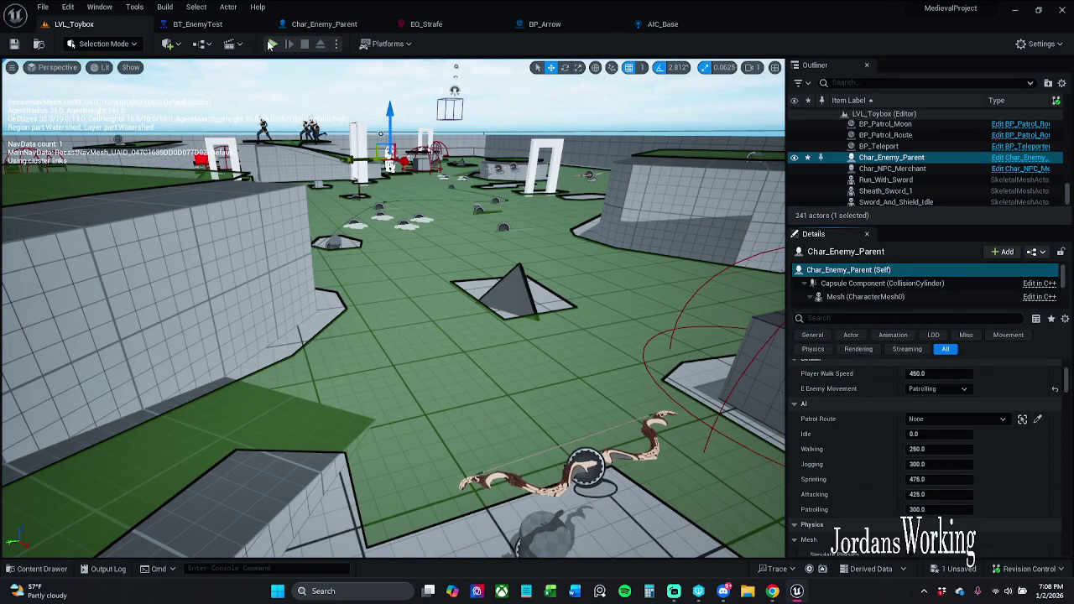
left_click(42, 6)
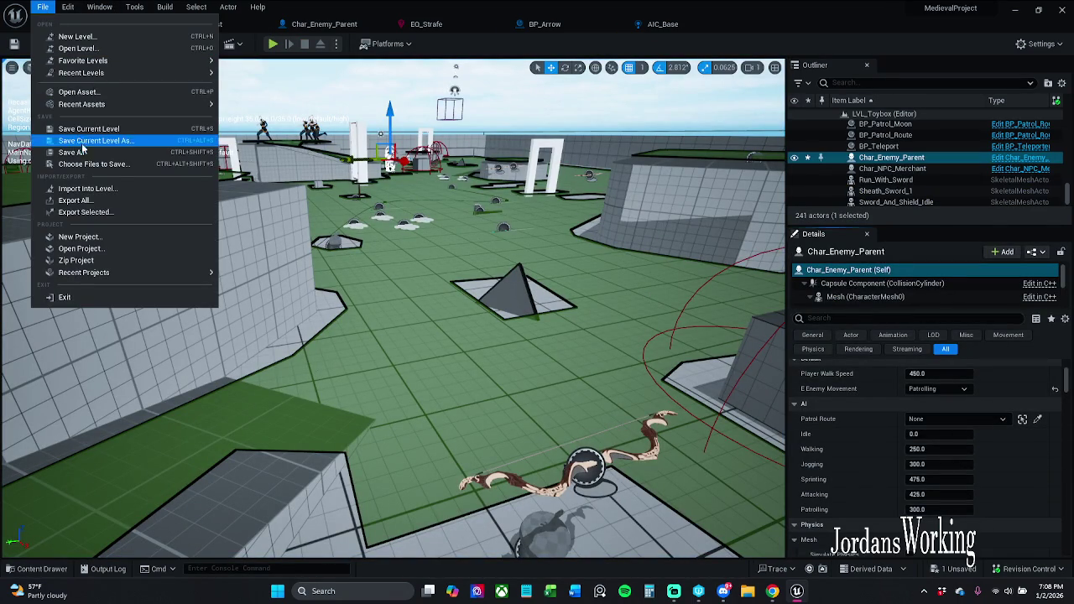
left_click(84, 152)
left_click(562, 420)
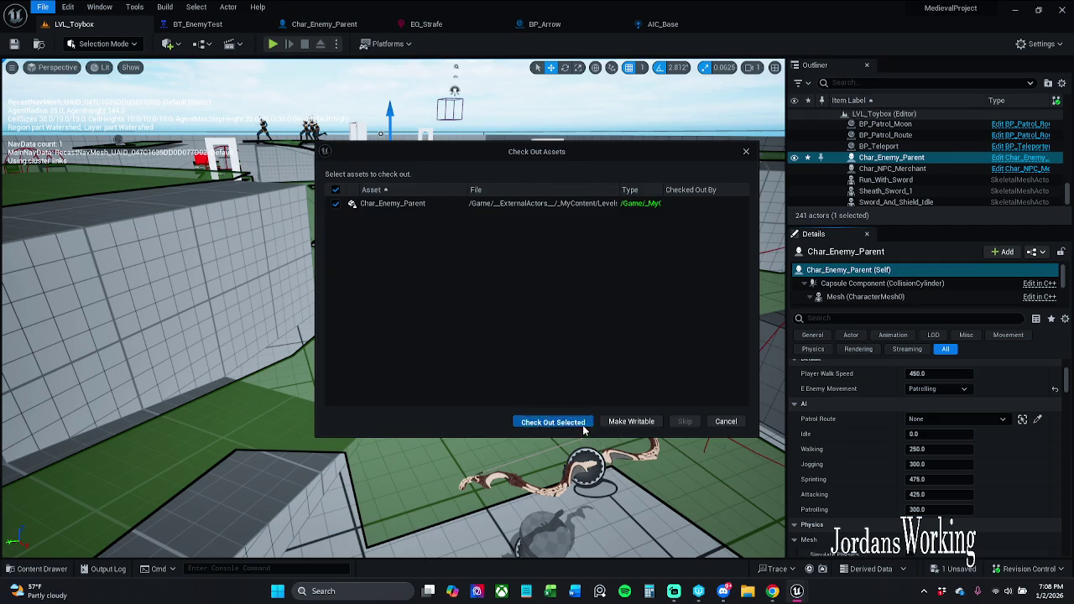
Step: Play-test the level to watch the enemy without a patrol route, then return to BT_EnemyTest
left_click(273, 45)
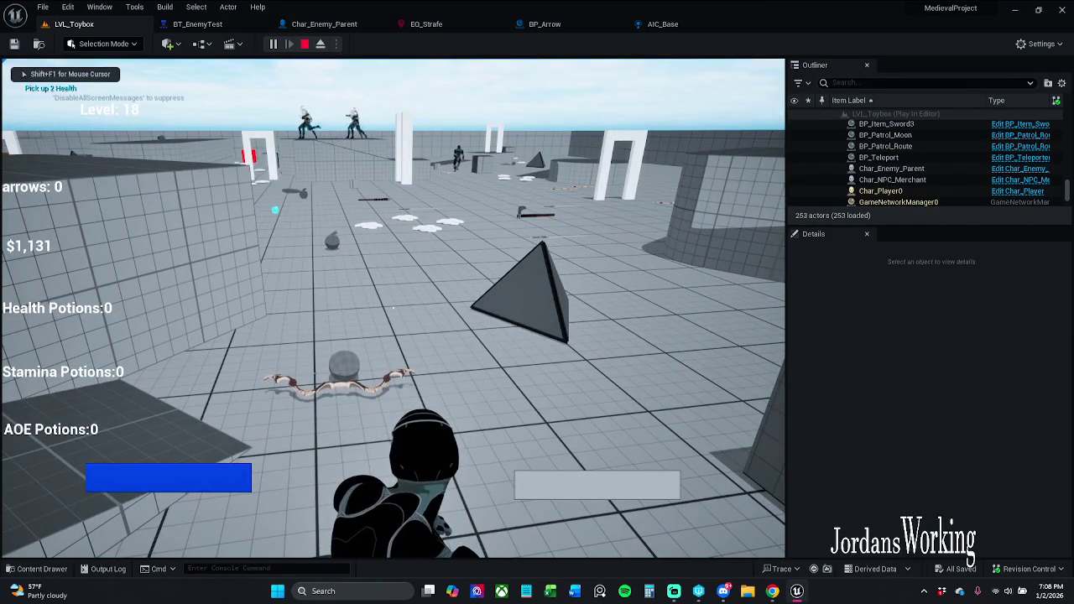
key("w")
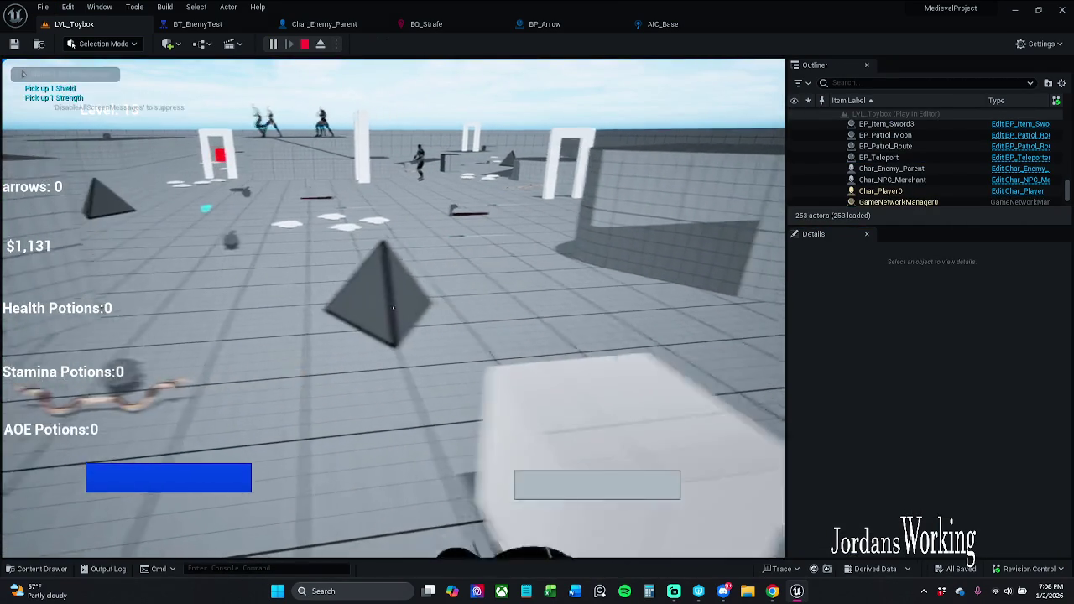
key("w")
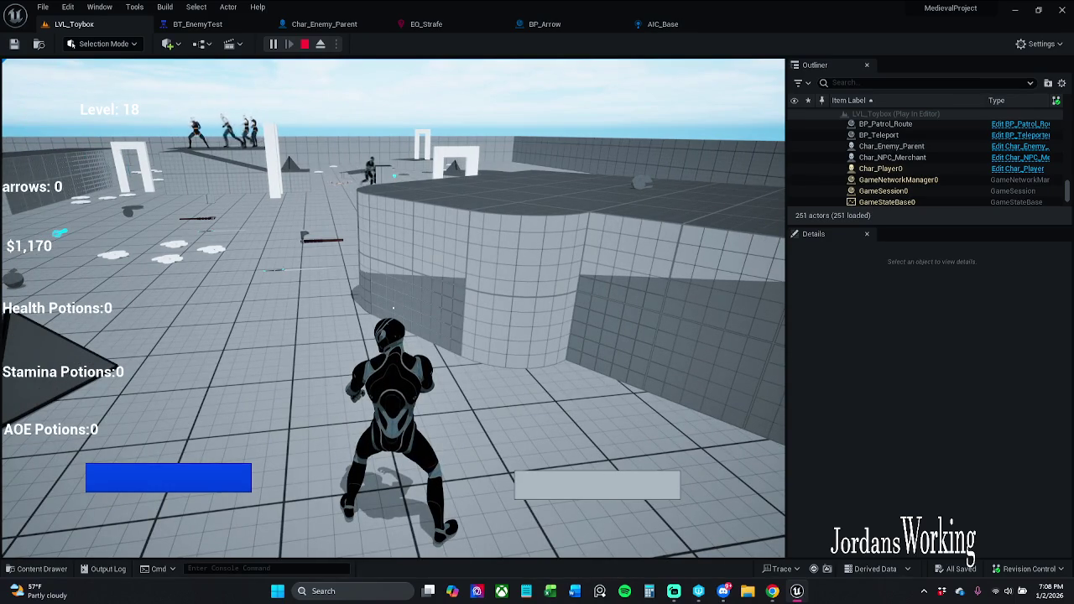
key("Escape")
left_click(197, 23)
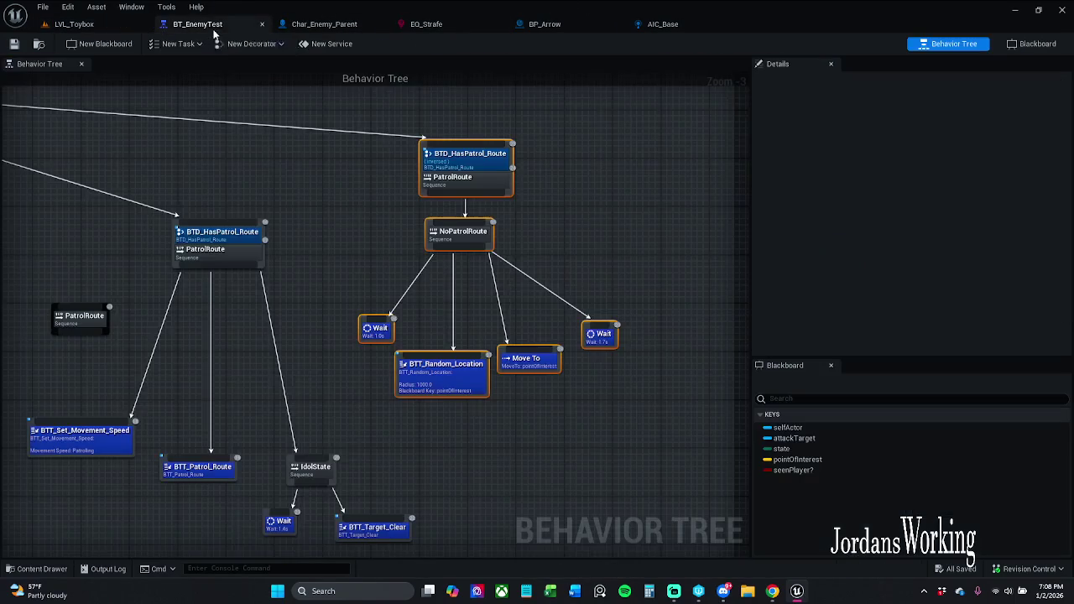
Step: Move the patrol tasks onto the standalone undecorated PatrolRoute sequence
left_click_drag(548, 250, 637, 232)
left_click_drag(433, 235, 505, 190)
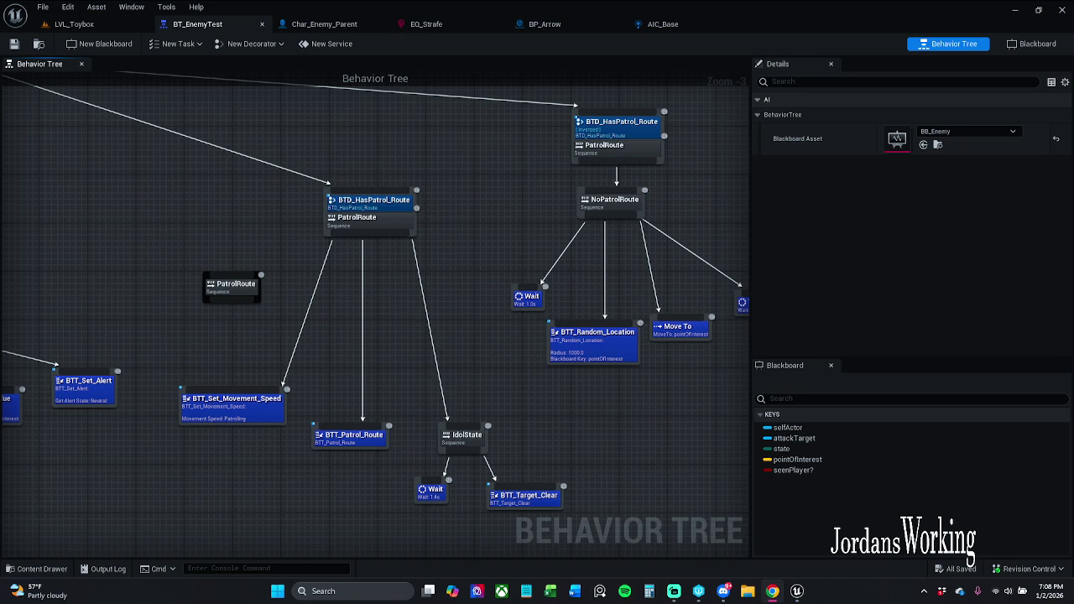
left_click_drag(262, 259, 355, 269)
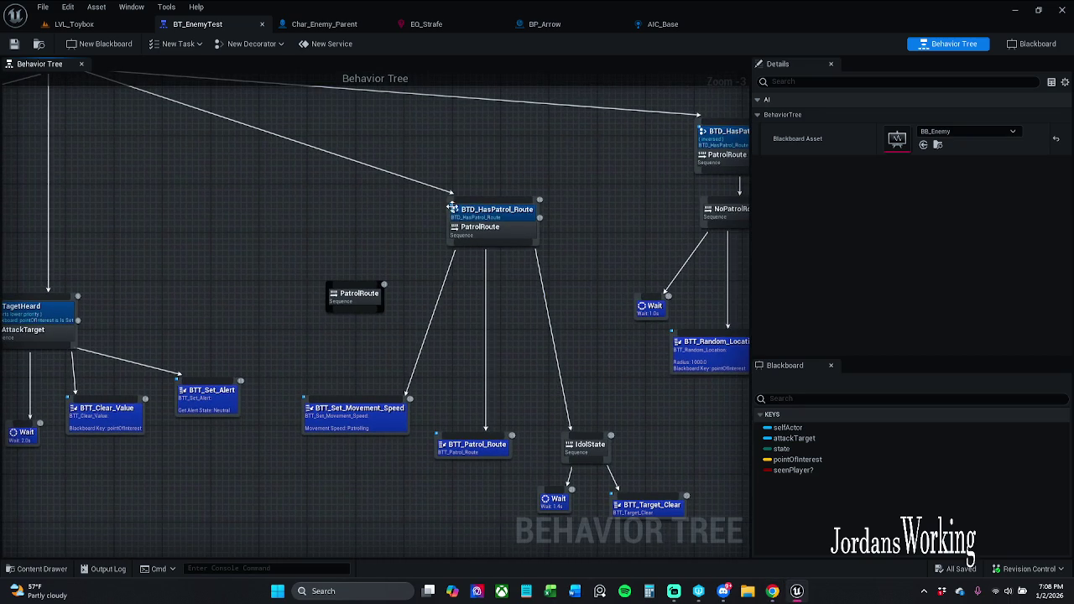
mouse_move(498, 245)
left_mouse_down()
mouse_move(401, 315)
mouse_move(356, 309)
left_mouse_up()
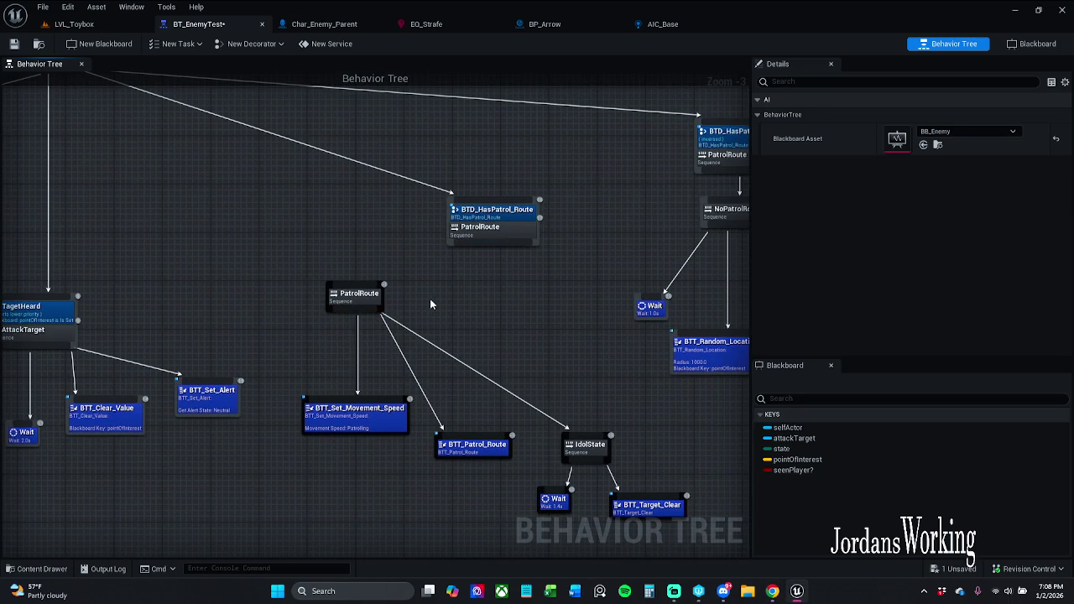
Step: Connect the Selector to the lower PatrolRoute sequence and save the behavior tree
left_click_drag(467, 282, 543, 225)
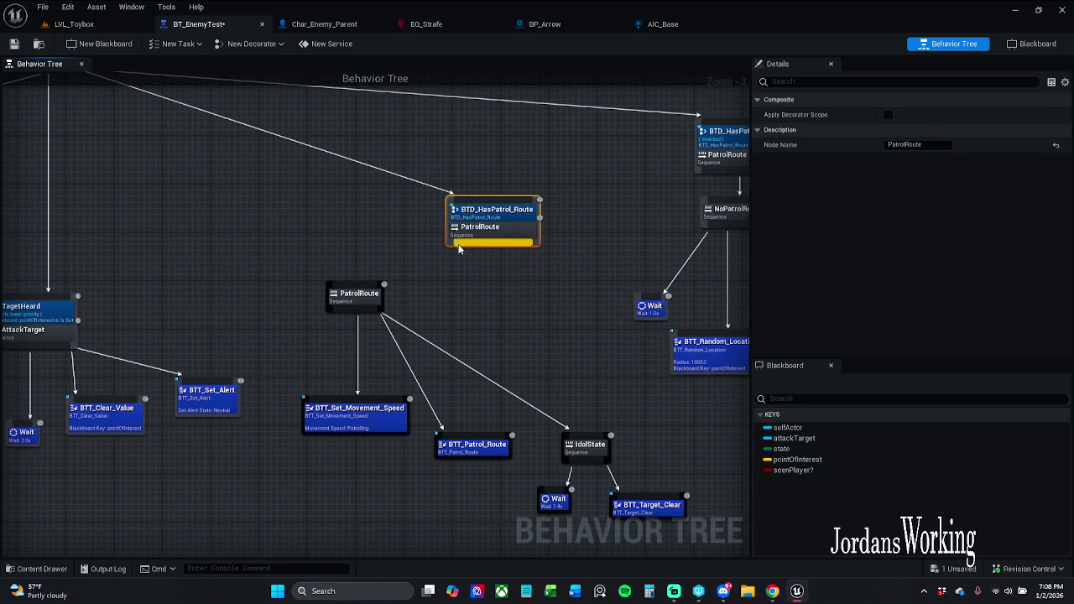
left_click(359, 248)
left_click_drag(358, 248, 462, 277)
mouse_move(587, 225)
left_mouse_down()
mouse_move(492, 307)
mouse_move(462, 307)
left_mouse_up()
left_click(461, 321)
right_click(469, 328)
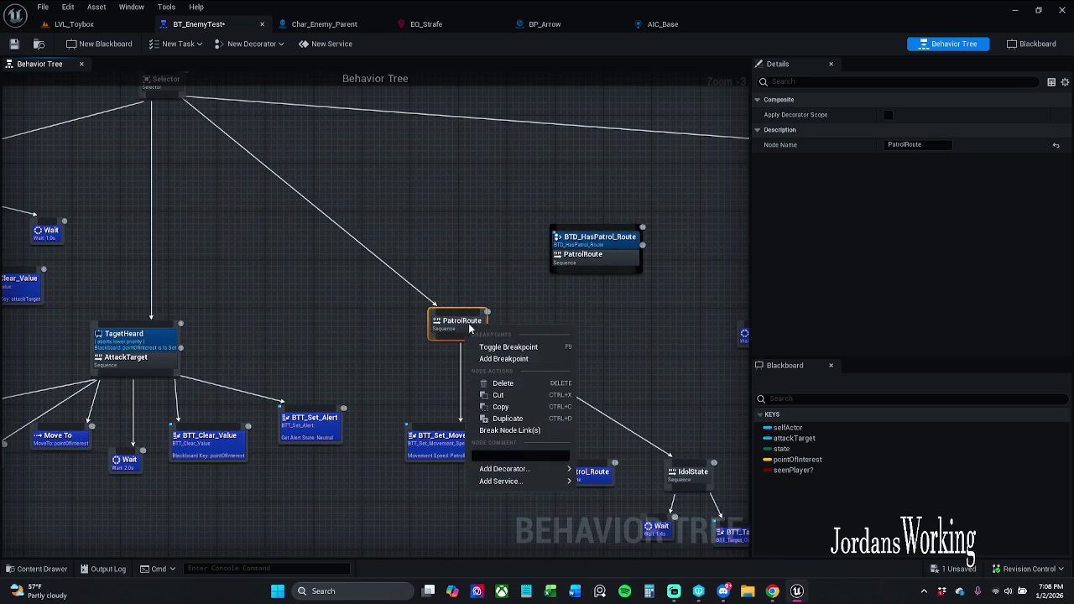
left_click(645, 372)
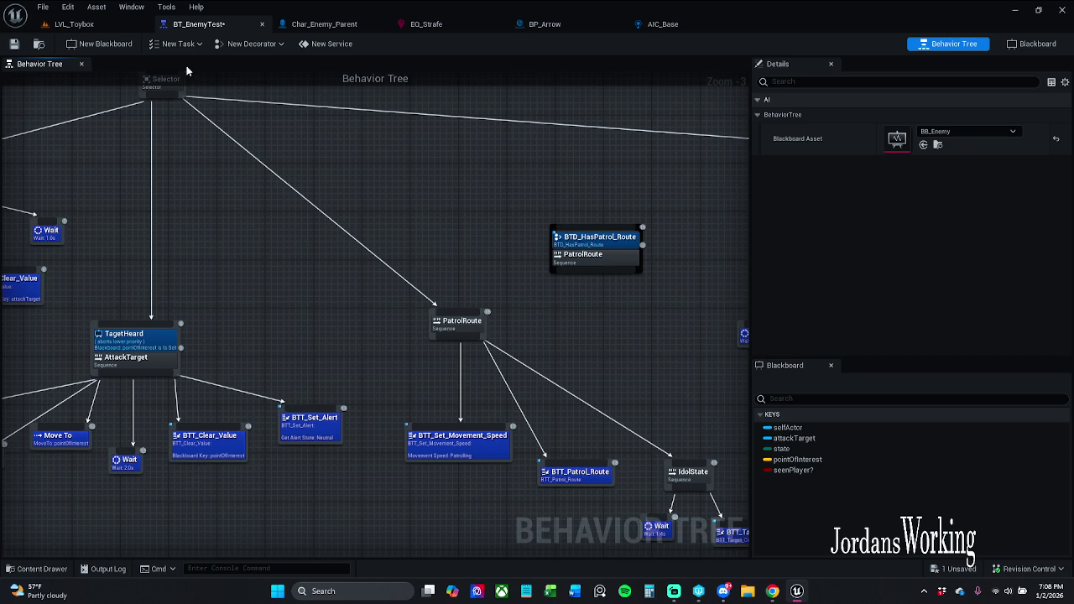
left_click(14, 44)
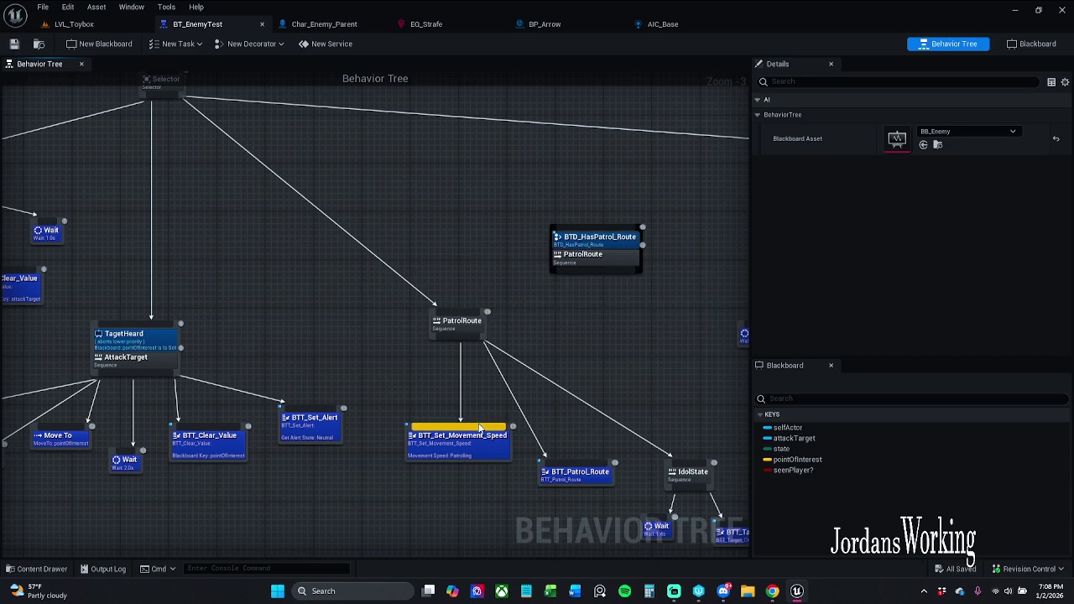
Step: Marquee-select the NoPatrolRoute branch and shift it to the right
left_click_drag(481, 384, 367, 308)
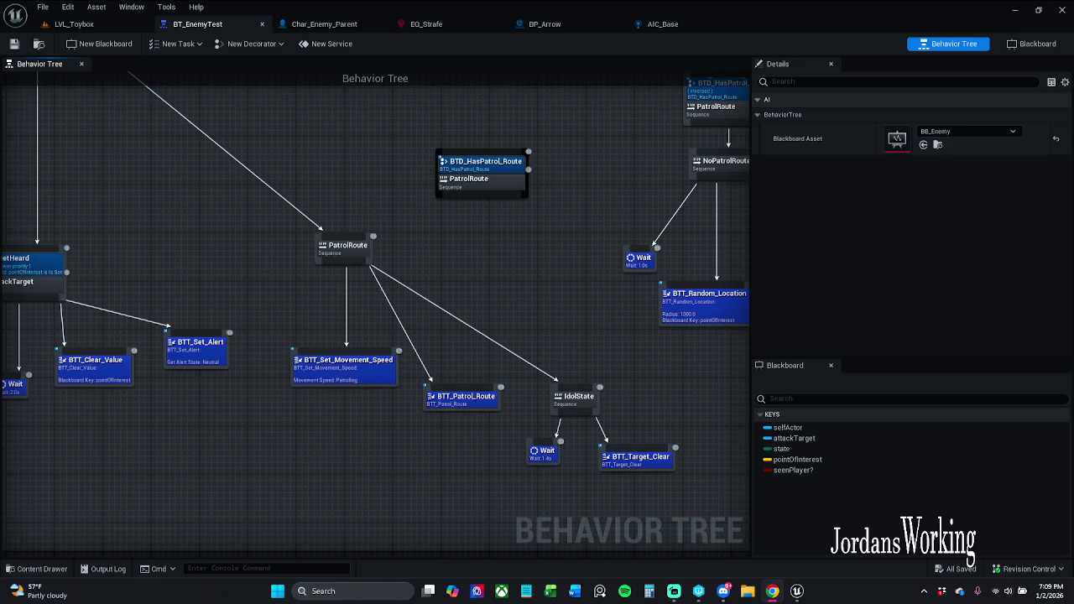
mouse_move(484, 328)
left_mouse_down()
mouse_move(427, 305)
mouse_move(482, 297)
mouse_move(376, 336)
left_mouse_up()
left_click_drag(334, 137, 655, 384)
left_click_drag(464, 381, 563, 393)
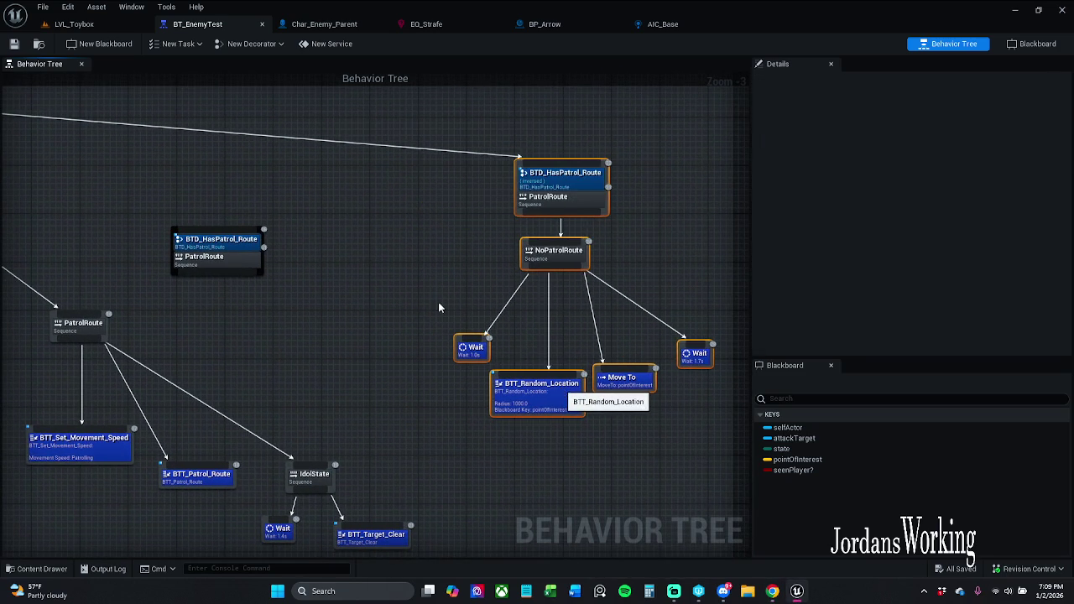
Step: Untick Inverse Condition on the BTD_HasPatrol_Route decorator above NoPatrolRoute
left_click(439, 307)
left_click_drag(190, 349, 347, 335)
double_click(218, 304)
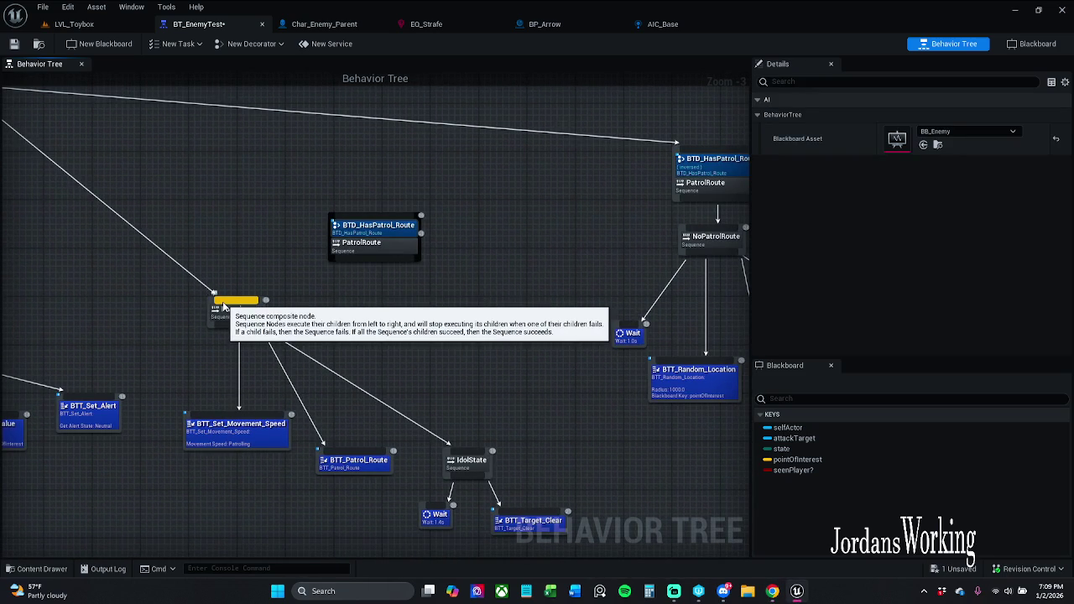
left_click_drag(576, 324, 404, 311)
left_click(503, 172)
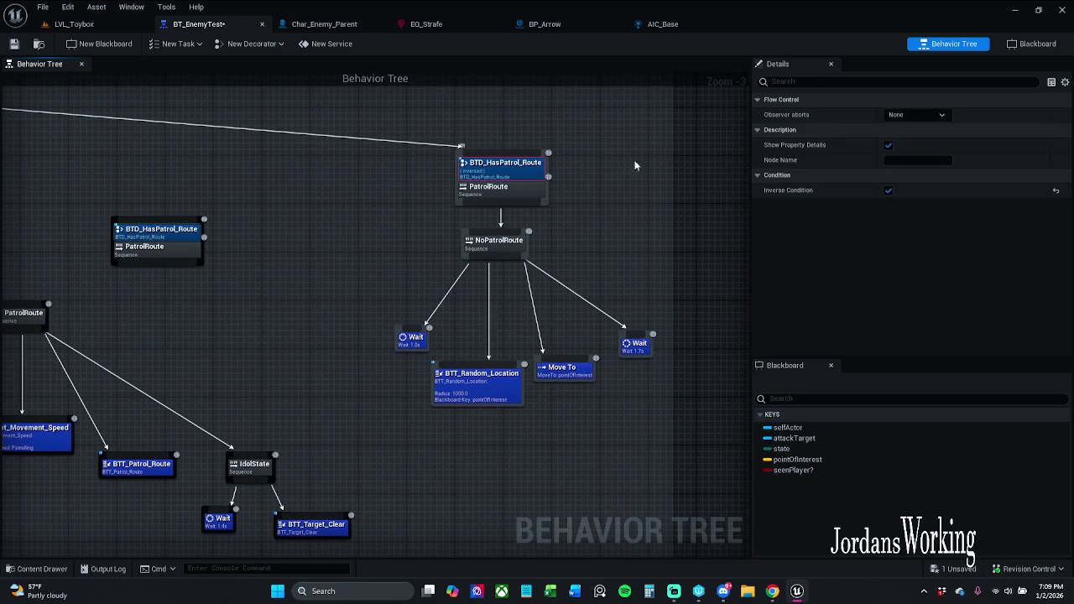
left_click(888, 189)
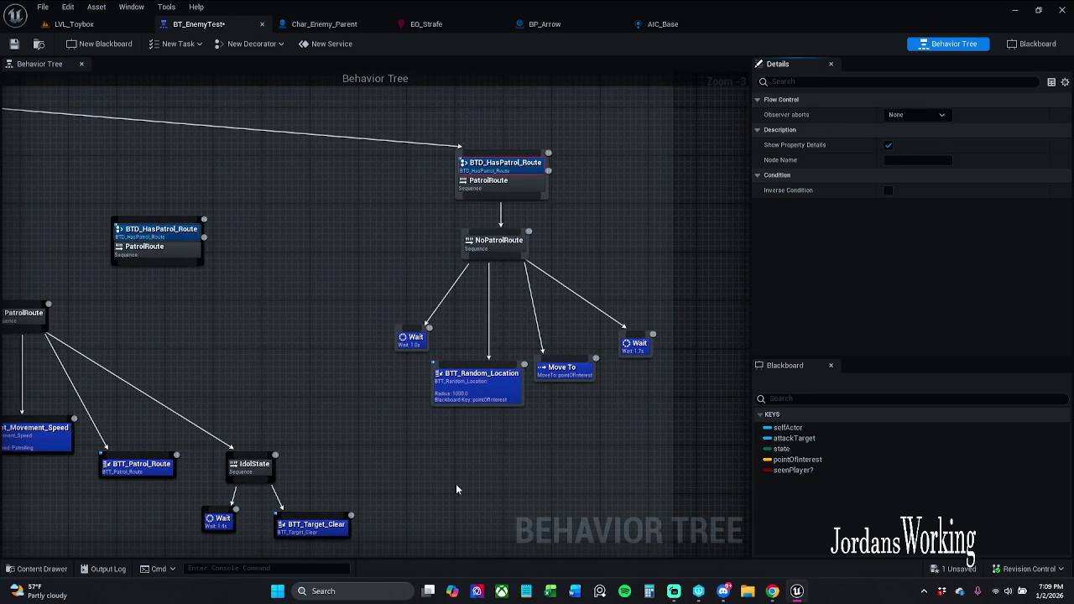
left_click(449, 436)
Step: Unhook BTT_Random_Location and move it down below the NoPatrolRoute branch
mouse_move(474, 400)
left_mouse_down()
mouse_move(460, 440)
mouse_move(443, 444)
left_mouse_up()
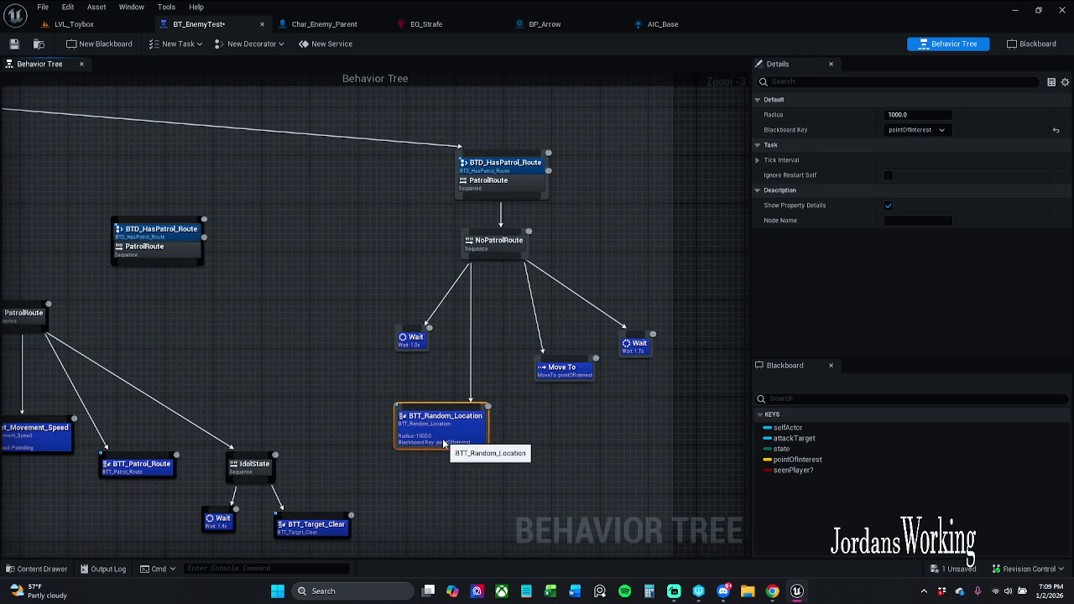
left_click_drag(336, 434, 479, 360)
left_click_drag(173, 264, 455, 447)
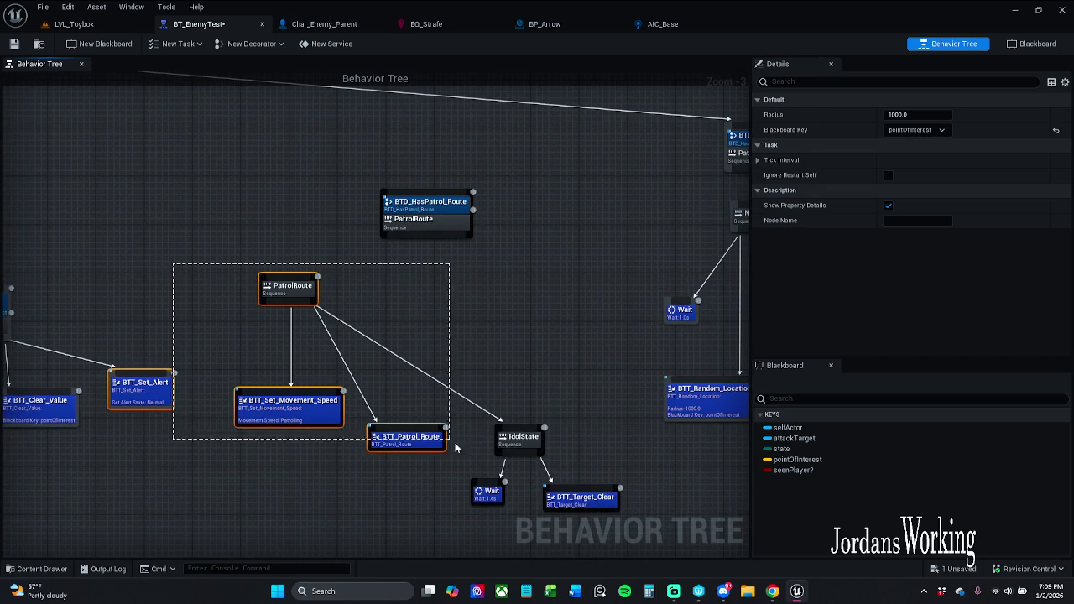
left_click_drag(694, 428, 442, 380)
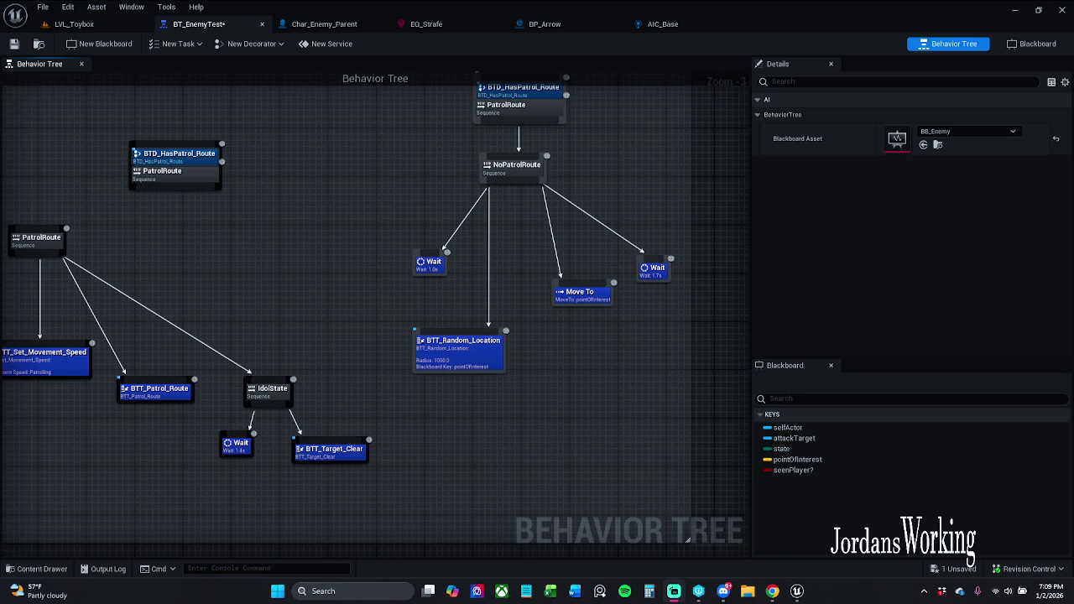
left_click_drag(307, 250, 293, 283)
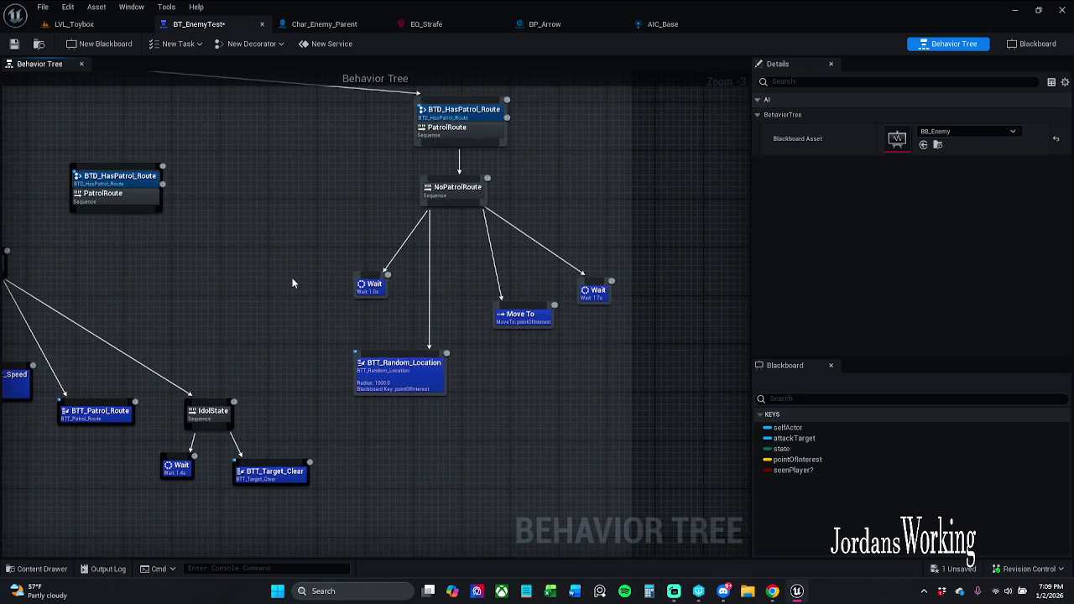
left_click_drag(375, 287, 388, 287)
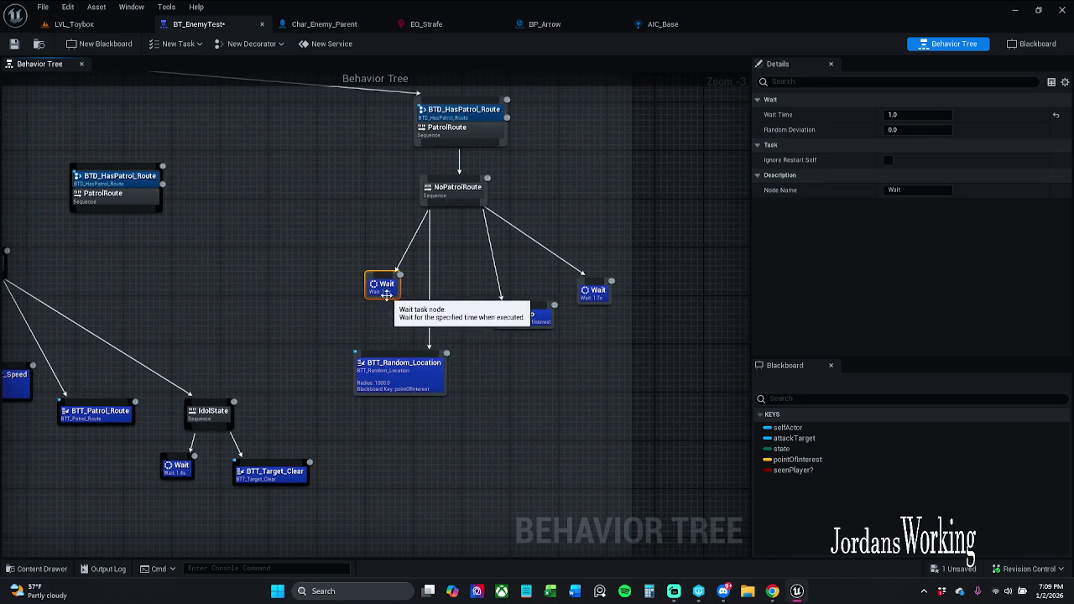
left_click_drag(393, 375, 423, 362)
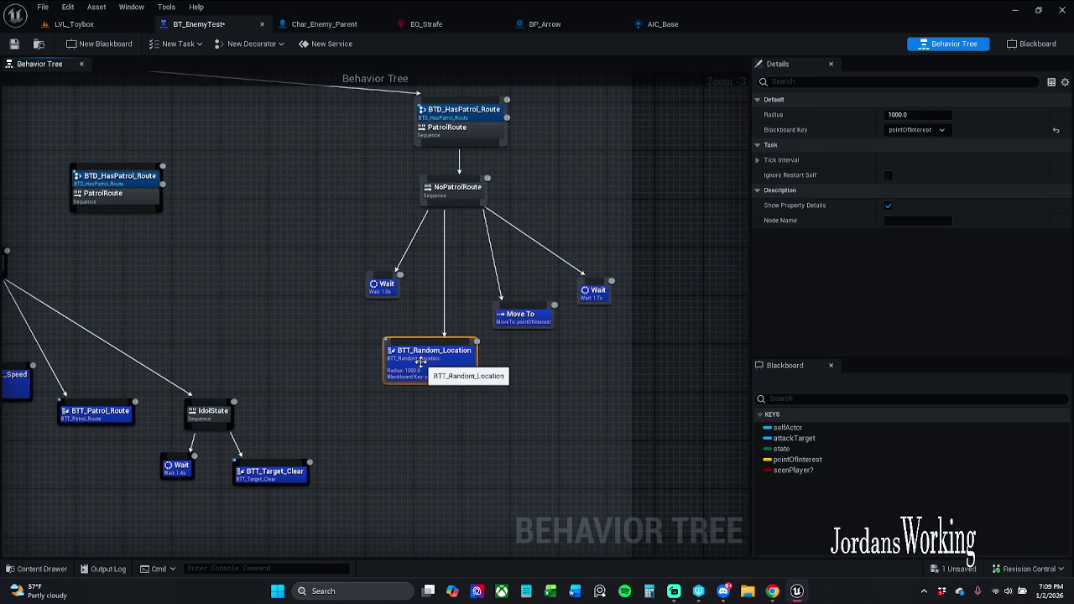
left_click(390, 436)
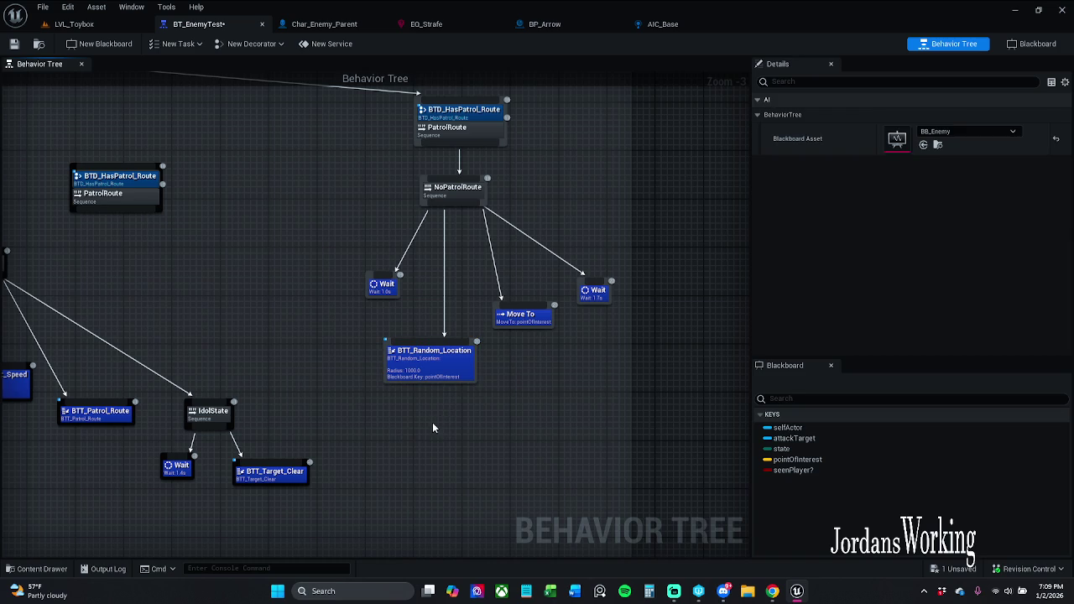
left_click_drag(433, 372, 426, 437)
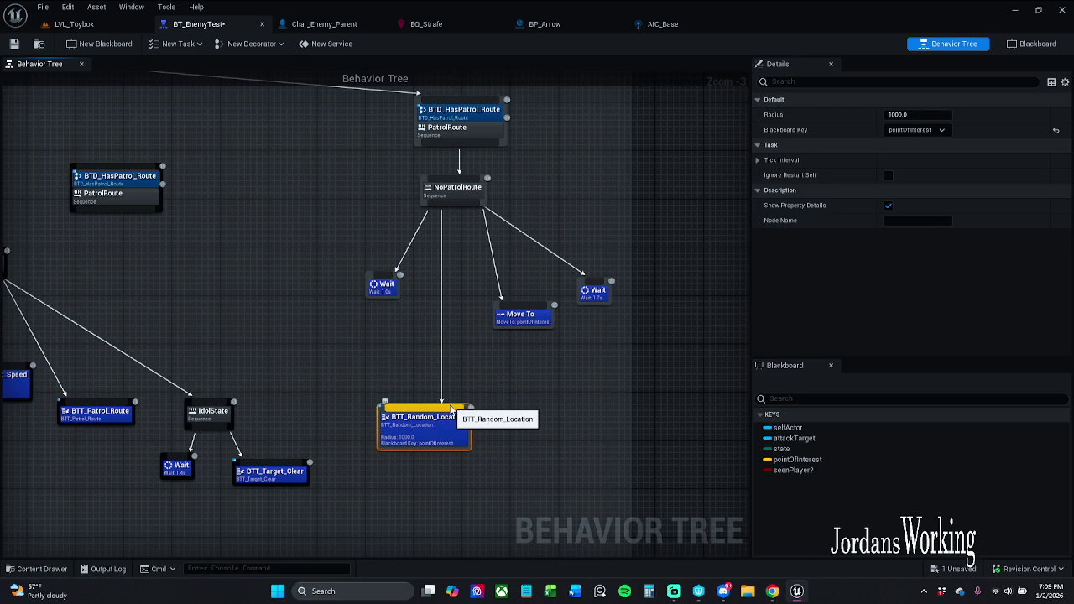
left_click_drag(443, 442, 438, 471)
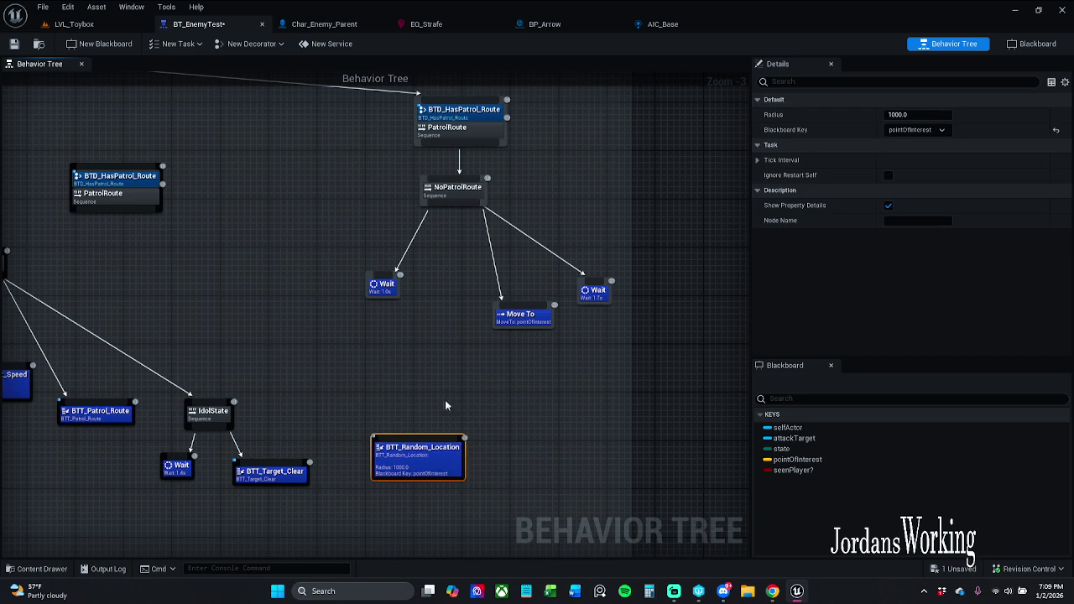
left_click(444, 399)
left_click_drag(430, 203, 428, 299)
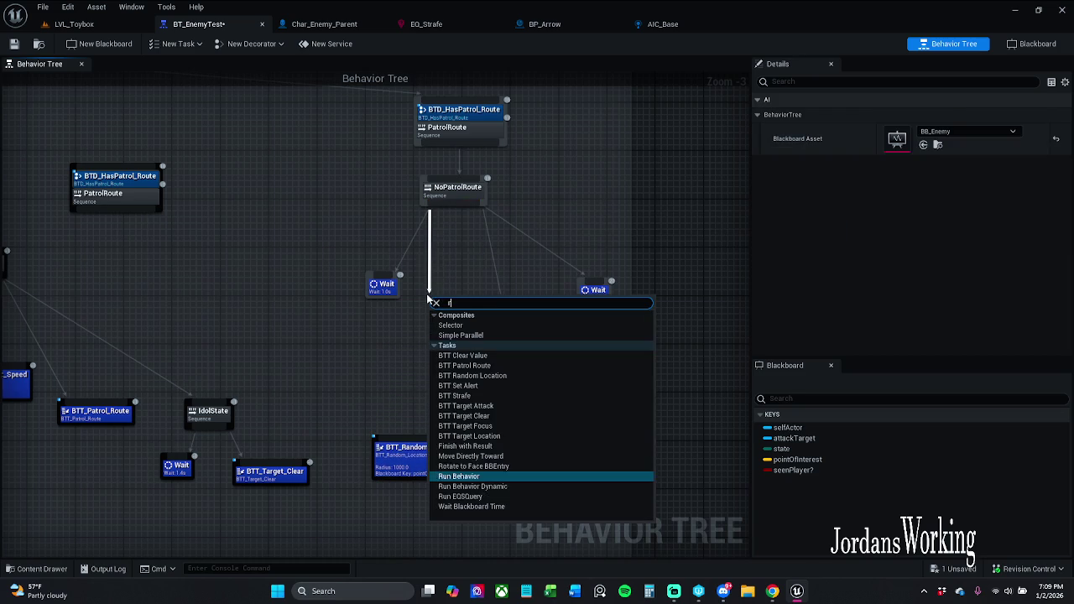
Step: Add a Run EQS Query task under NoPatrolRoute via 'rune' search and move it clear of Move To
type("rune")
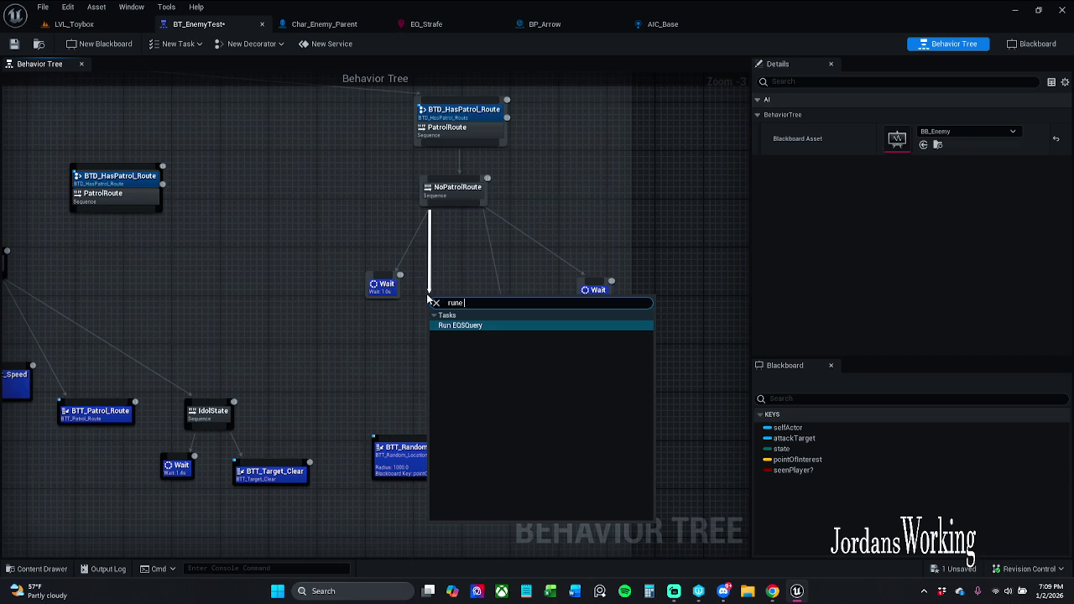
key("Return")
left_click_drag(427, 294, 386, 334)
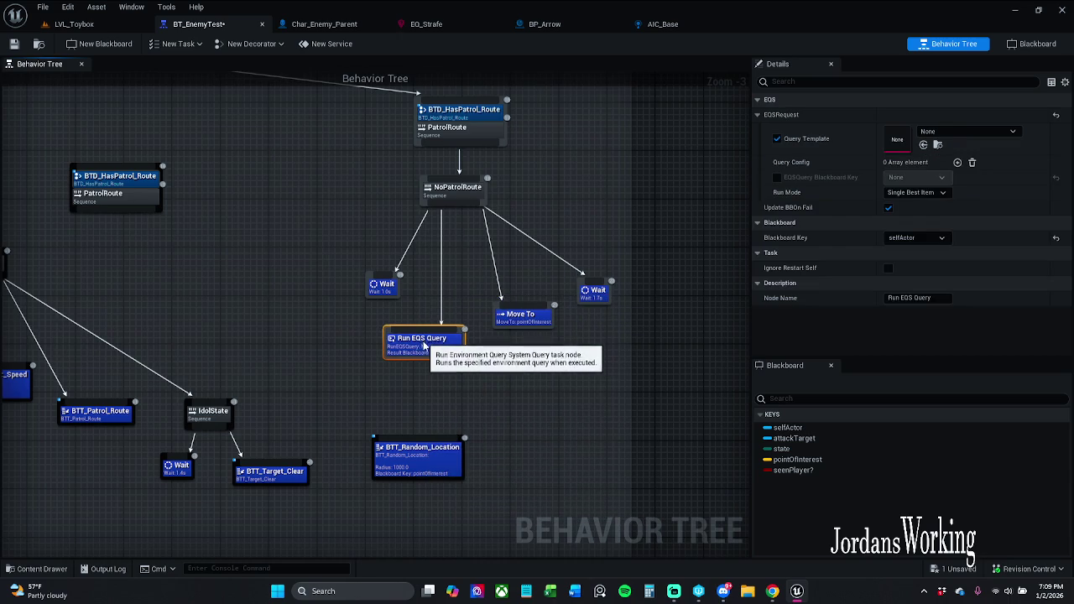
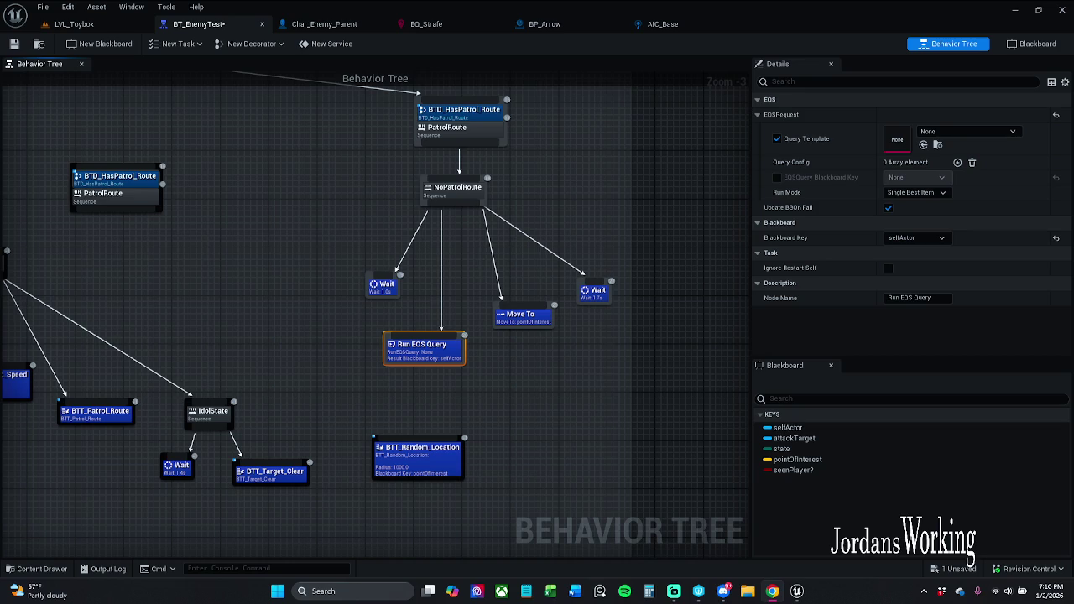
Step: Point the Run EQS Query node at EQ_Strafe, storing its result in pointOfInterest
left_click(934, 239)
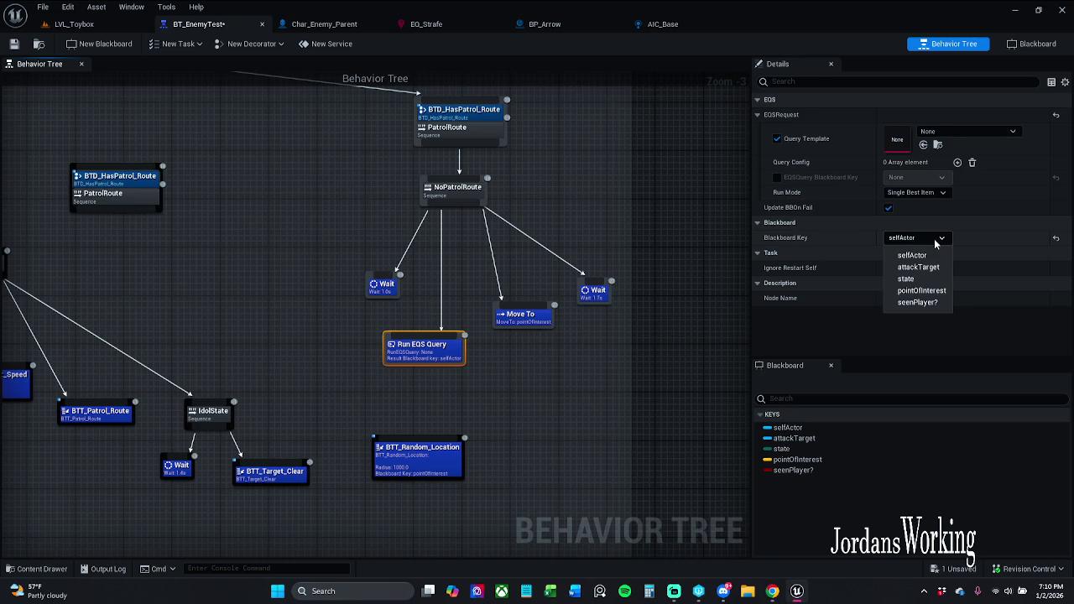
left_click(940, 292)
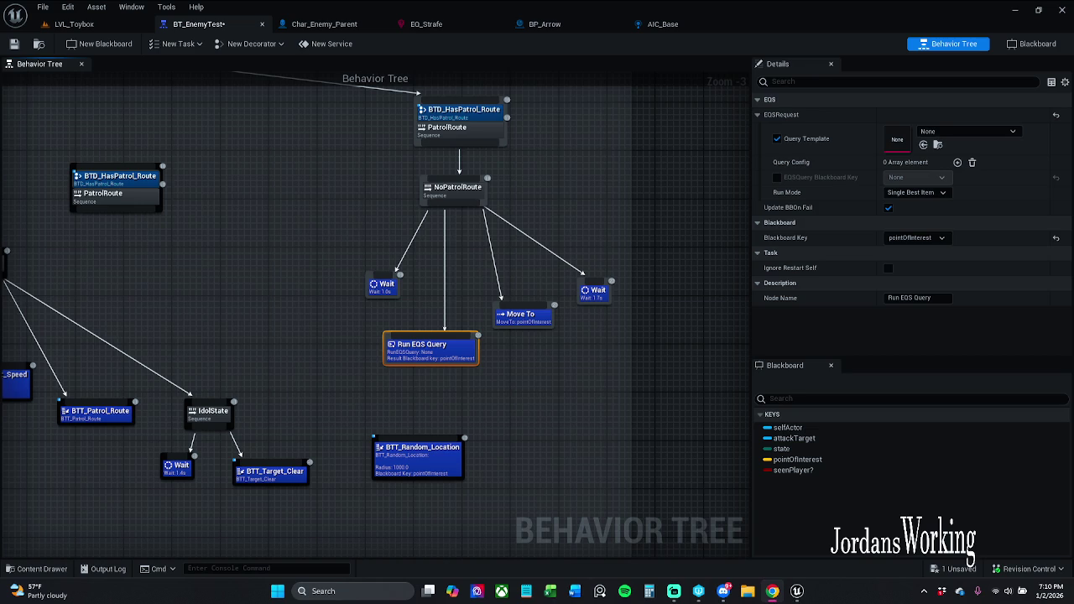
left_click(952, 130)
left_click(981, 267)
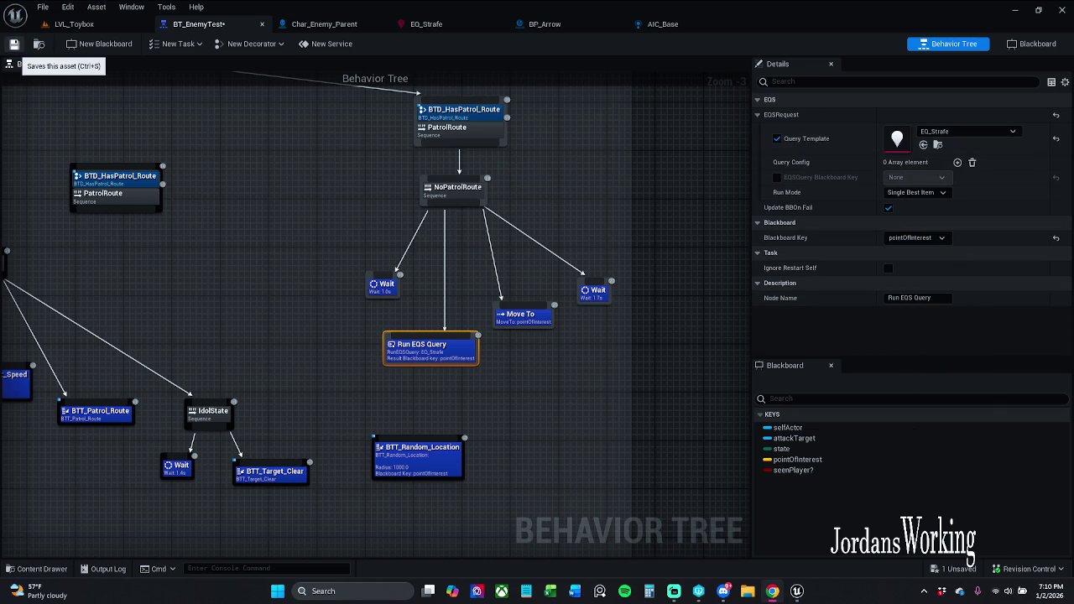
Step: Save the behavior tree and switch to the EQ_Strafe query graph
left_click(13, 43)
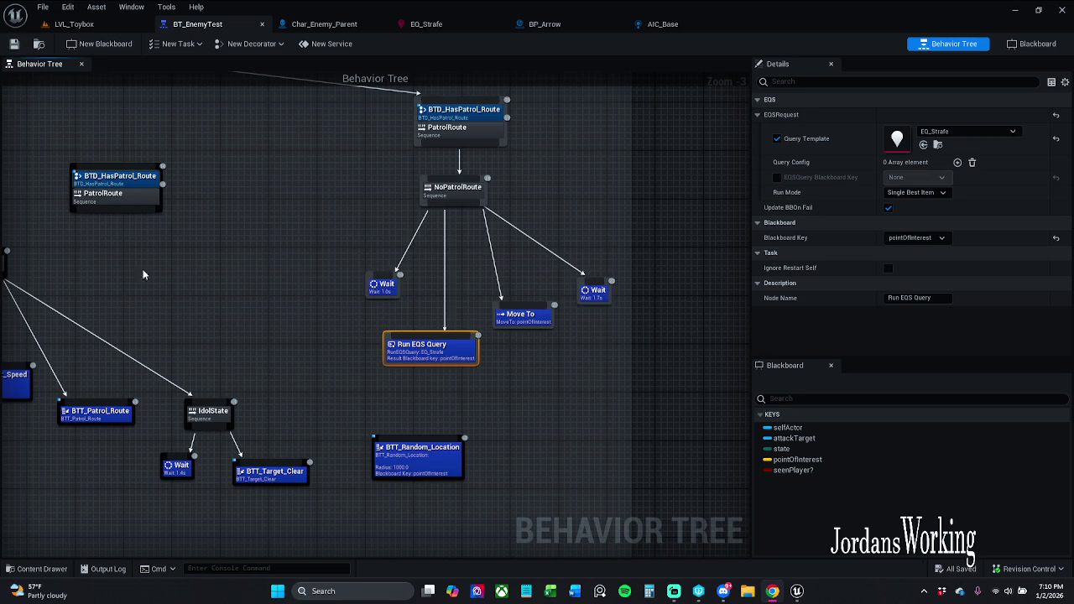
left_click(511, 401)
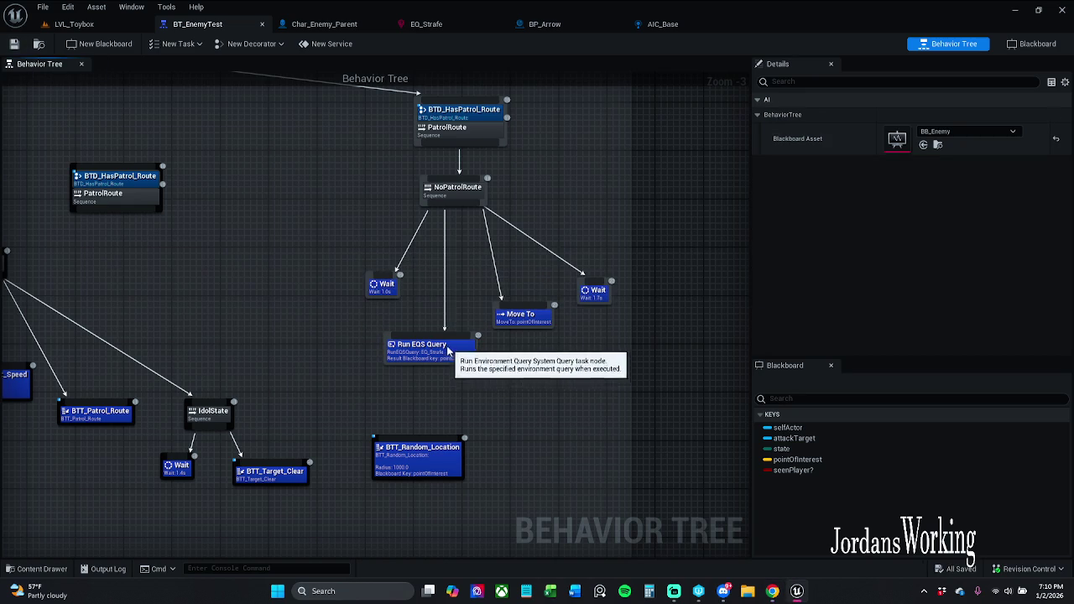
left_click_drag(456, 374, 449, 368)
left_click(304, 281)
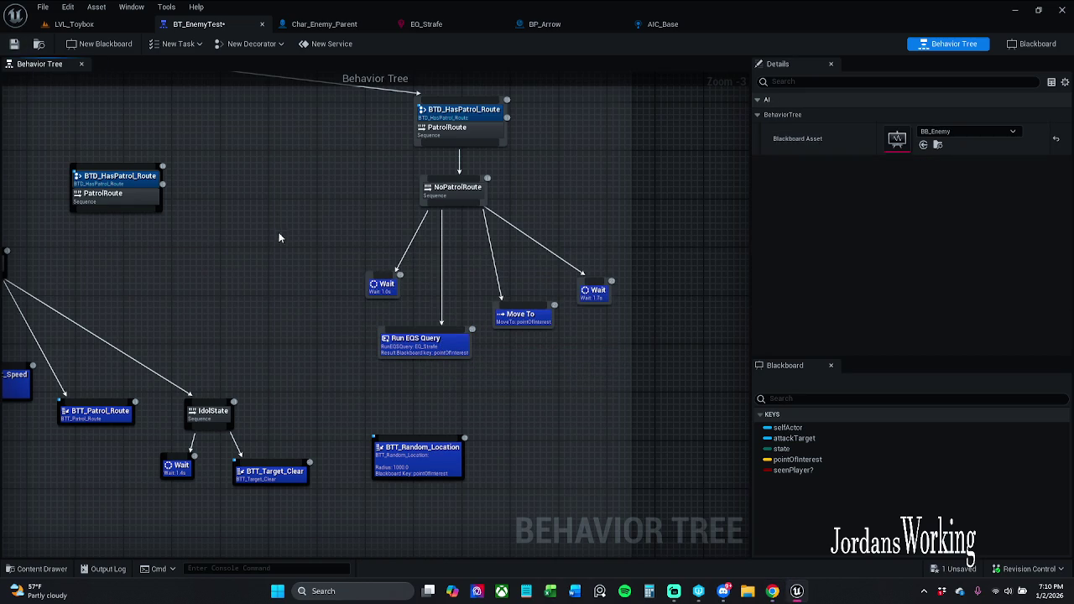
left_click(428, 25)
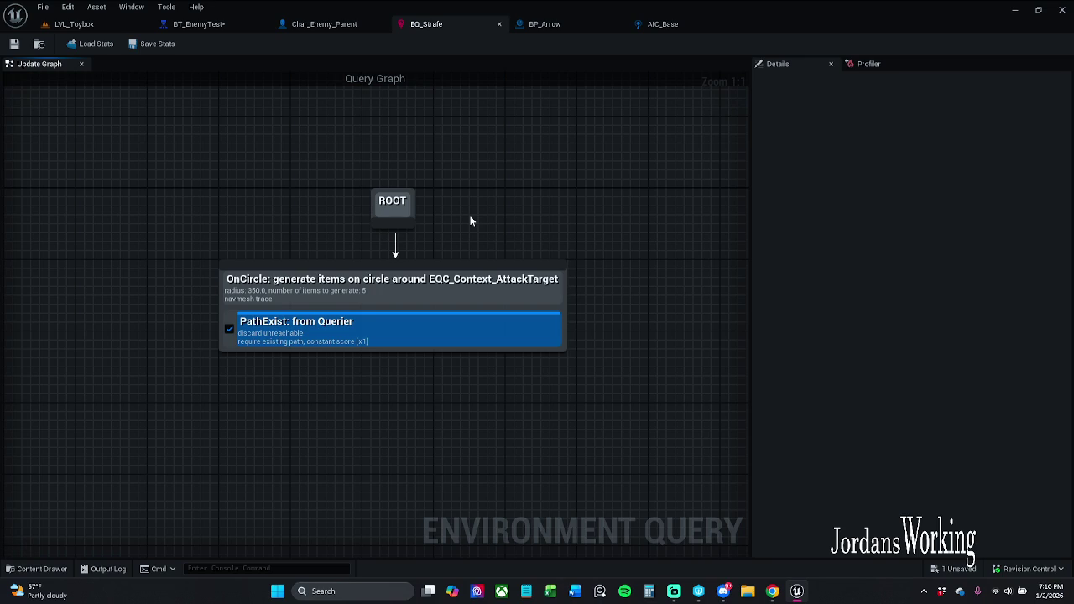
Step: Unlink the OnCircle generator and its PathExist test from ROOT and drag it aside
key("alt+Tab")
left_click_drag(447, 401, 449, 408)
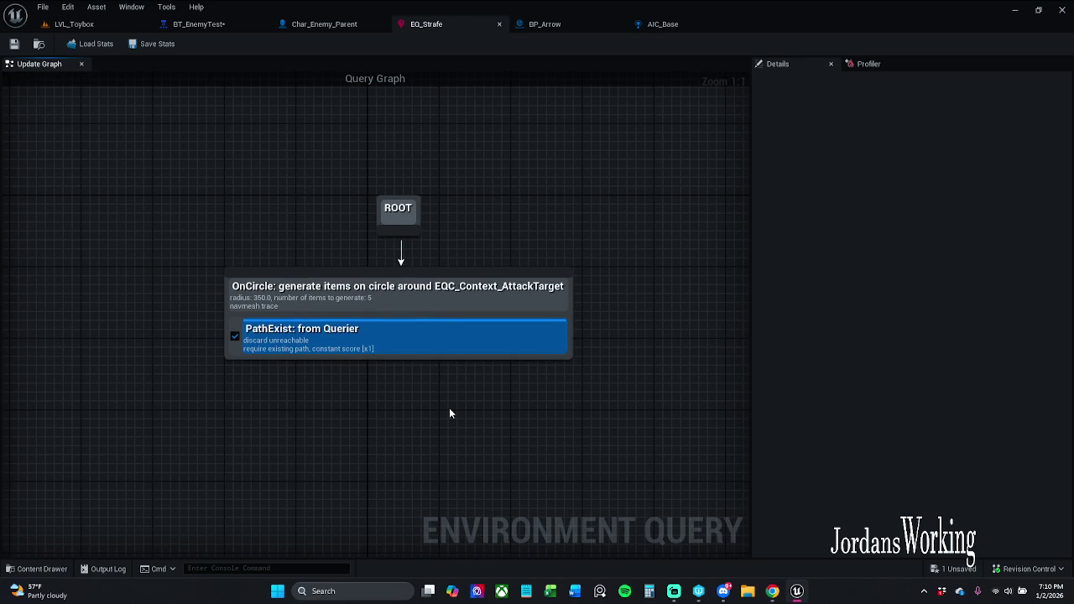
left_click_drag(456, 297, 492, 297)
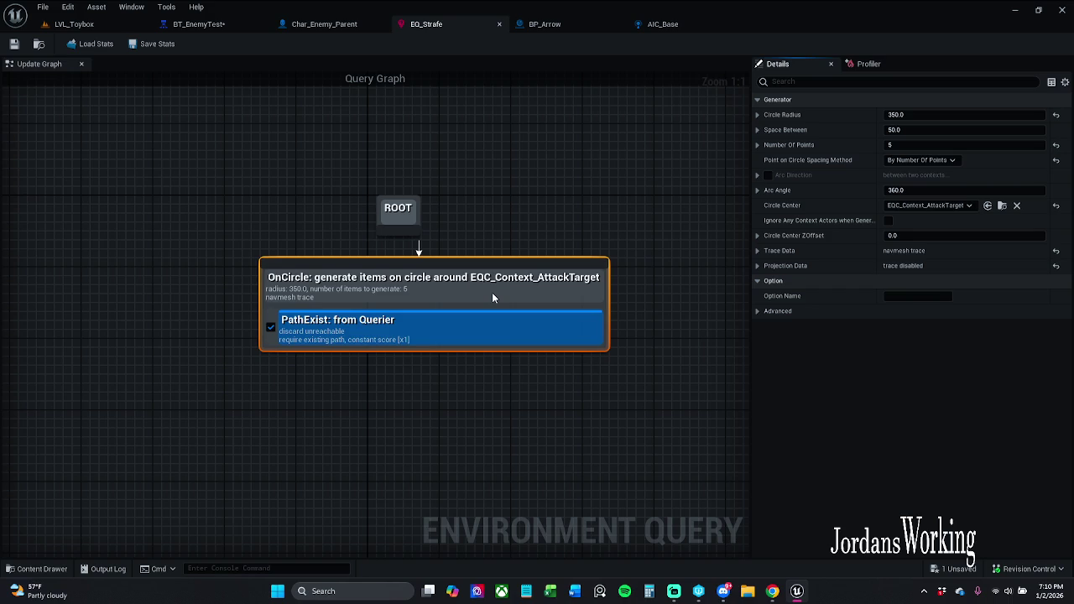
mouse_move(493, 297)
left_mouse_down()
mouse_move(826, 118)
mouse_move(433, 242)
mouse_move(431, 293)
mouse_move(283, 283)
left_mouse_up()
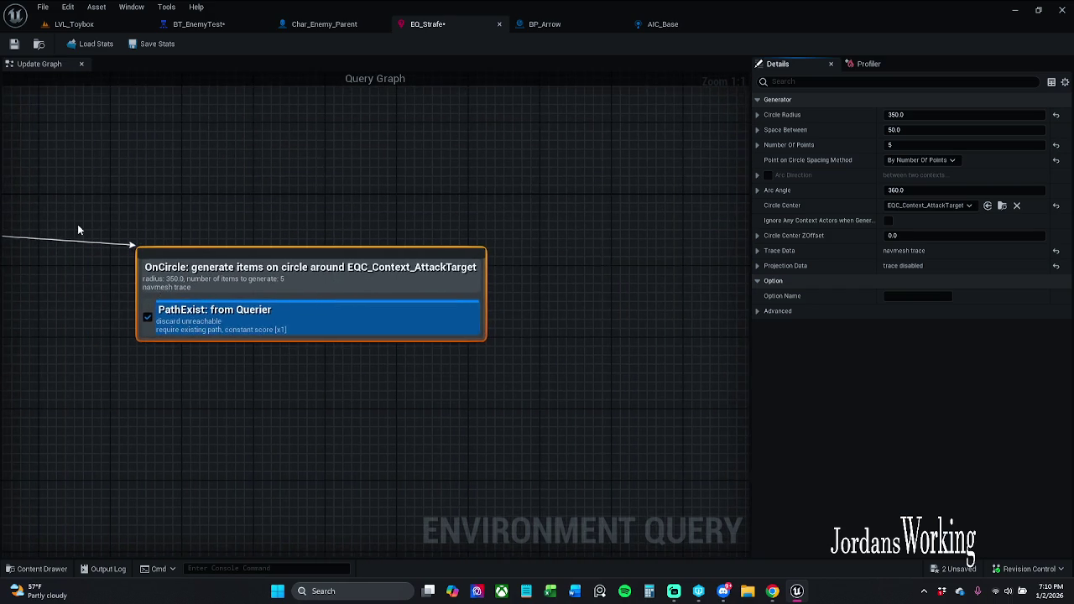
left_click_drag(77, 230, 476, 233)
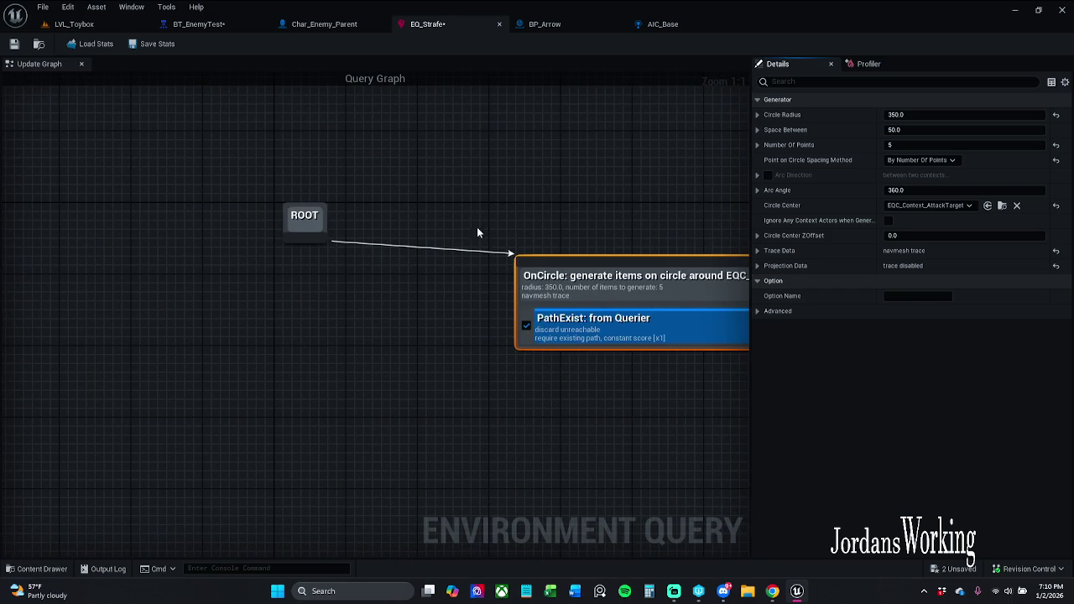
left_click(526, 250, "alt")
mouse_move(627, 306)
left_mouse_down()
mouse_move(582, 306)
mouse_move(660, 242)
mouse_move(647, 254)
left_mouse_up()
left_click(366, 288)
left_click_drag(301, 256, 402, 216)
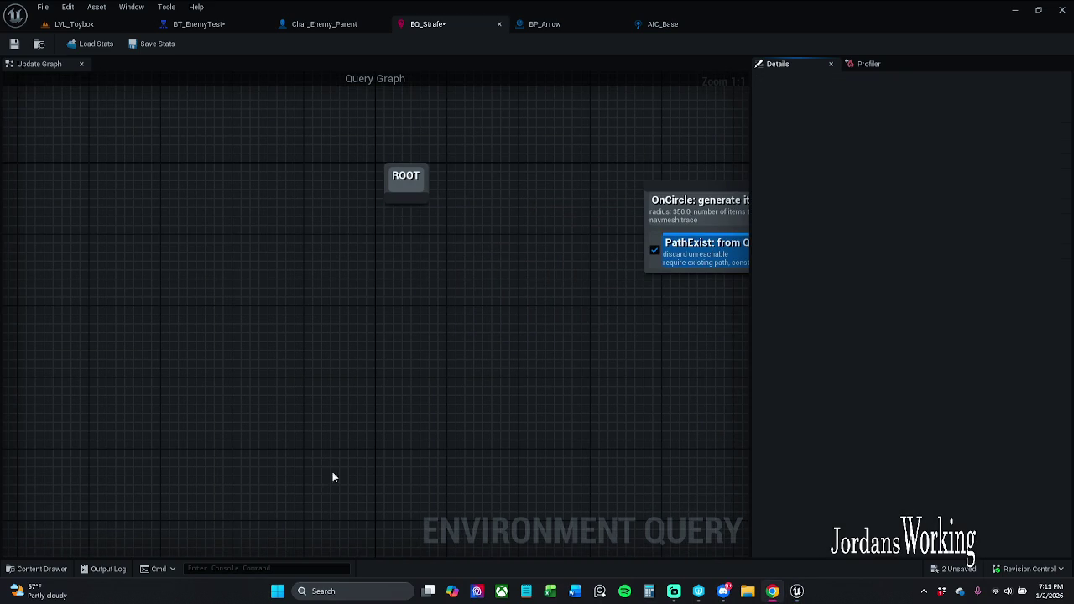
Step: Add a Points: Cone generator linked to ROOT, placed directly below it
left_click_drag(426, 243, 422, 293)
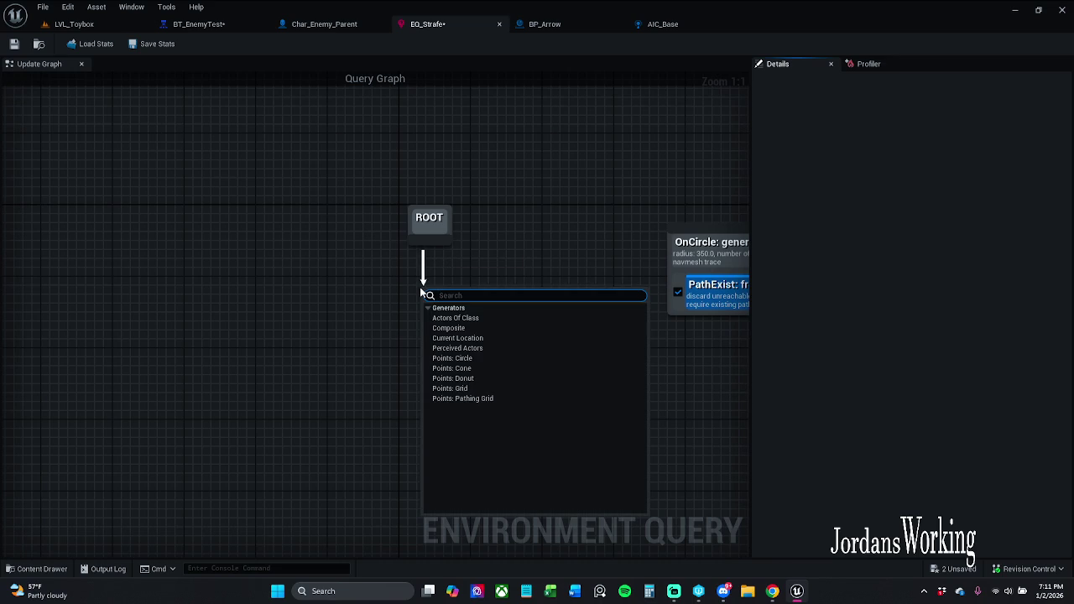
type("cone")
key("Return")
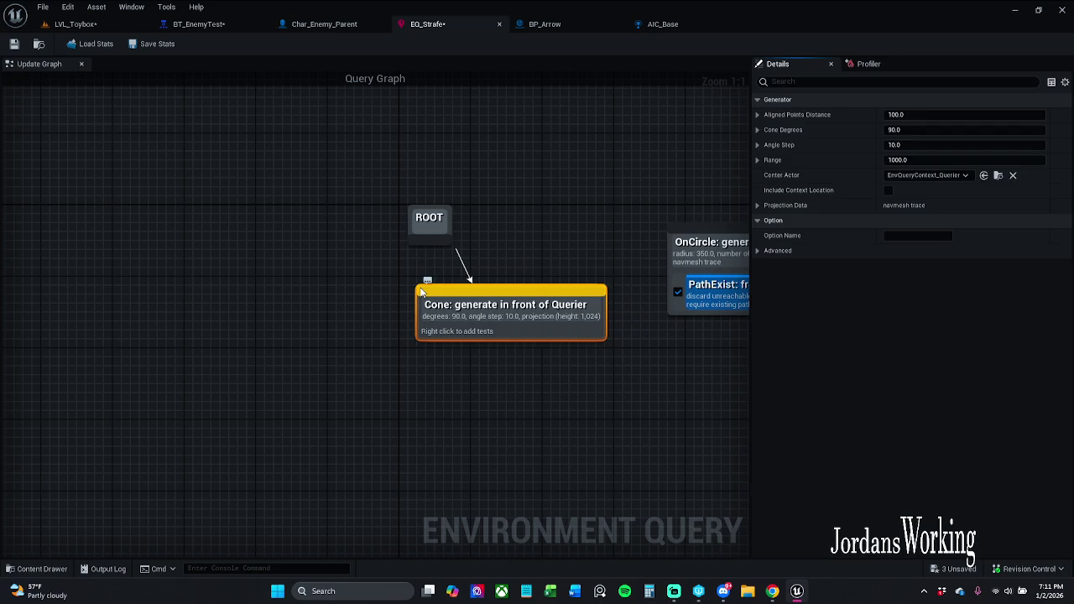
left_click(569, 236)
left_click_drag(531, 312, 451, 330)
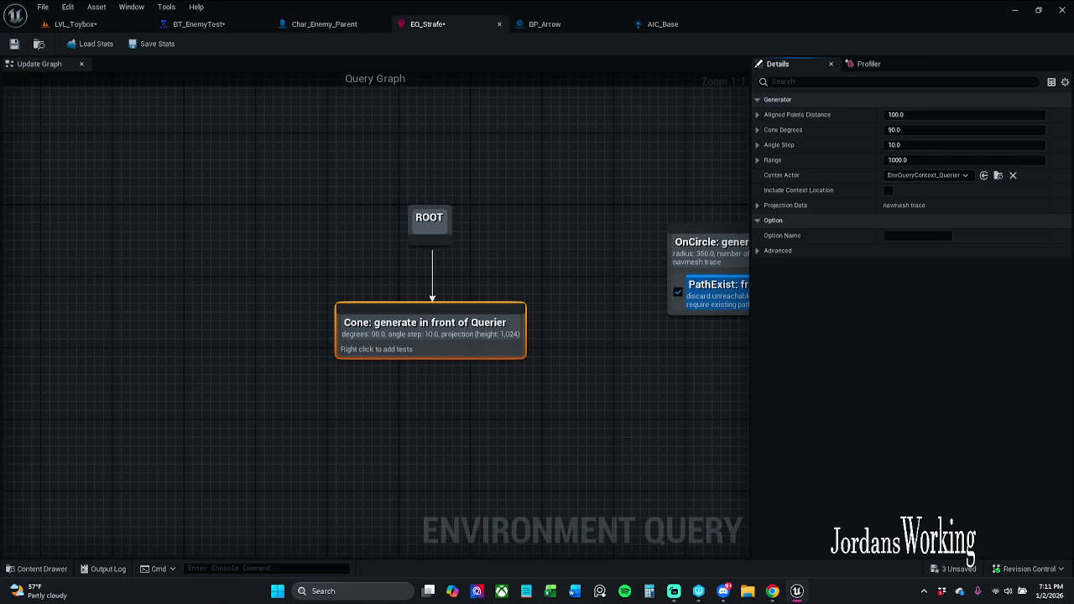
Step: Set the Cone generator's Cone Degrees to 200
left_click(914, 130)
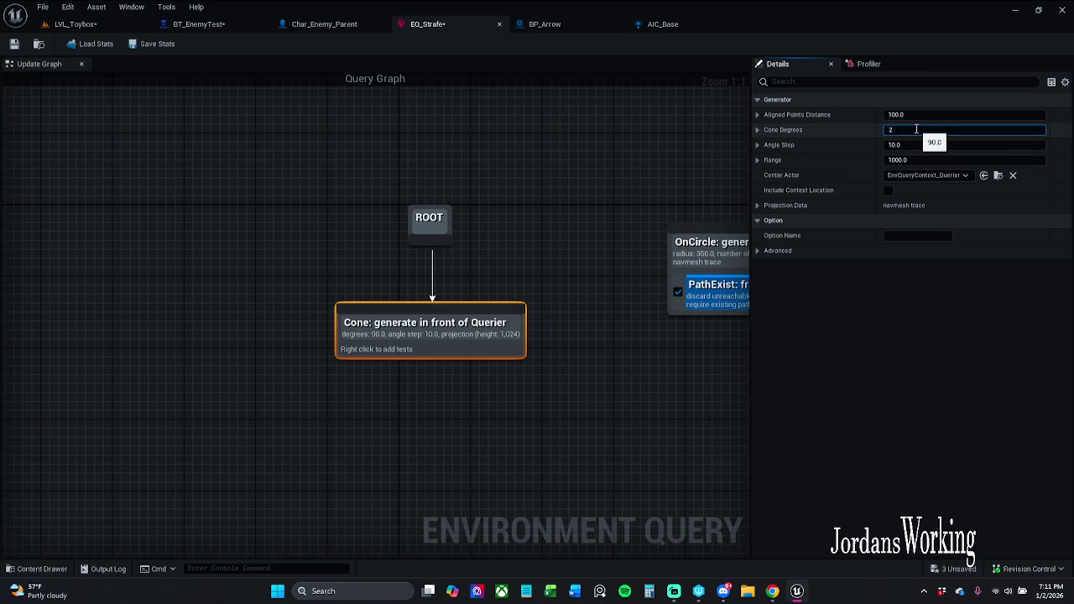
type("00")
key("Return")
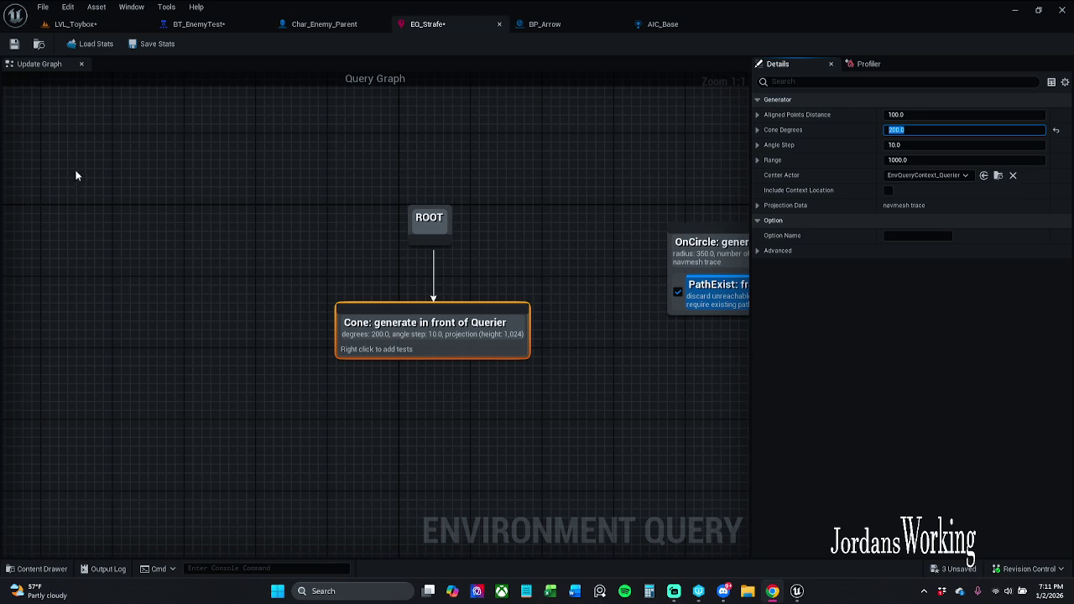
left_click_drag(76, 175, 106, 187)
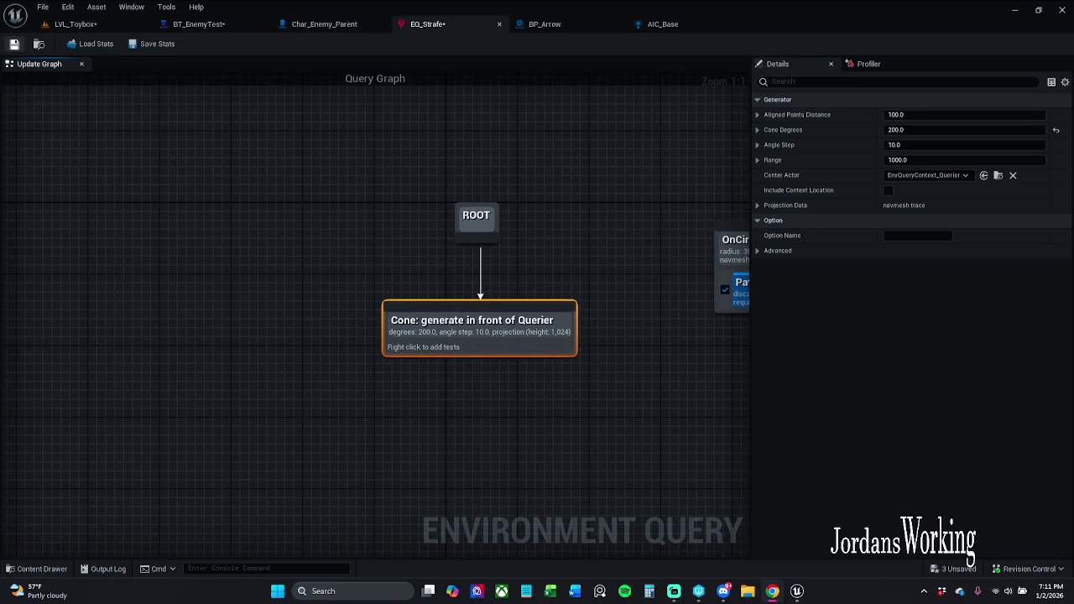
Step: Save EQ_Strafe, checking the file out, then return to LVL_Toybox and start Play
key("ctrl+s")
left_click(549, 420)
left_click(76, 23)
left_click(273, 44)
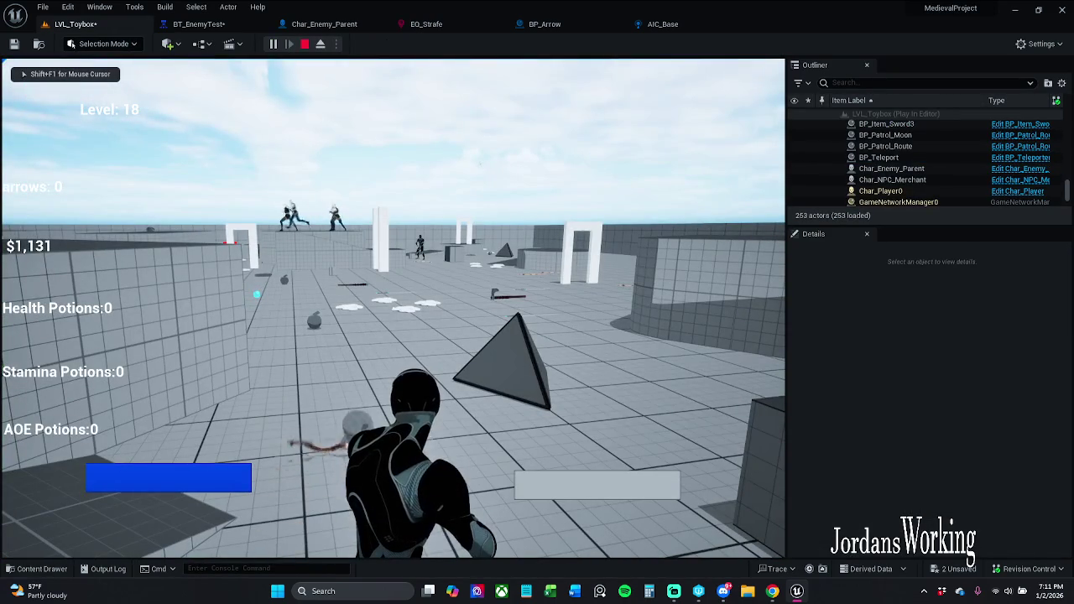
Step: Turn on the gameplay debugger's perception view and run the character toward the enemies
key("apostrophe")
key("KP_4")
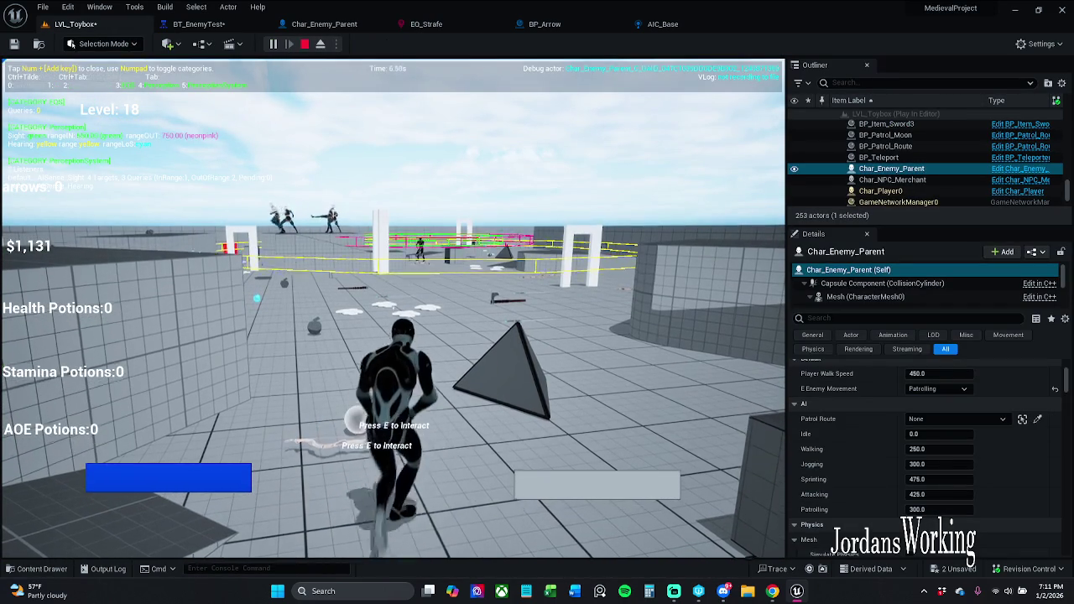
key("KP_5")
key("w")
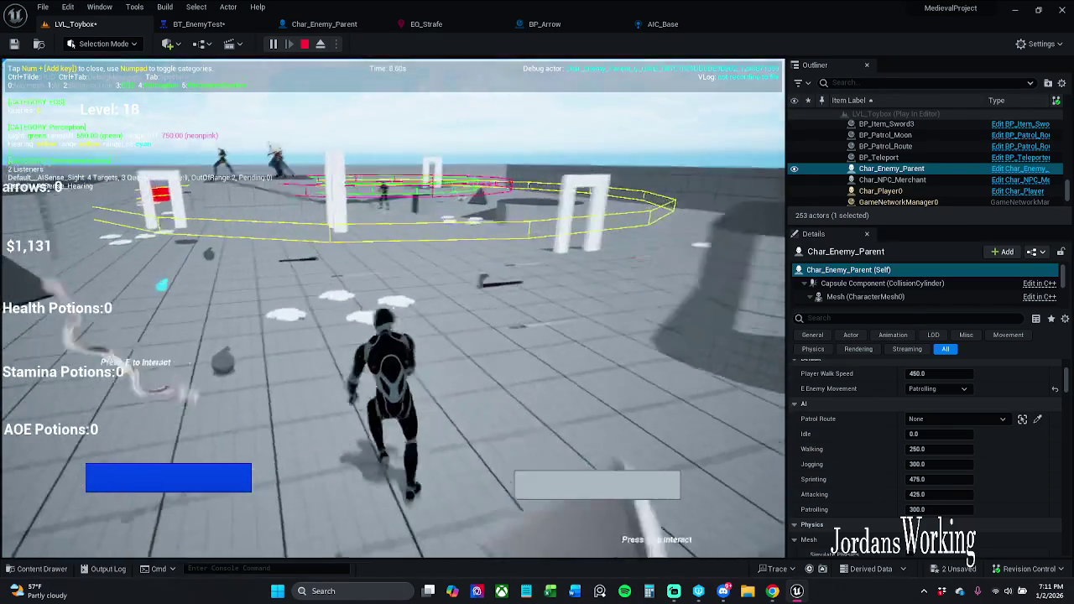
key("Escape")
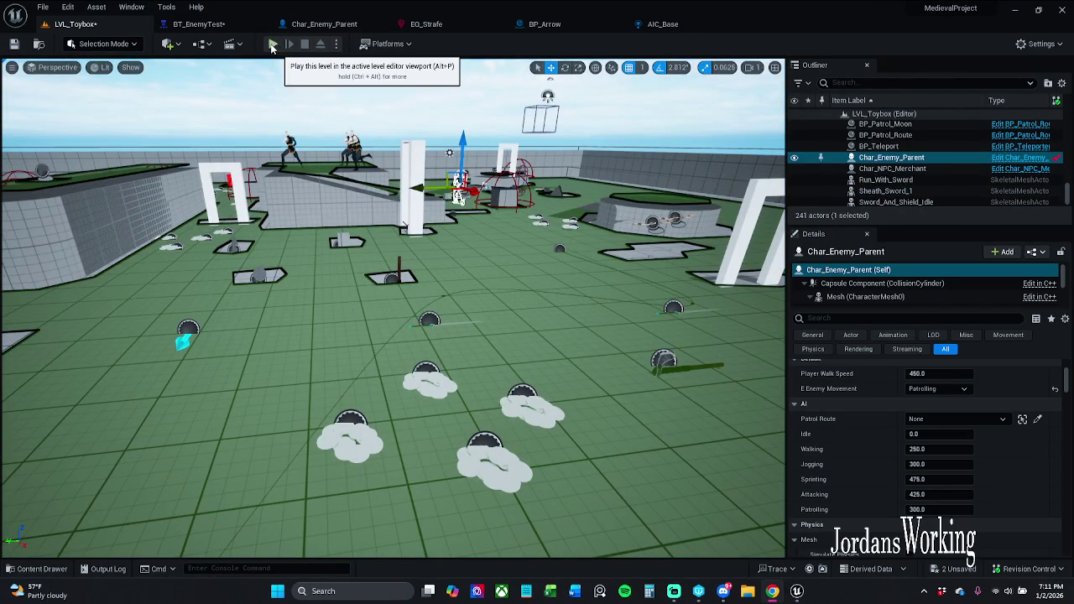
Step: Playtest again with the EQS and Perception debug categories shown, running across the level
left_click(273, 44)
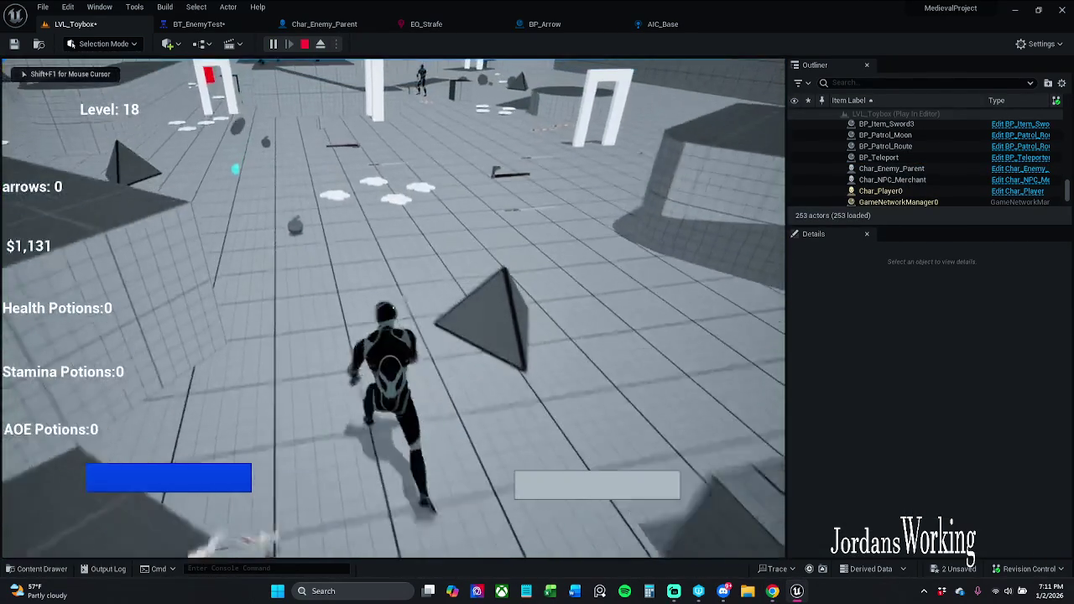
key("apostrophe")
key("KP_3")
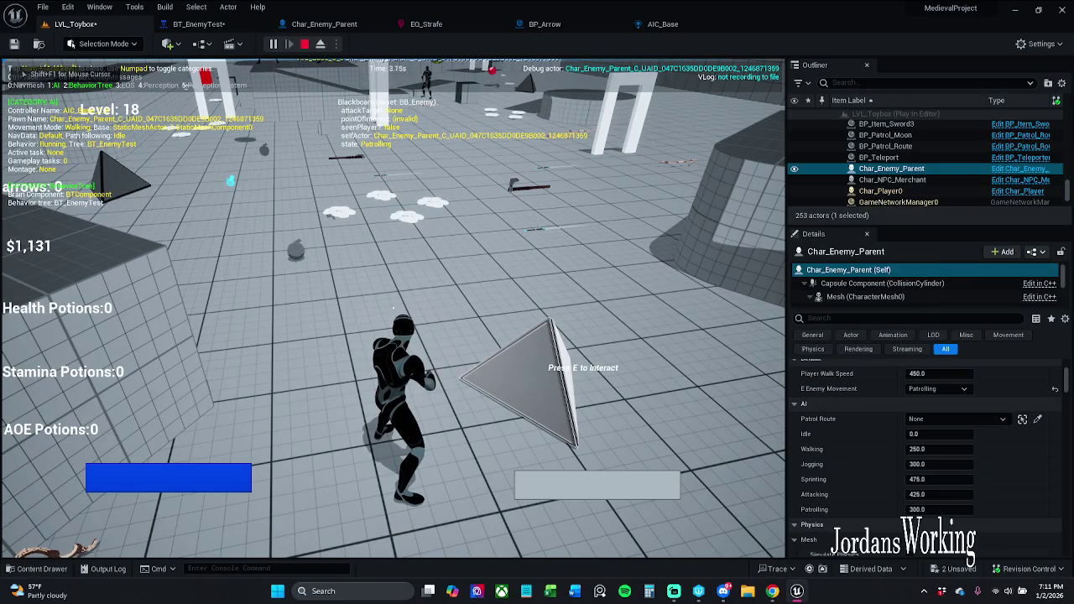
key("KP_4")
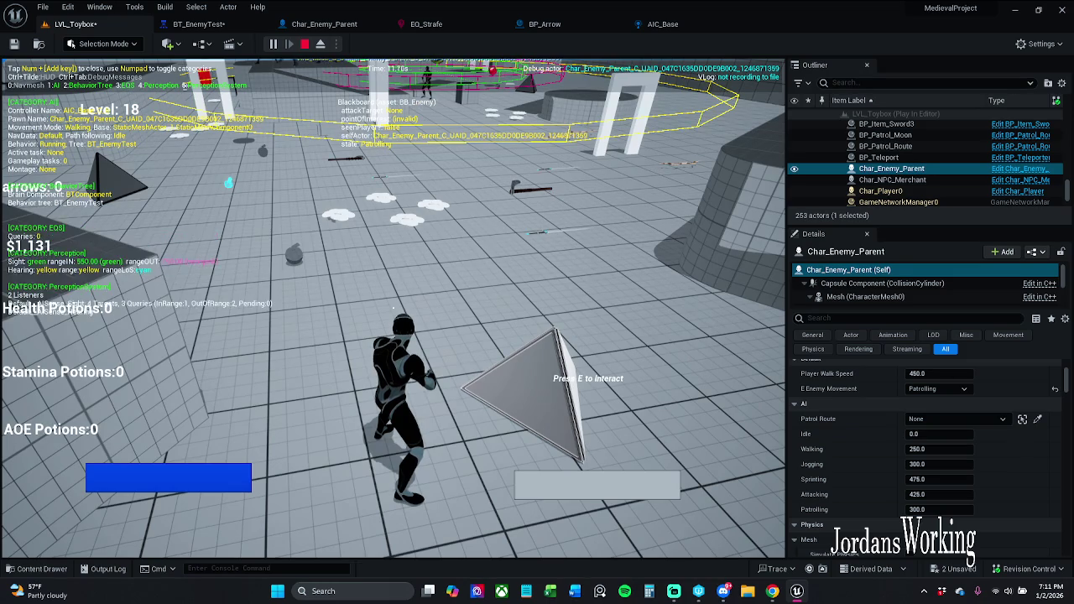
key("w")
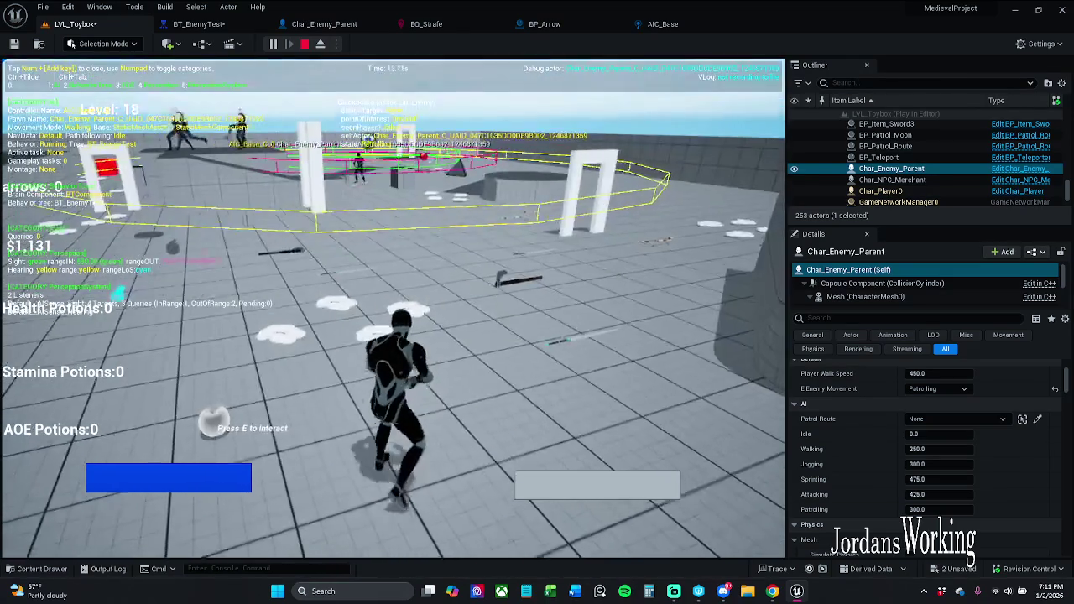
key("s")
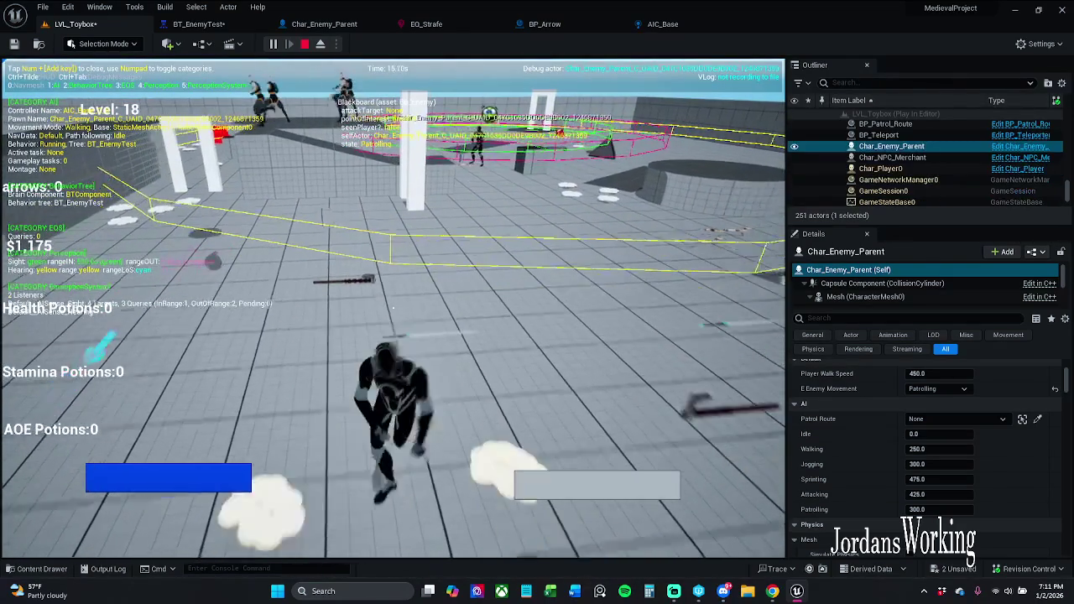
key("Escape")
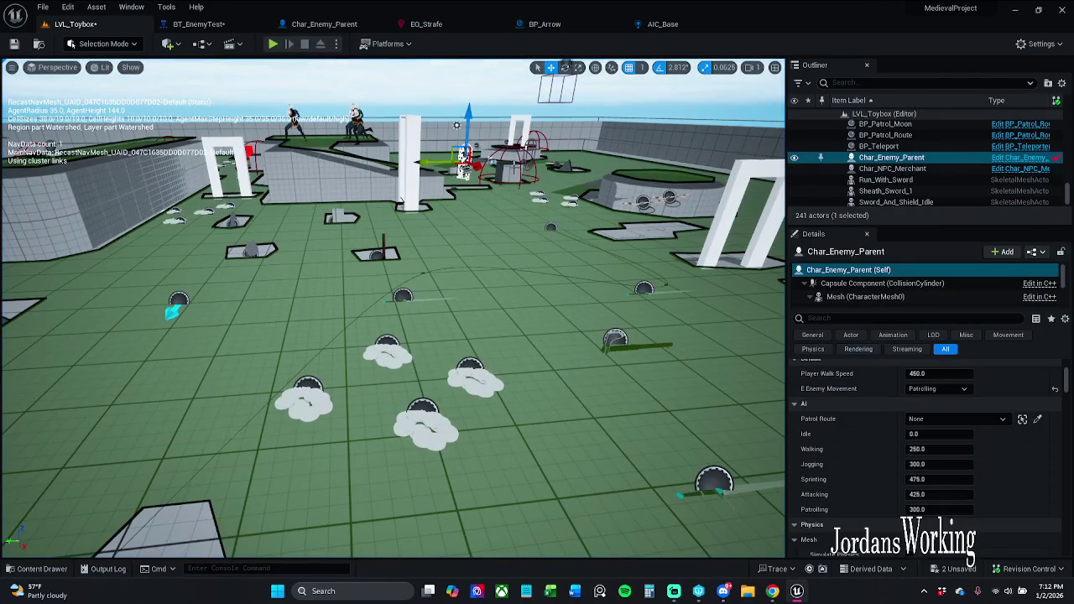
Step: Select EQS_TestingPawn in the viewport to preview its cone of query points
key("w")
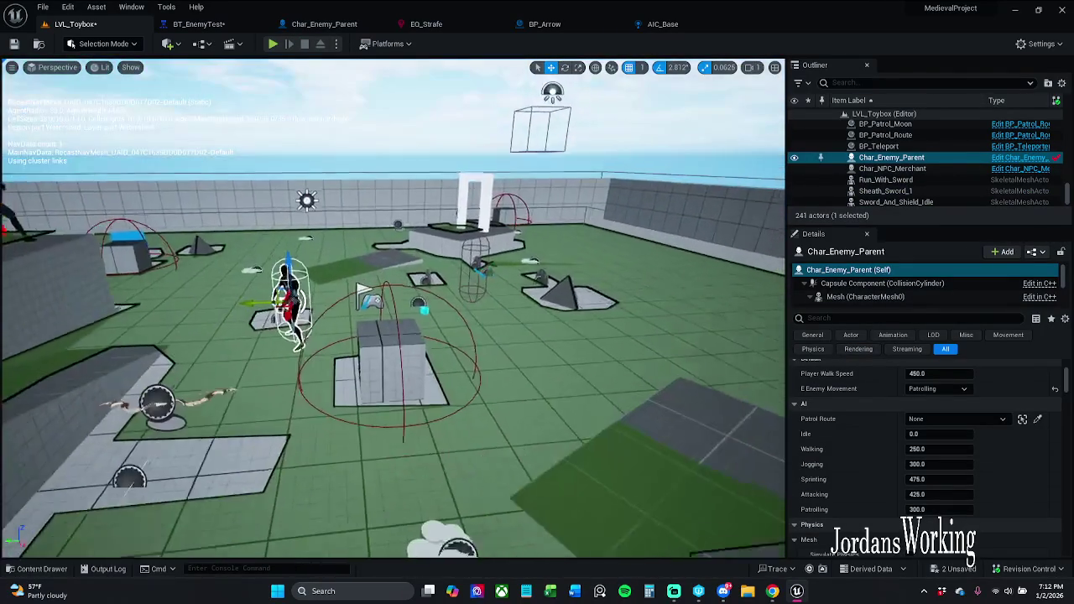
key("s")
left_click(472, 270)
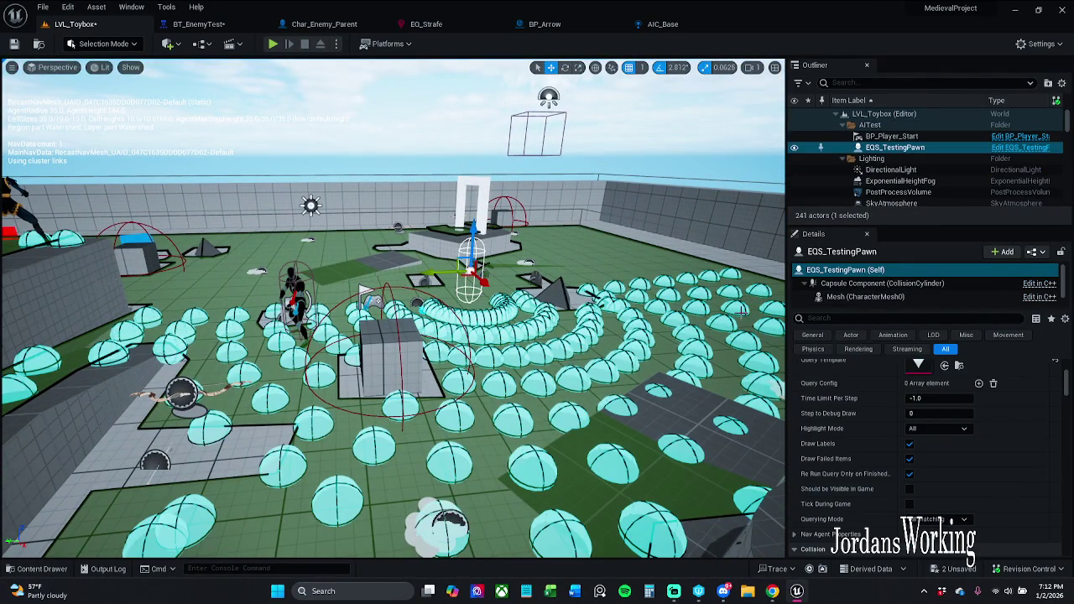
key("s")
key("s")
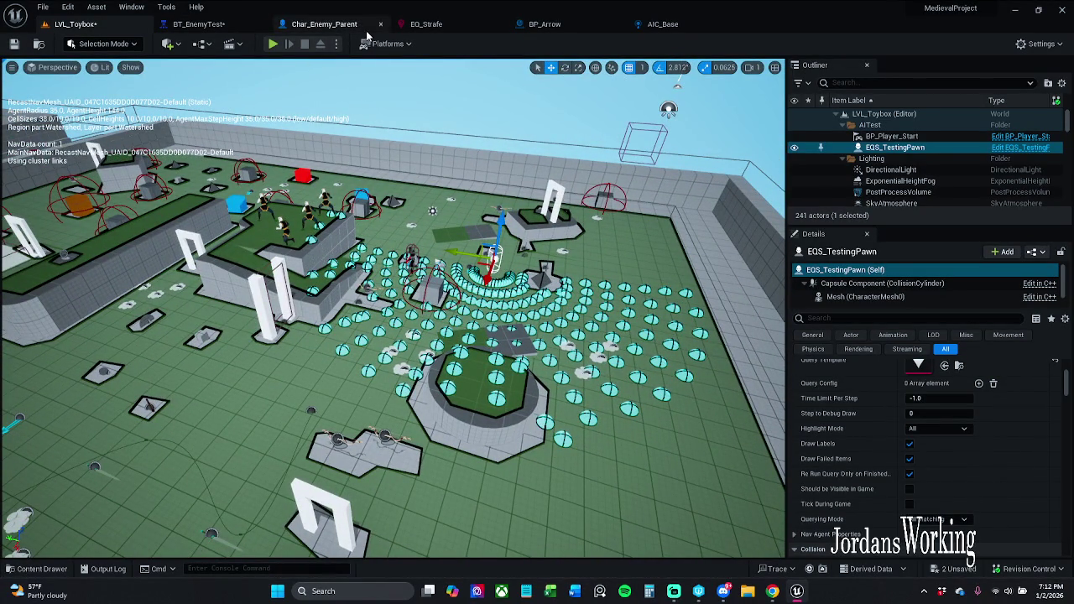
Step: Centre EQ_Strafe's Cone generator on EQC_Context_AttackTarget
left_click(429, 25)
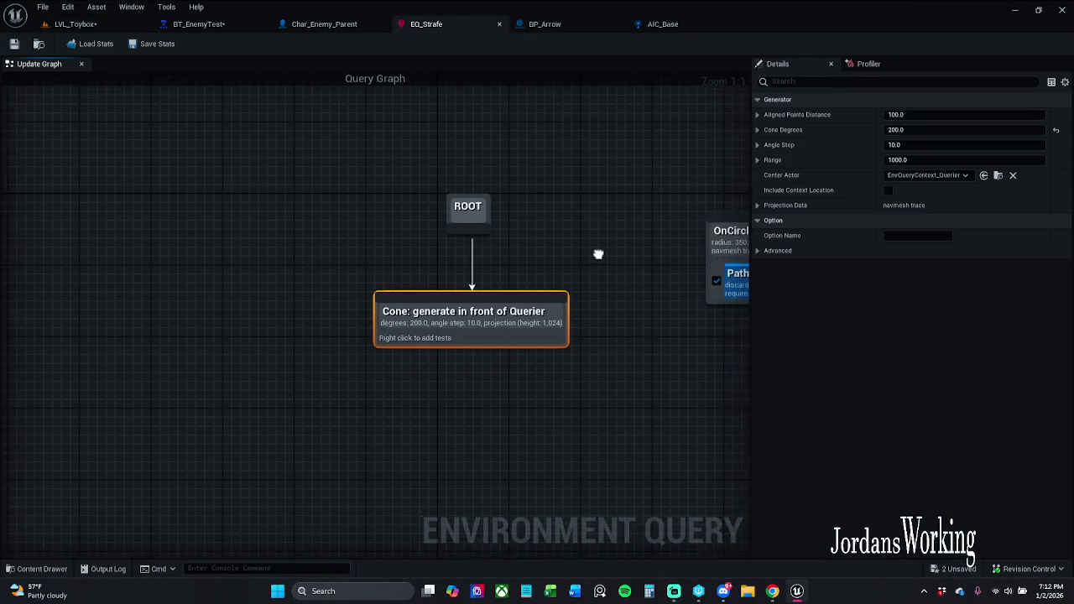
left_click(944, 177)
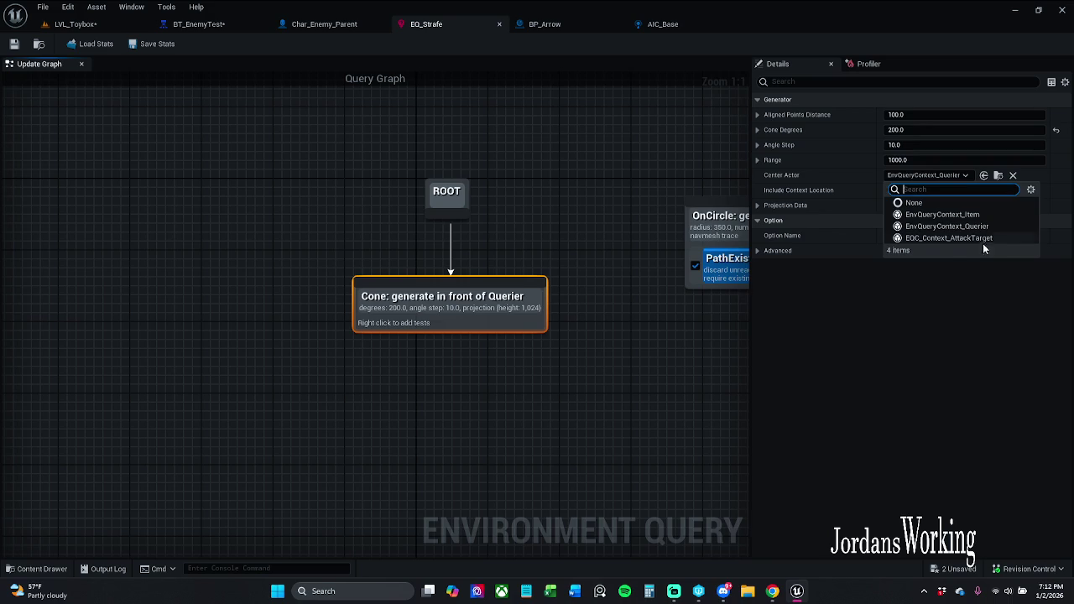
left_click(964, 238)
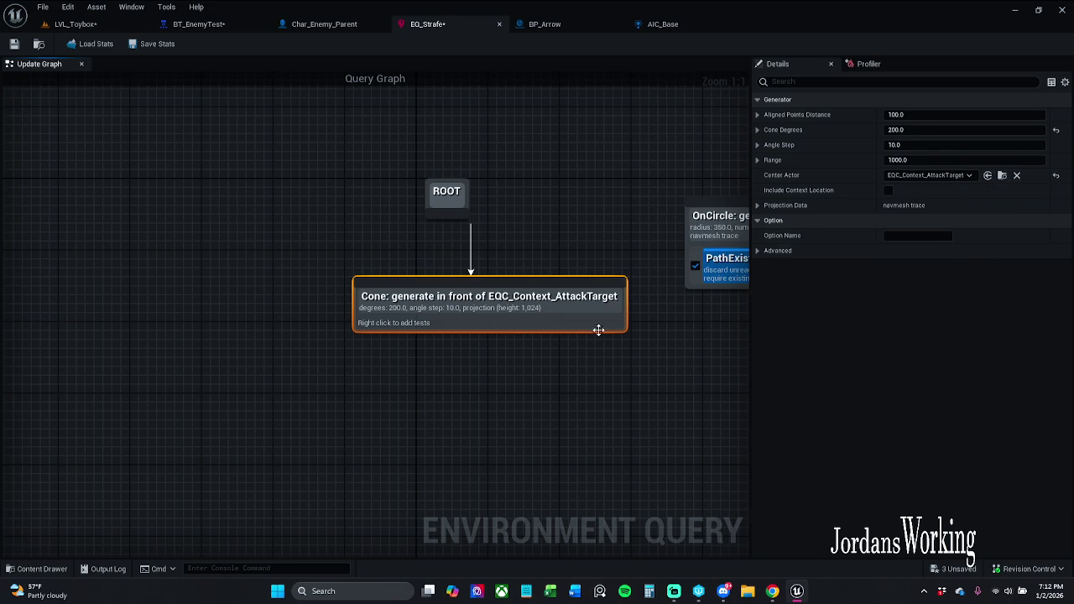
left_click(543, 239)
mouse_move(543, 239)
left_mouse_down()
mouse_move(489, 221)
mouse_move(300, 217)
left_mouse_up()
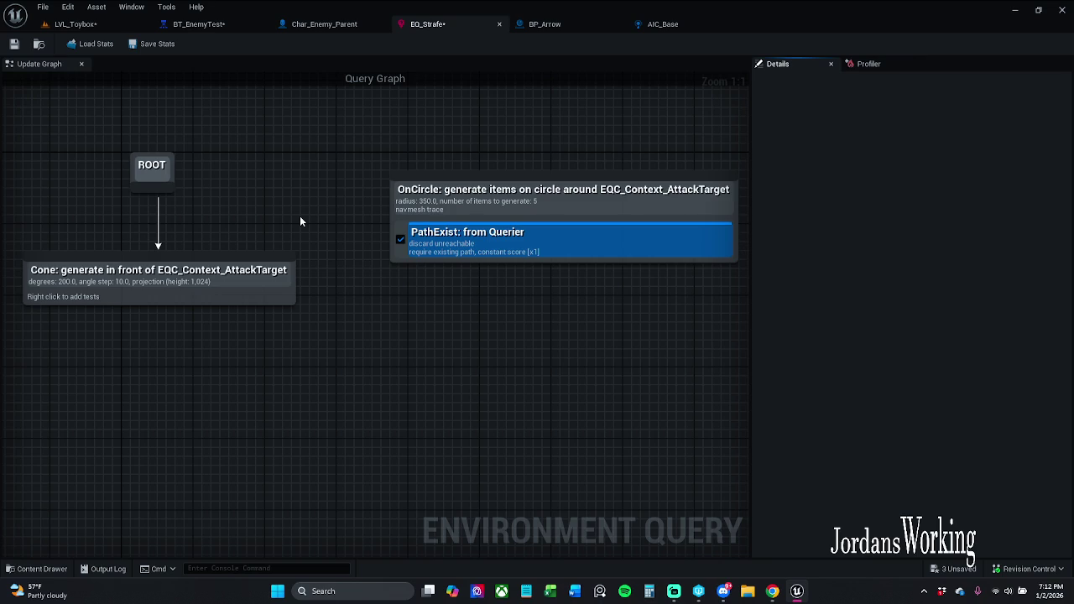
right_click(300, 221)
left_click_drag(266, 165, 390, 186)
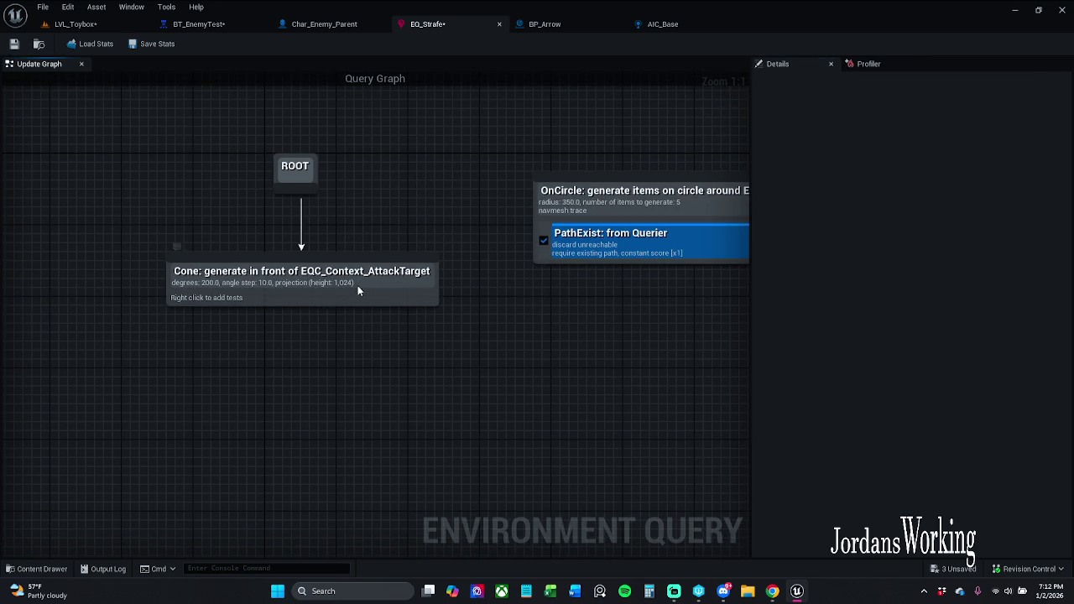
left_click_drag(358, 285, 349, 283)
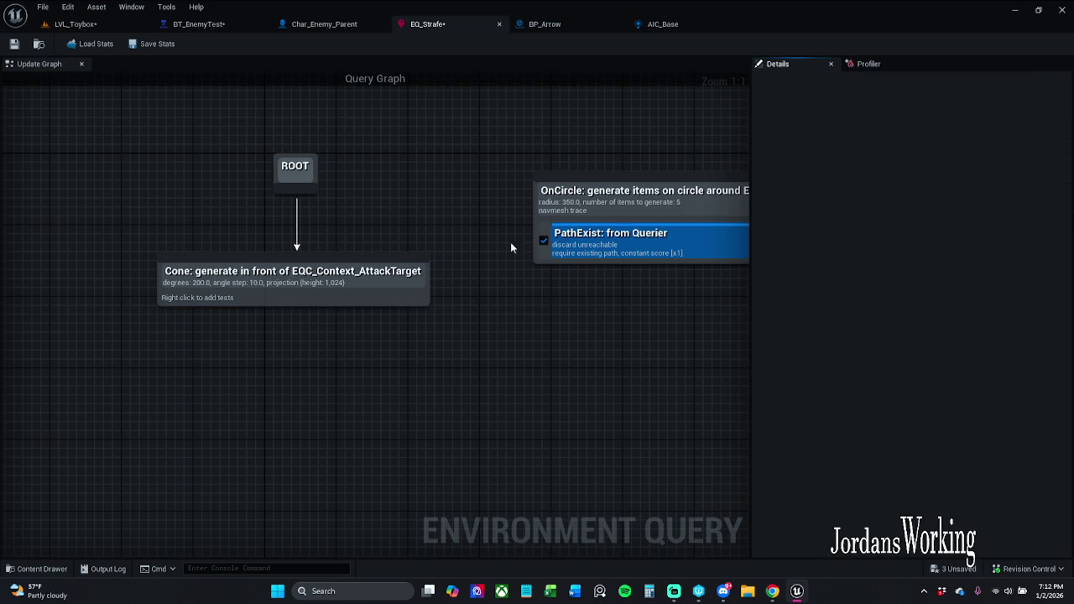
Step: Try EnvQueryContext_Item as the cone centre and save the query
left_click(425, 294)
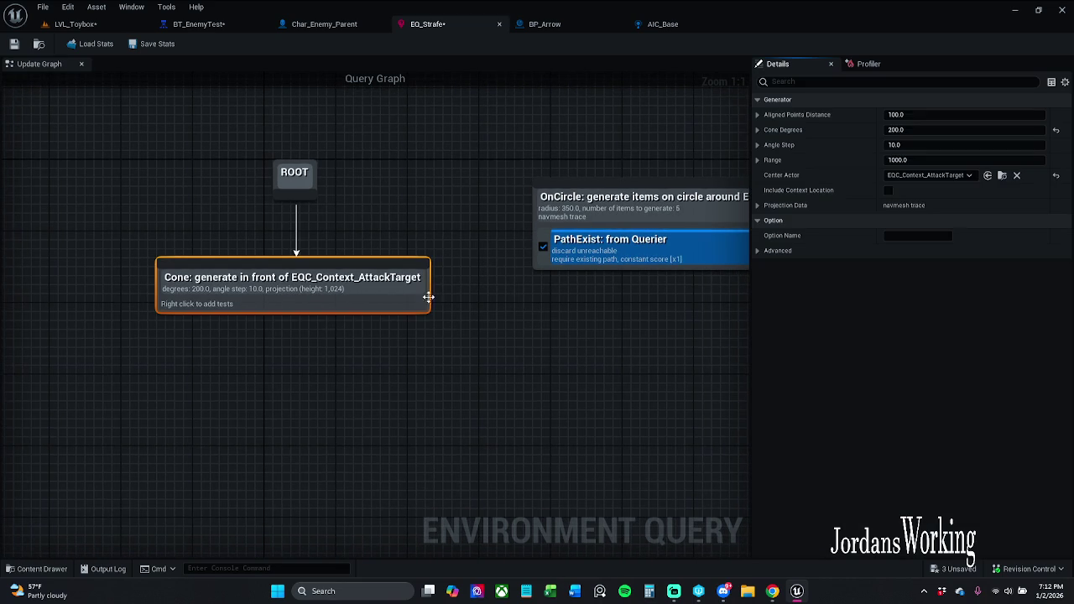
left_click(937, 174)
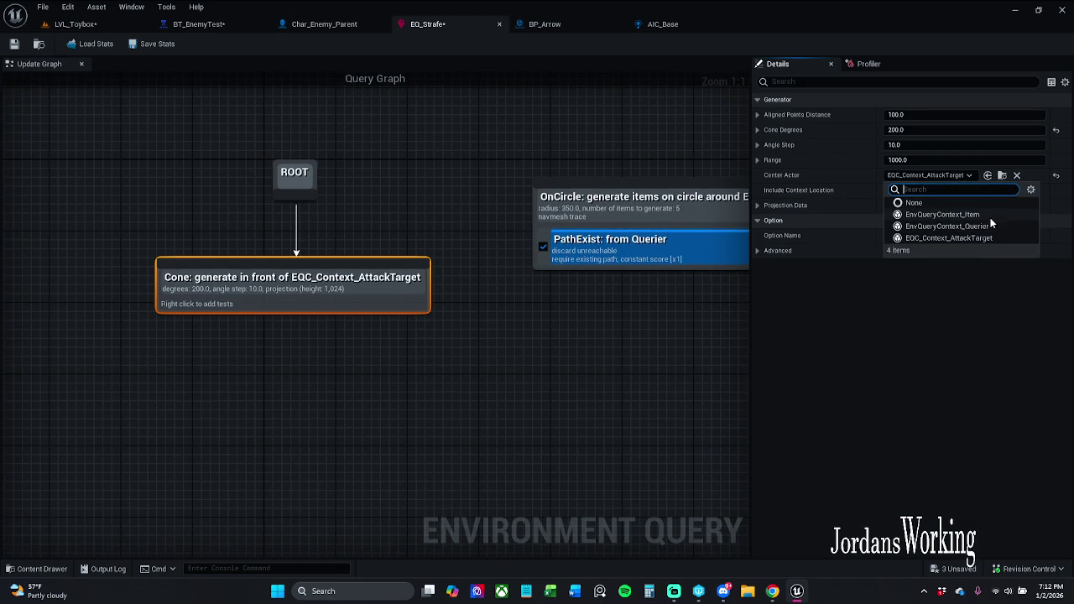
left_click(942, 215)
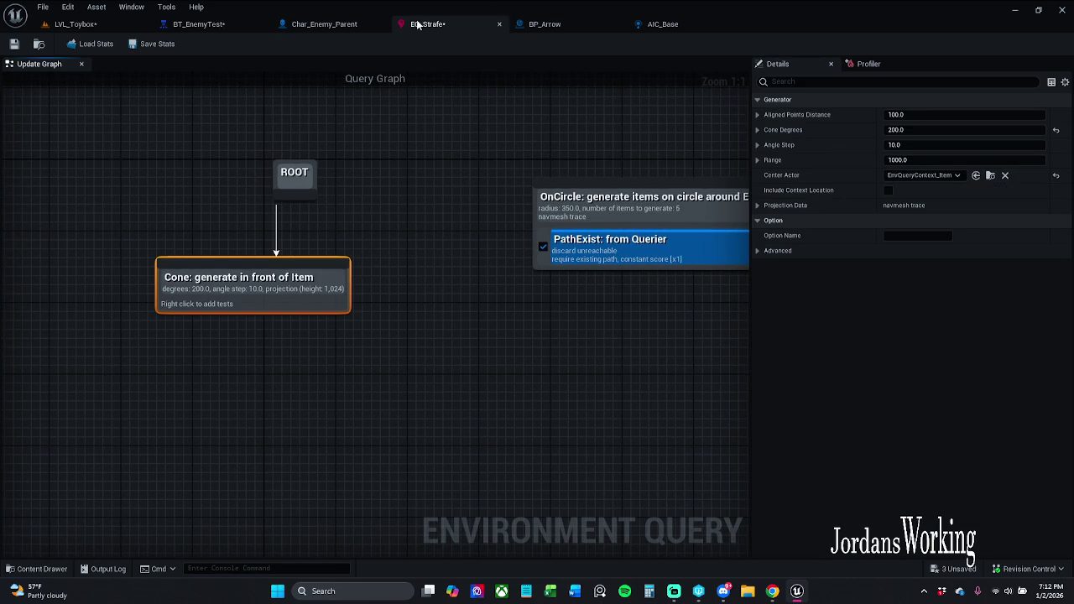
left_click(13, 43)
Step: Centre the cone back on EnvQueryContext_Querier and save EQ_Strafe
left_click_drag(315, 292, 350, 287)
left_click(397, 189)
left_click(356, 274)
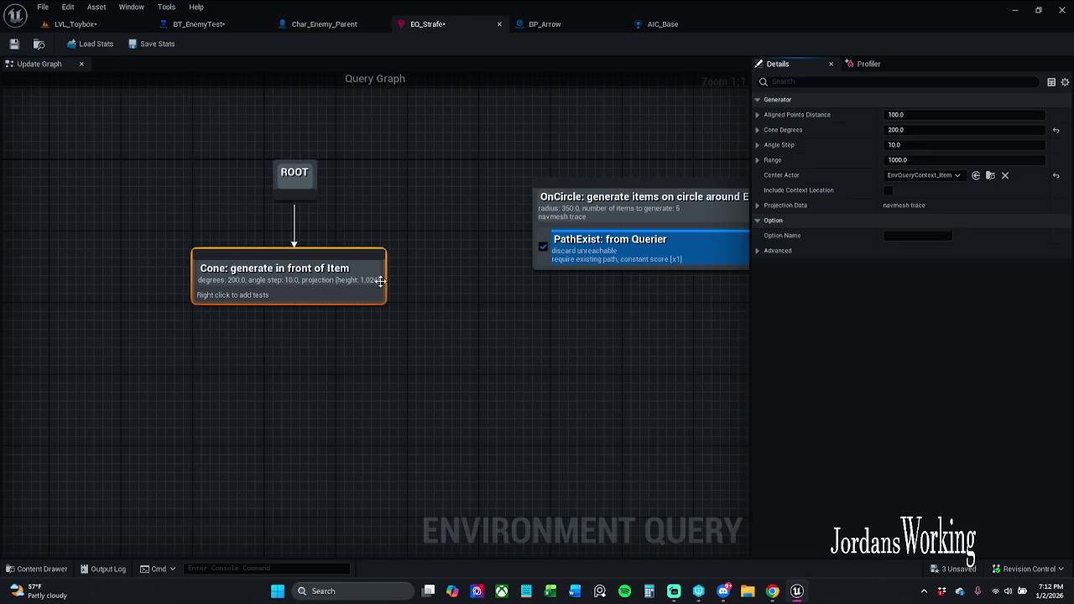
left_click(932, 175)
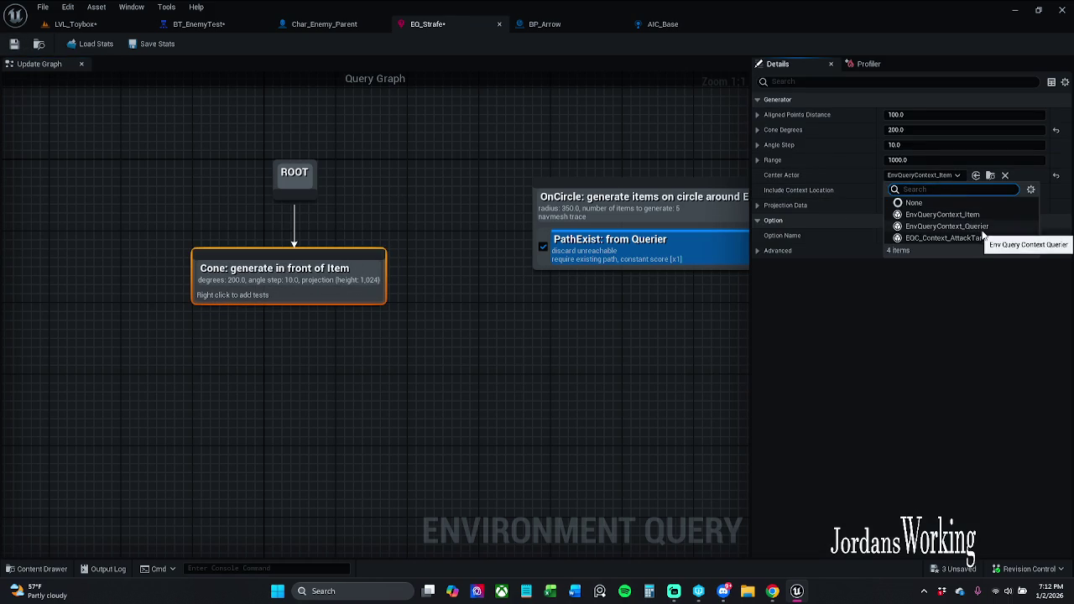
left_click(986, 227)
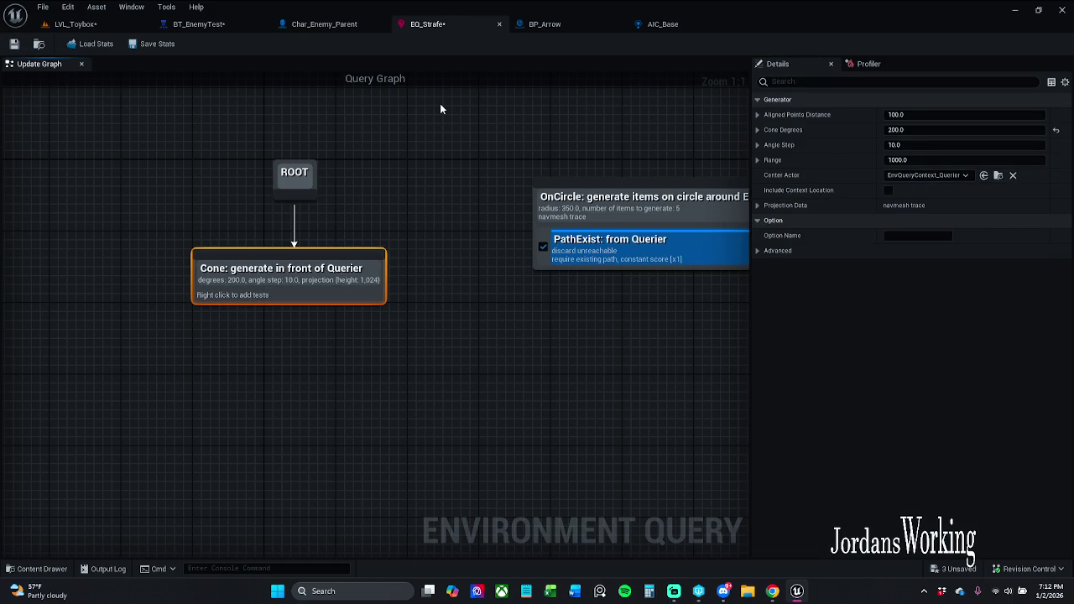
left_click(14, 44)
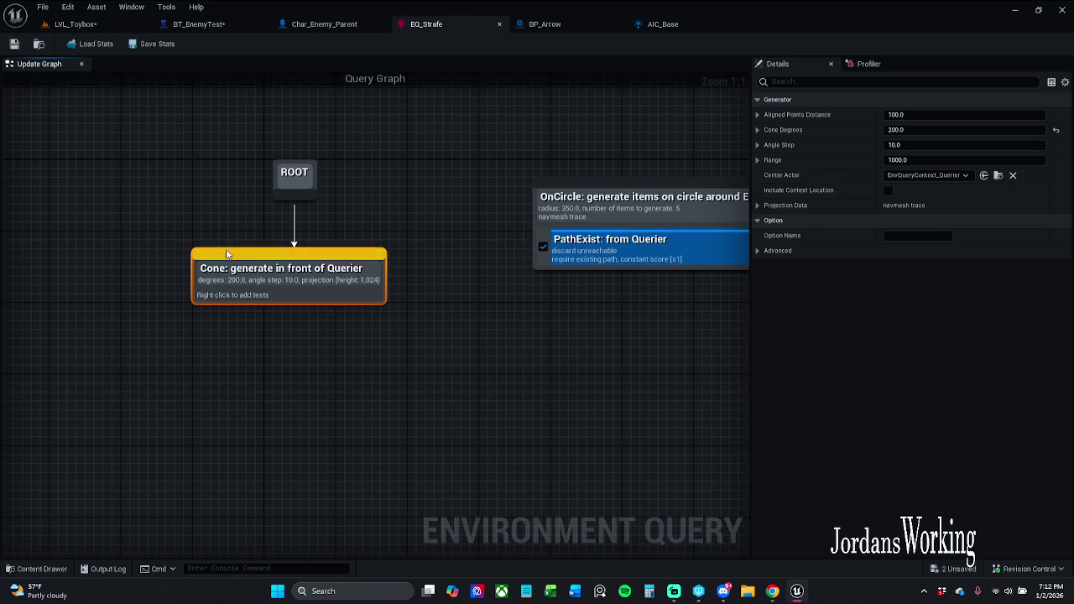
left_click(199, 24)
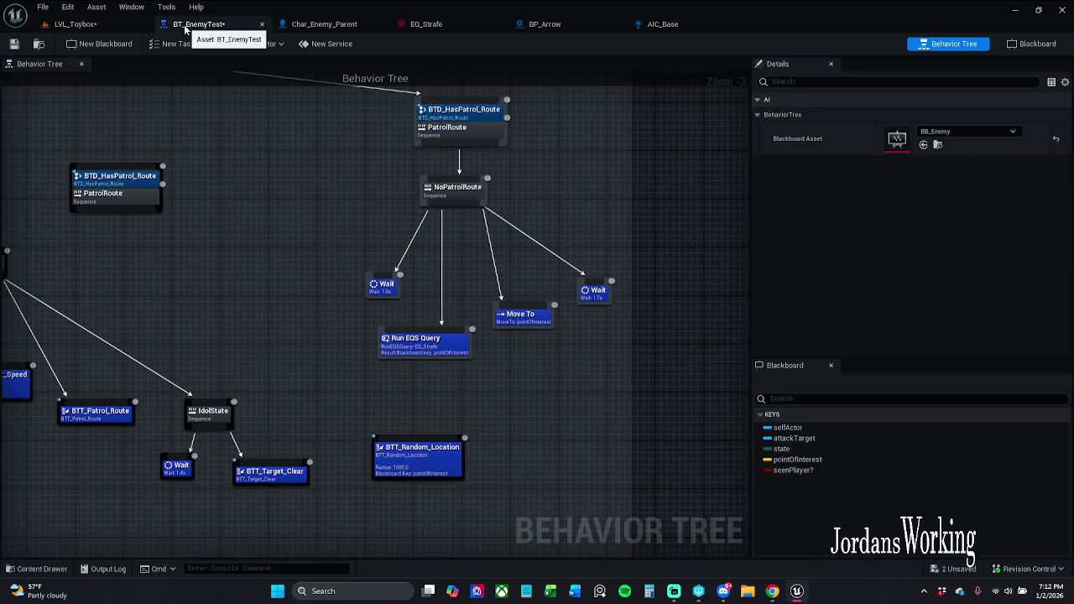
Step: Reconnect the incoming link directly into the NoPatrolRoute sequence, moving BTT_Random_Location beside it
left_click_drag(268, 165, 278, 234)
left_click_drag(371, 406, 337, 316)
left_click_drag(340, 393, 272, 174)
left_click(391, 321)
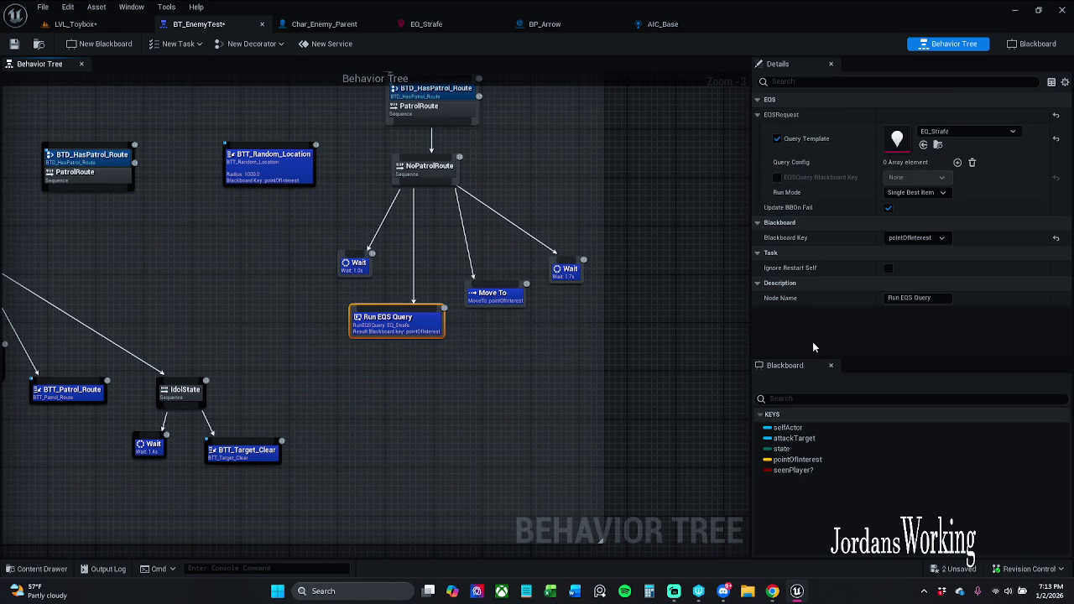
left_click_drag(557, 290, 604, 372)
left_click(525, 195)
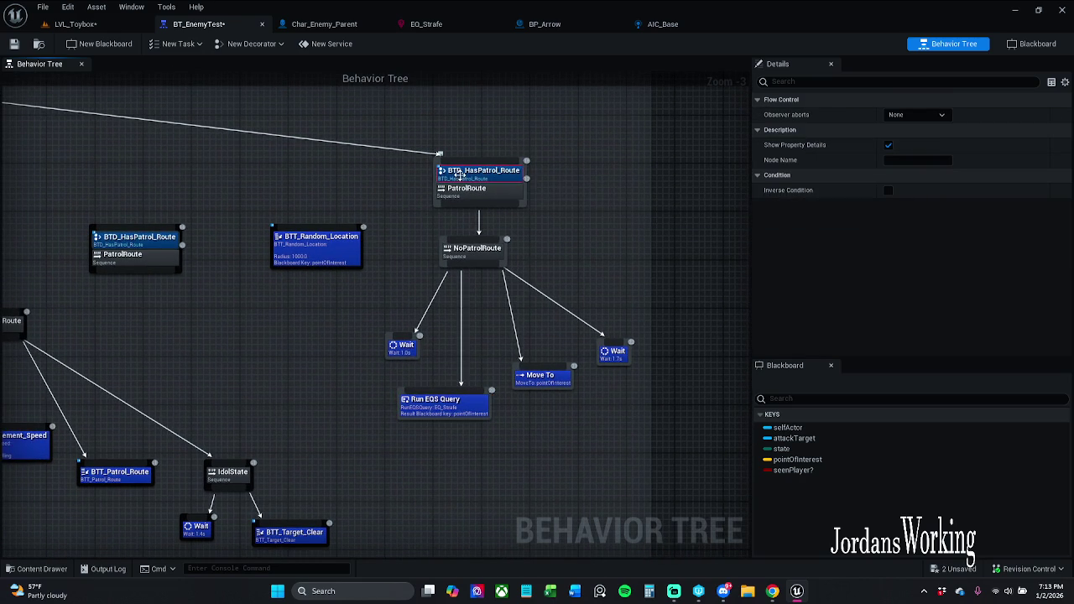
mouse_move(460, 164)
left_mouse_down()
mouse_move(456, 240)
mouse_move(555, 239)
left_mouse_up()
Step: Tick Inverse Condition on the BTD_HasPatrol_Route decorator
mouse_move(481, 348)
left_mouse_down()
mouse_move(541, 327)
mouse_move(462, 367)
mouse_move(512, 267)
mouse_move(540, 163)
mouse_move(547, 172)
left_mouse_up()
left_click_drag(575, 263, 672, 275)
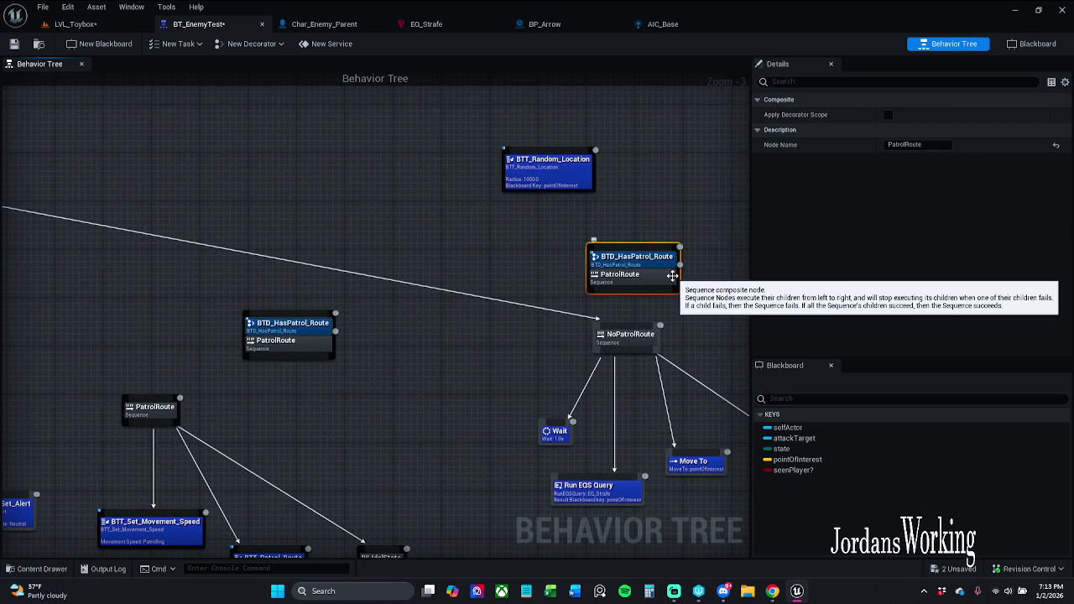
left_click(638, 263)
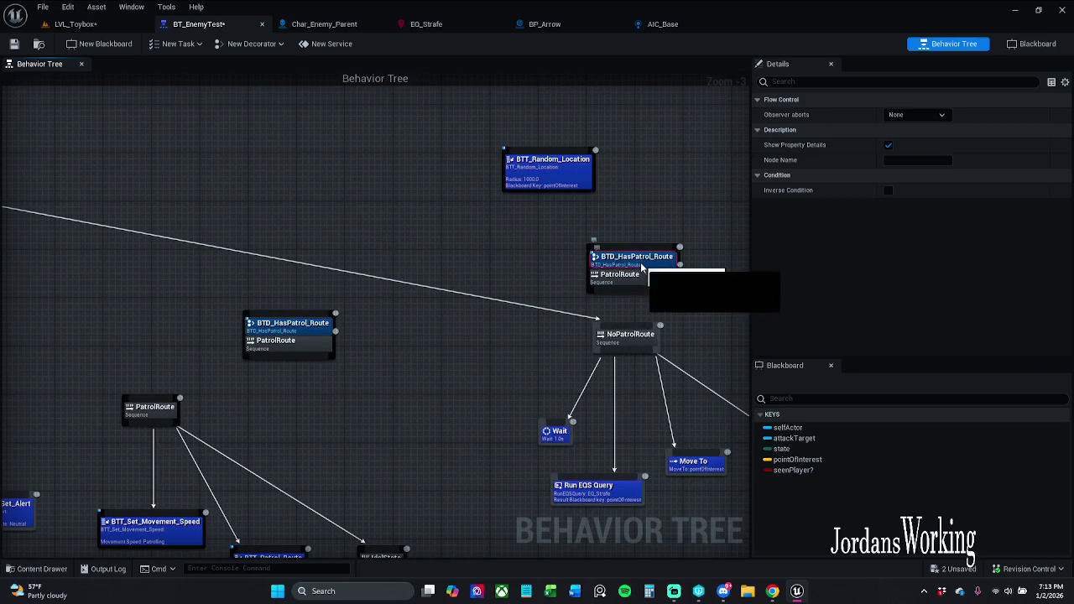
left_click(889, 190)
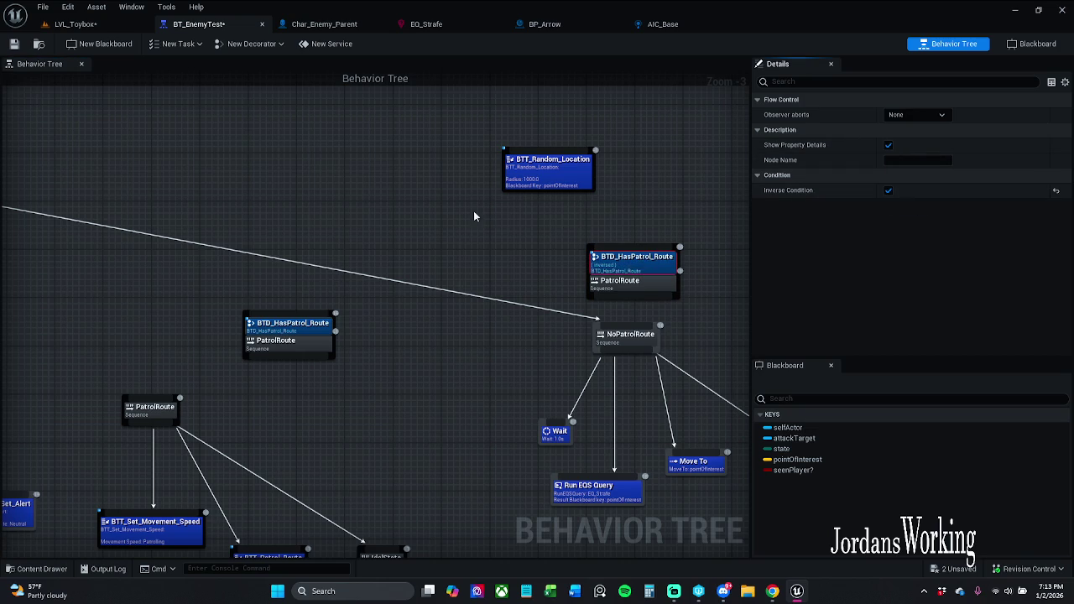
scroll(475, 214, "down", 2)
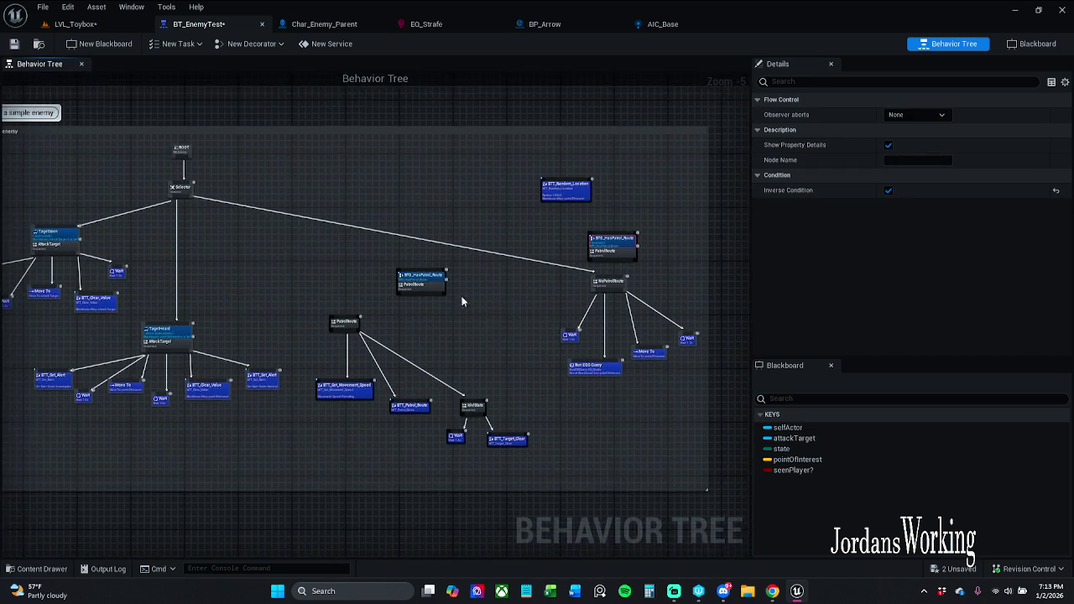
scroll(446, 283, "up", 2)
Step: Rearrange the PatrolRoute and BTT_Random_Location nodes, then review the Run EQS Query settings
left_click_drag(430, 289, 317, 287)
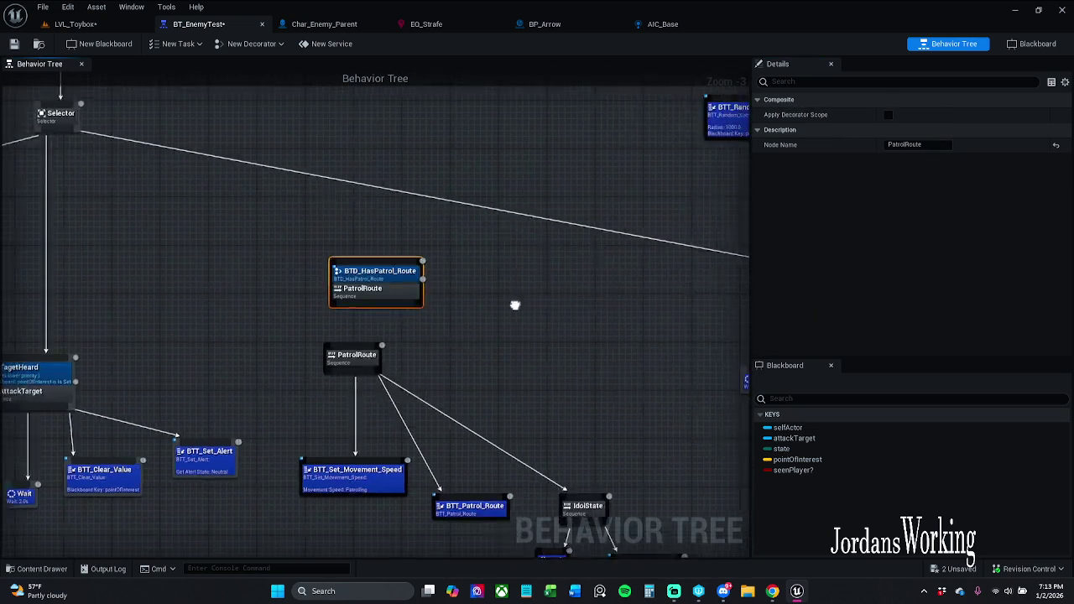
left_click(579, 296)
mouse_move(475, 274)
left_mouse_down()
mouse_move(323, 288)
mouse_move(596, 290)
mouse_move(617, 303)
mouse_move(434, 306)
left_mouse_up()
scroll(556, 284, "down", 2)
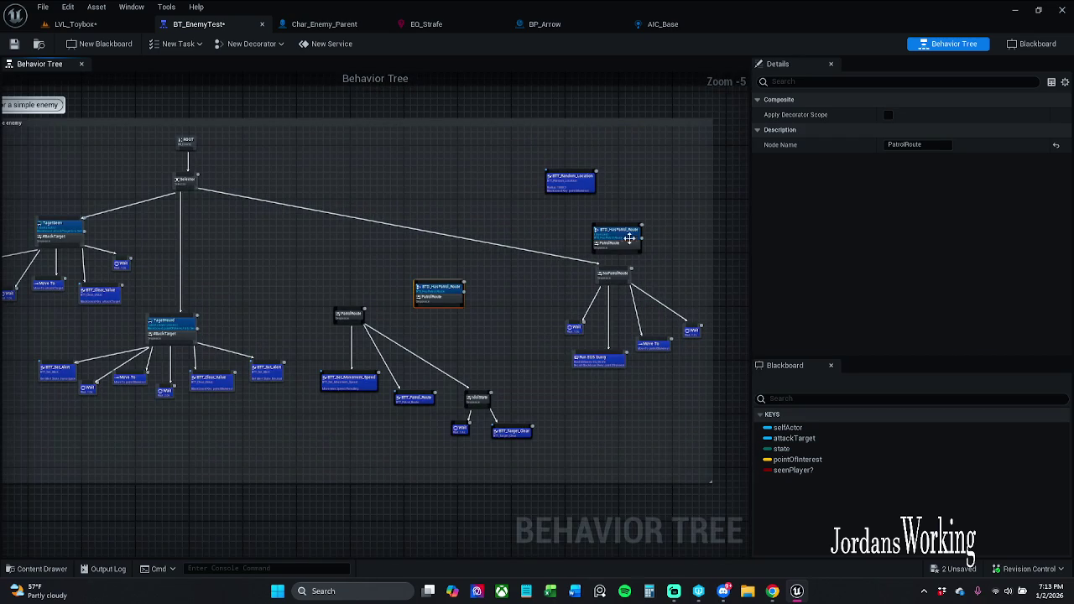
mouse_move(575, 187)
left_mouse_down()
mouse_move(563, 255)
mouse_move(527, 293)
left_mouse_up()
left_click(654, 254)
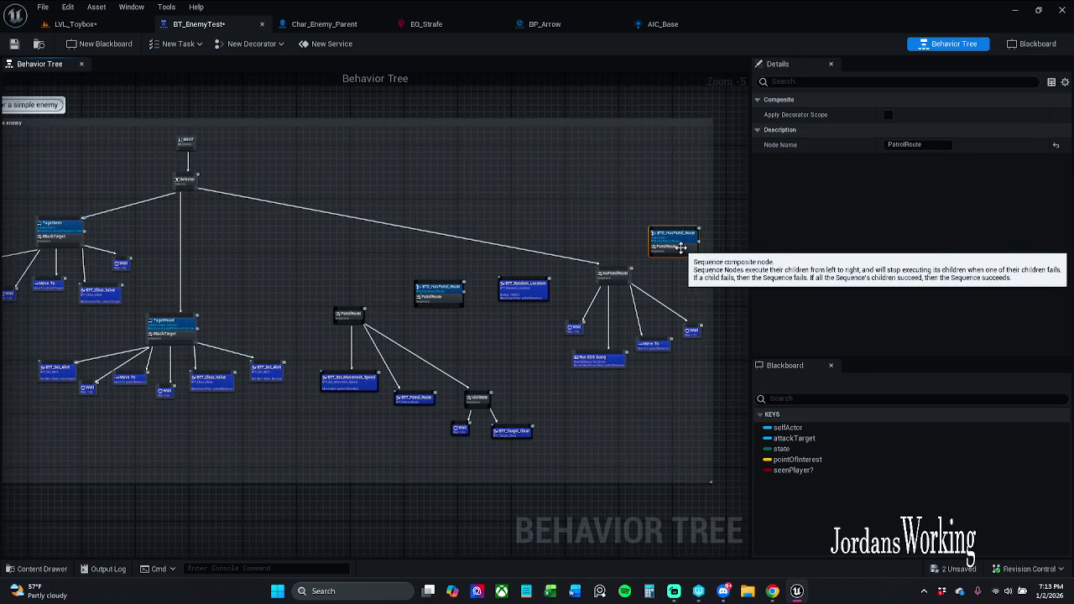
scroll(524, 300, "up", 4)
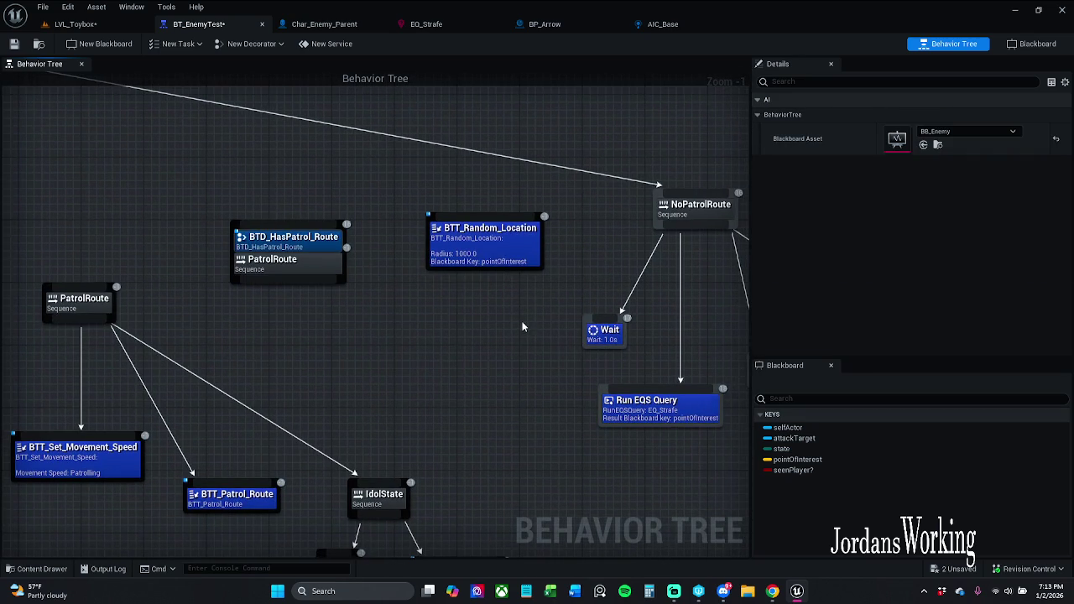
left_click(656, 407)
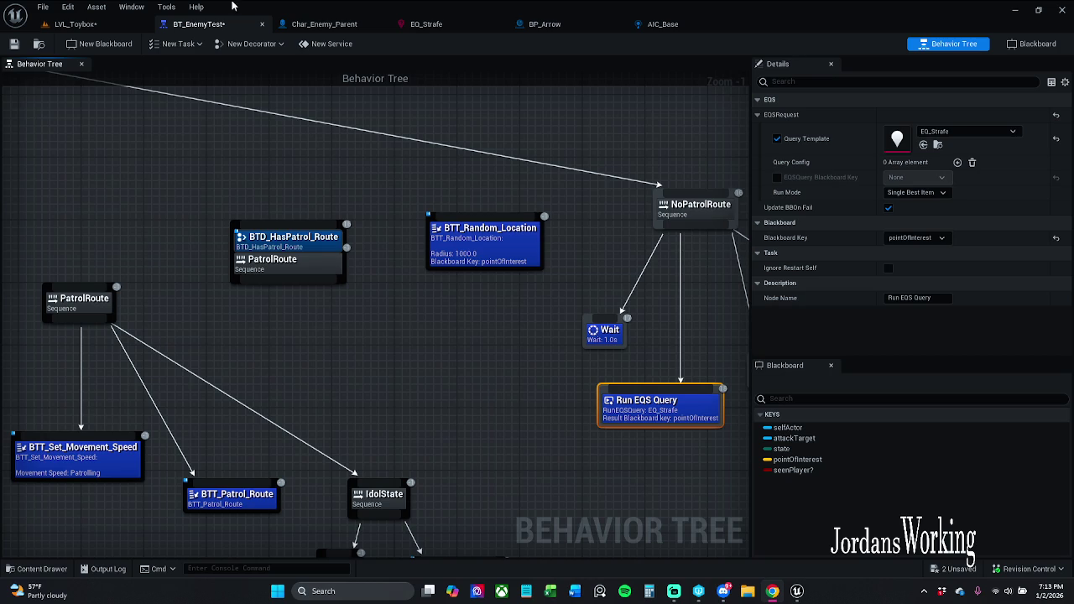
Step: Save BT_EnemyTest and confirm EQ_Strafe's Cone still centres on EnvQueryContext_Querier
key("ctrl+s")
left_click(426, 23)
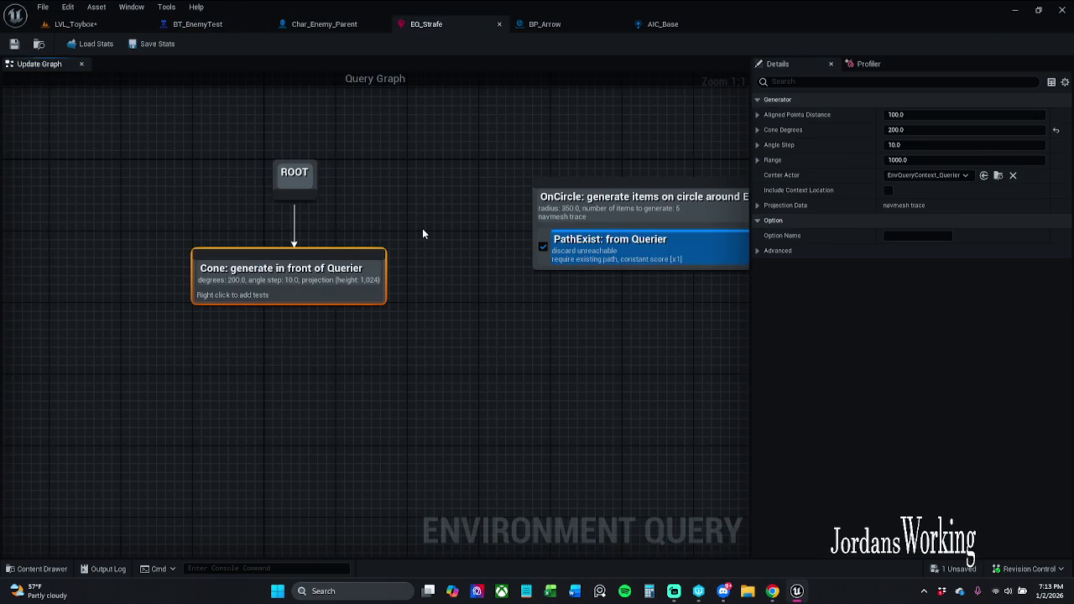
left_click(423, 230)
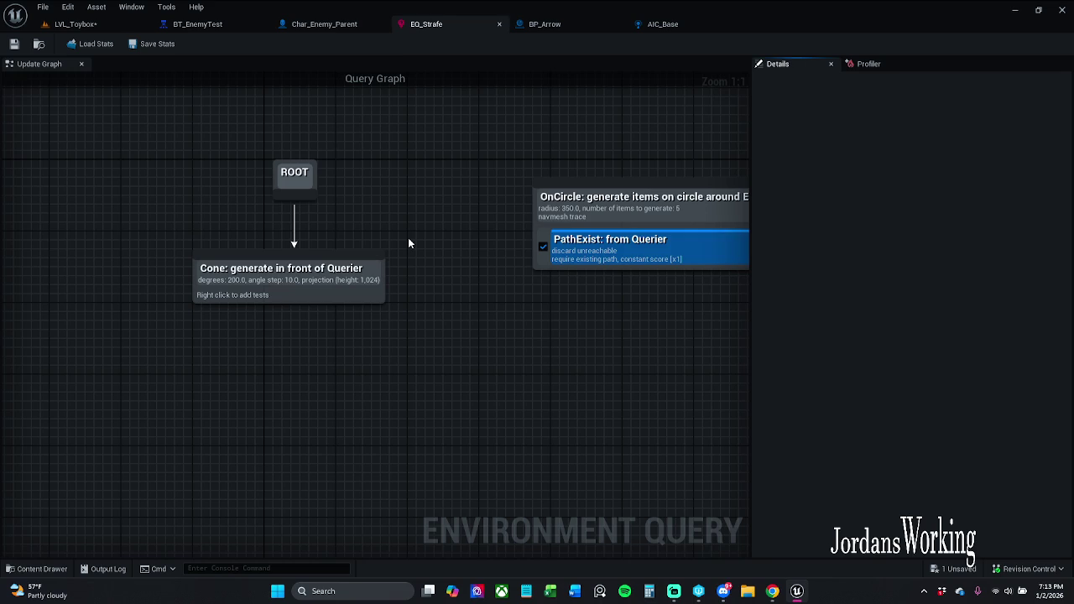
left_click(364, 280)
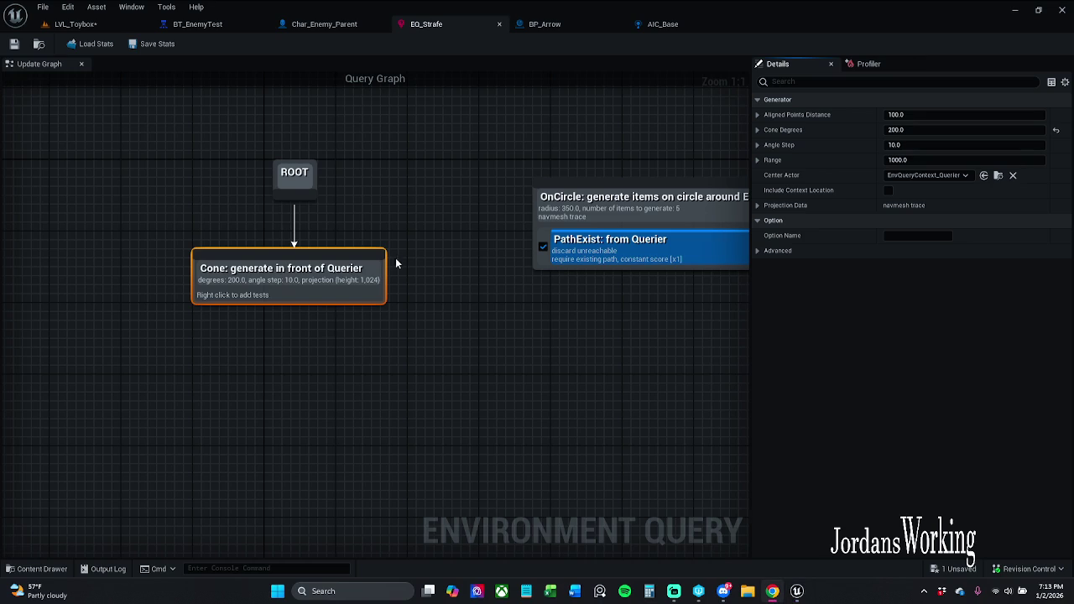
left_click(198, 23)
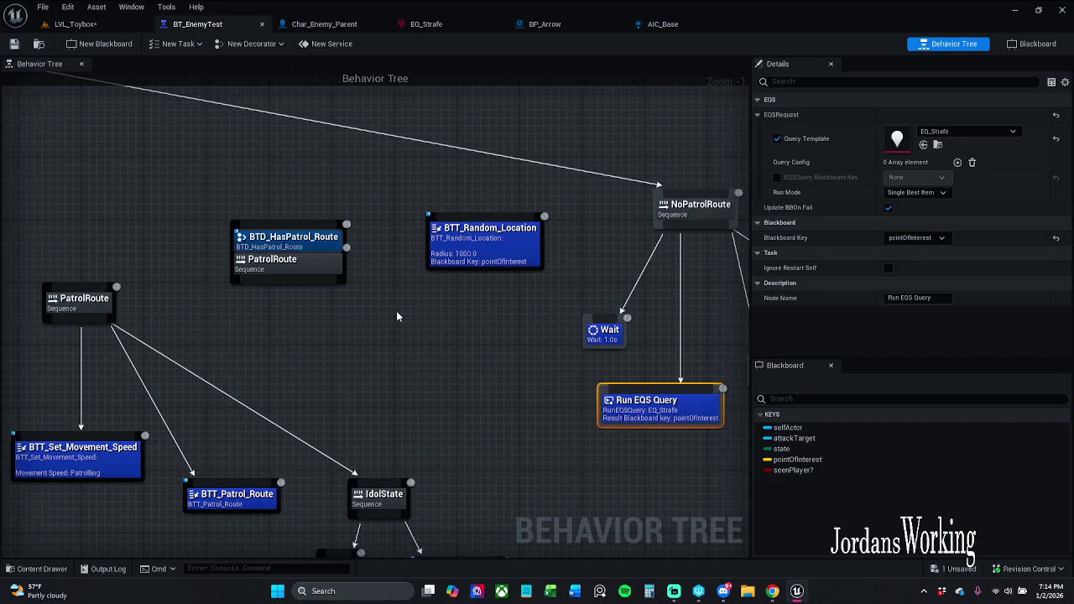
Step: Pan across BT_EnemyTest and break the link from NoPatrolRoute to Move To
left_click_drag(437, 325, 345, 324)
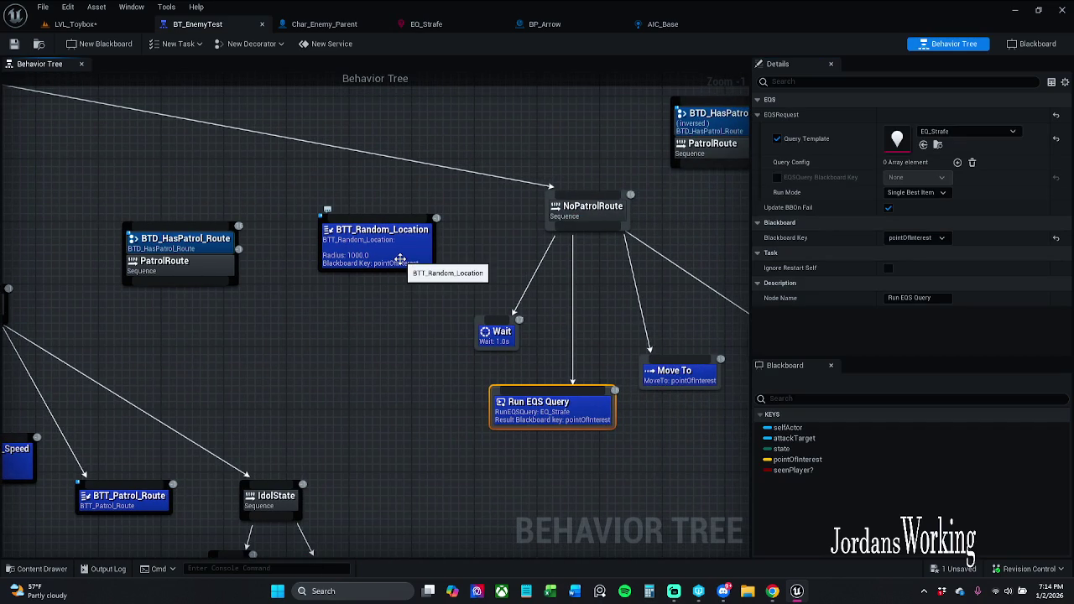
left_click_drag(400, 259, 243, 202)
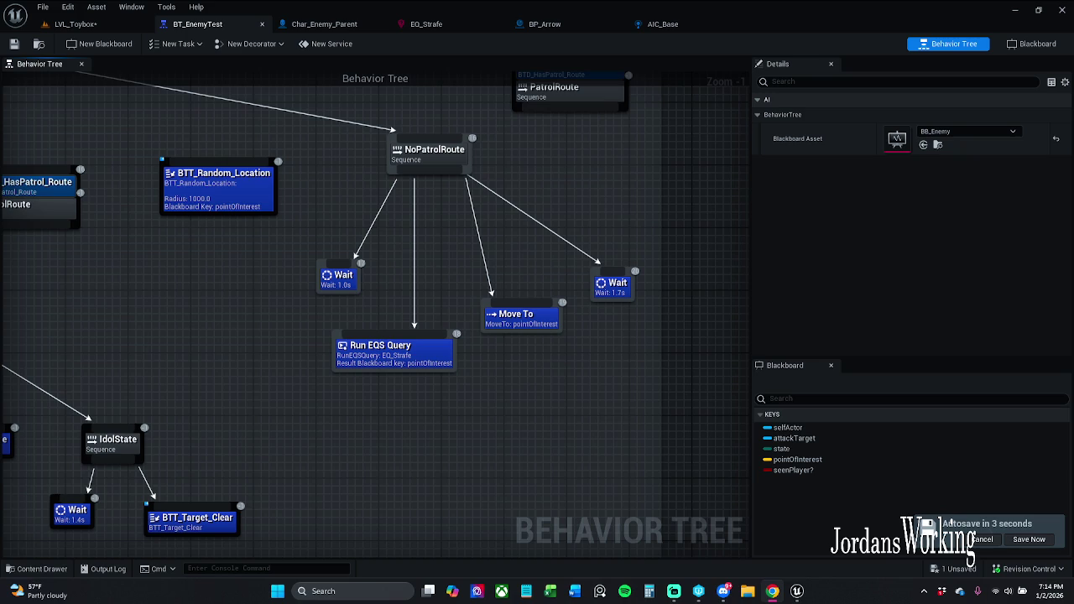
left_click_drag(290, 249, 331, 269)
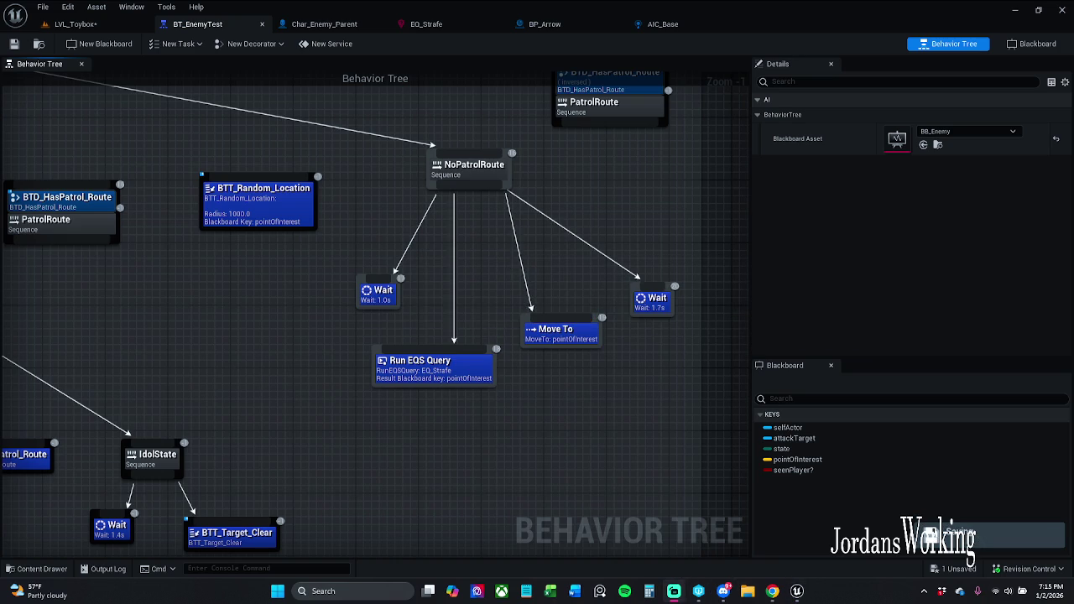
left_click_drag(451, 446, 418, 462)
left_click(527, 336, "alt")
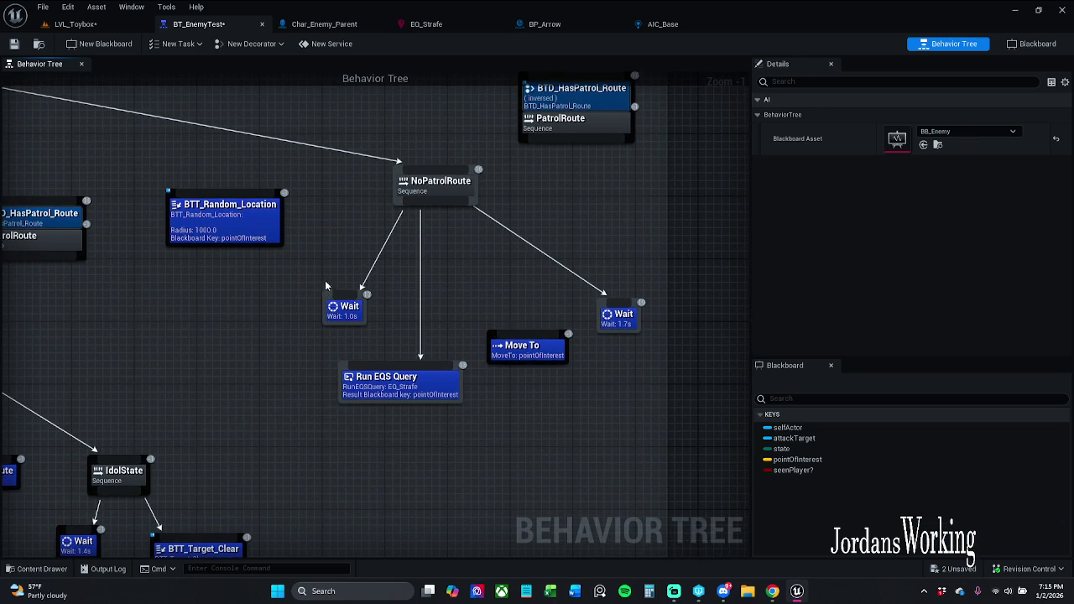
Step: Save BT_EnemyTest and return to the LVL_Toybox level
left_click(13, 44)
left_click(126, 25)
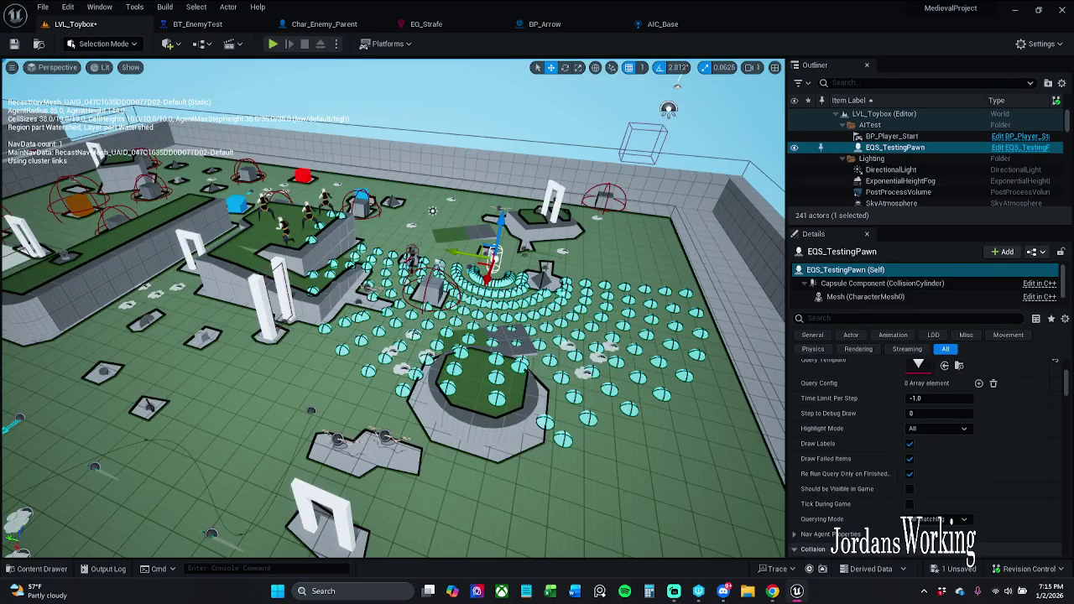
scroll(357, 235, "down", 10)
scroll(392, 309, "up", 3)
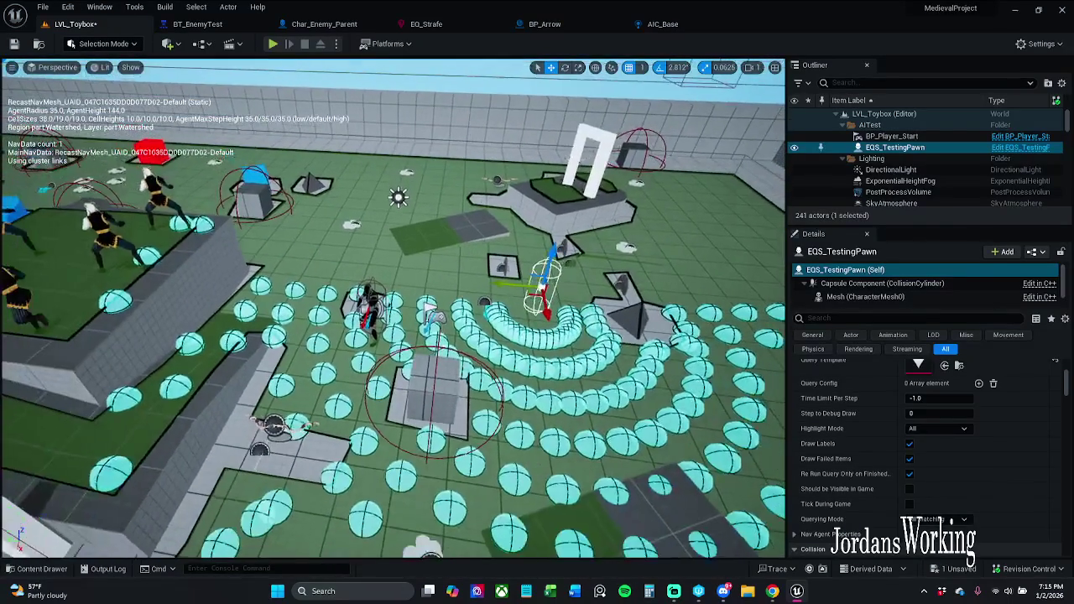
scroll(393, 309, "up", 4)
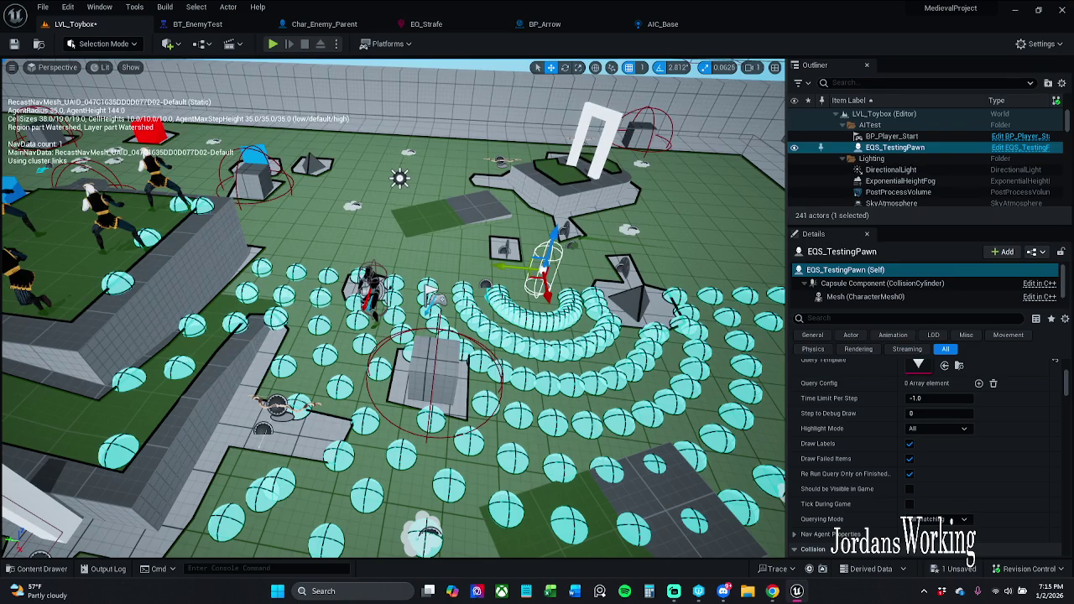
Step: Set the enemy's Patrol Route to BP_Patrol_Moon and save the level, checking it out
left_click(369, 297)
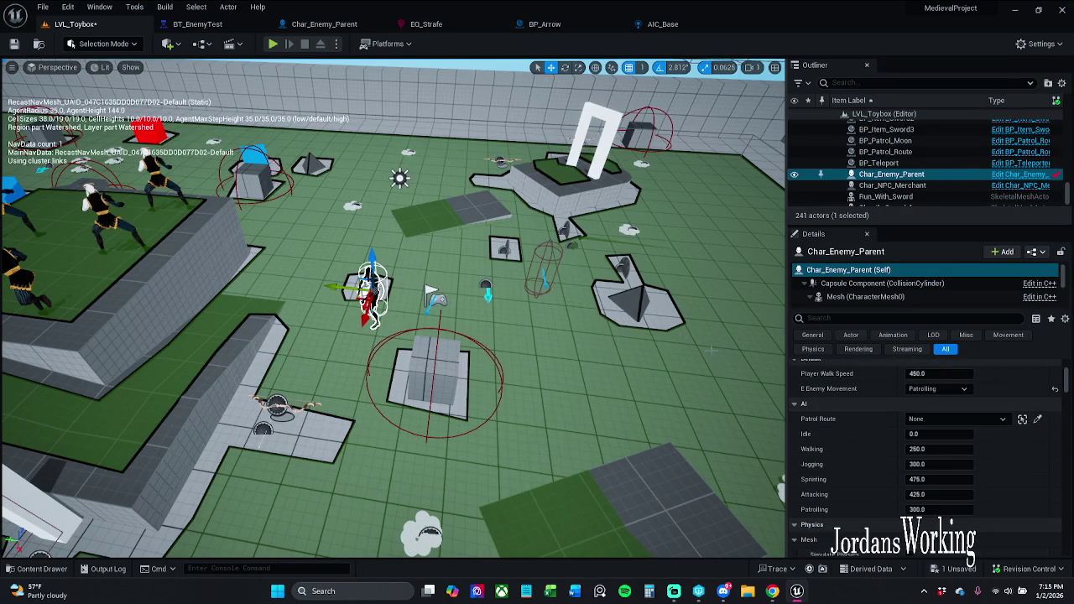
left_click(964, 419)
left_click(932, 288)
key("ctrl+s")
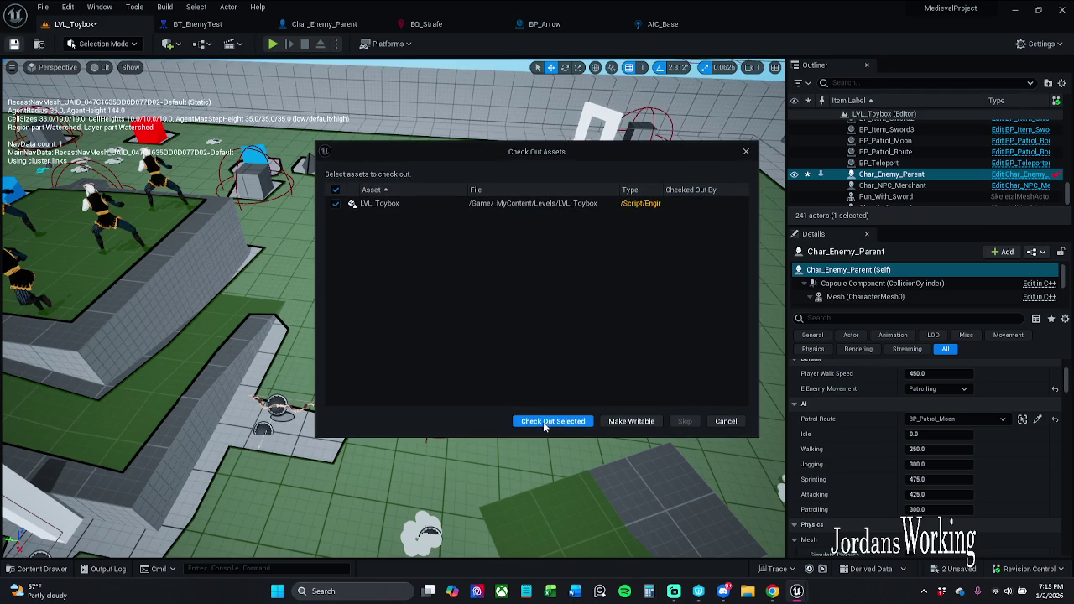
left_click(545, 422)
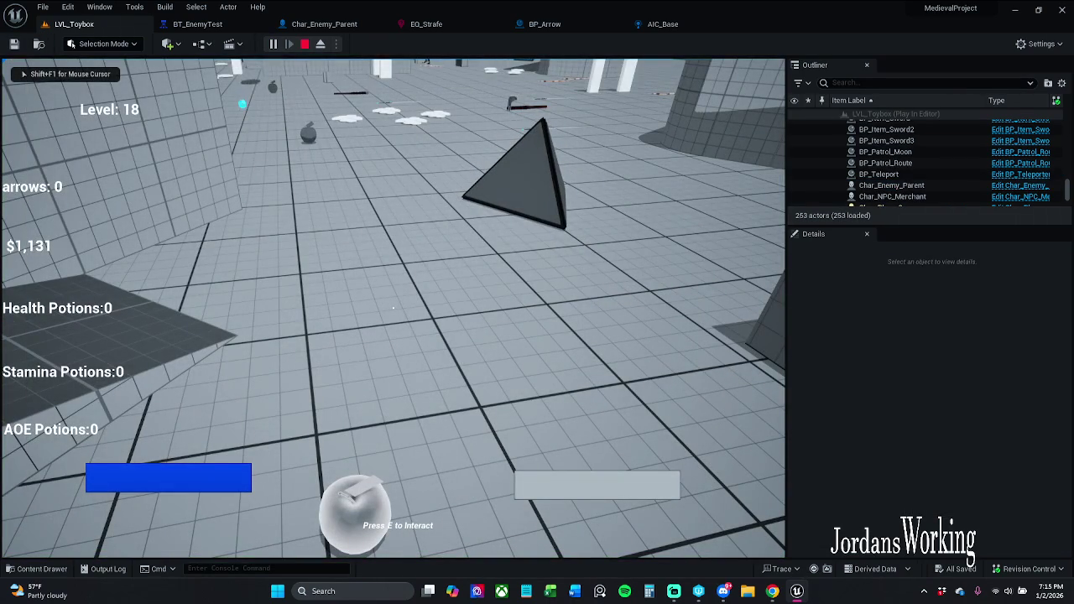
Step: Playtest with the gameplay debugger overlay toggled, then stop play
key("apostrophe")
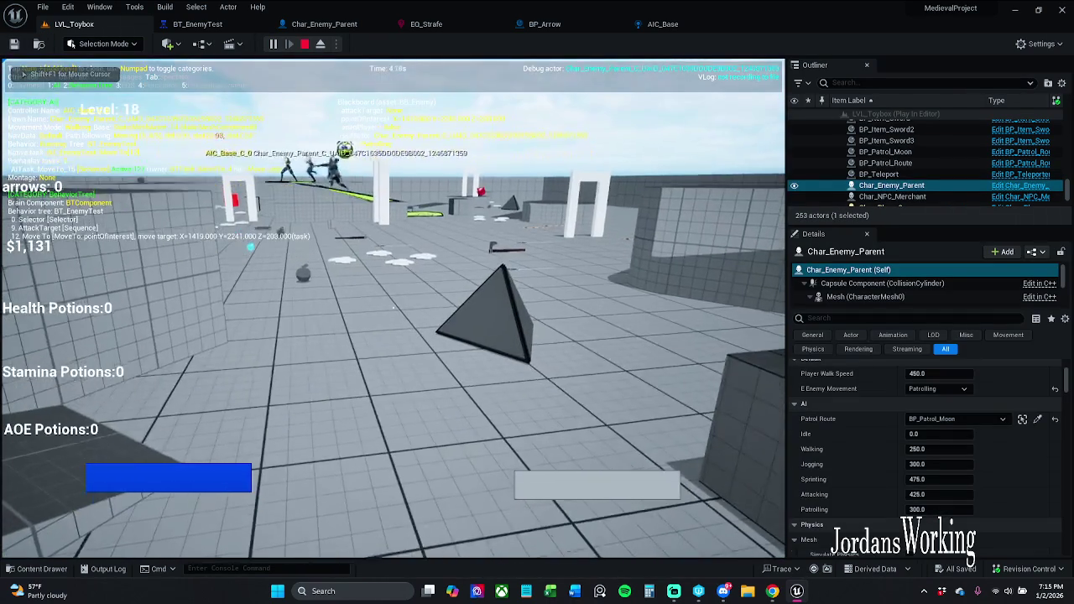
key("apostrophe")
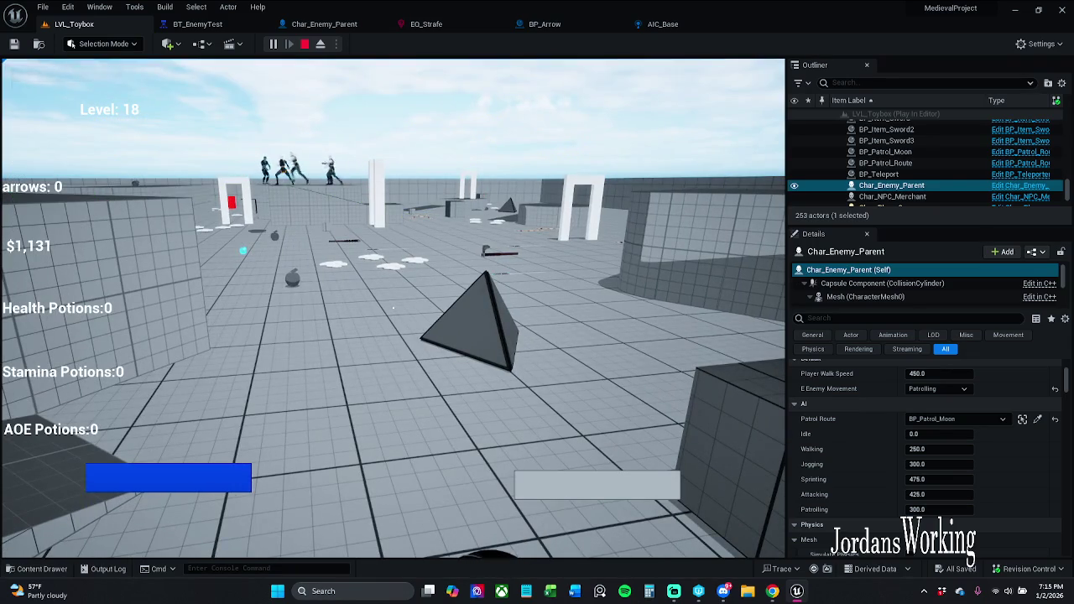
key("Escape")
mouse_move(392, 307)
left_mouse_down()
mouse_move(392, 335)
mouse_move(393, 294)
mouse_move(392, 327)
left_mouse_up()
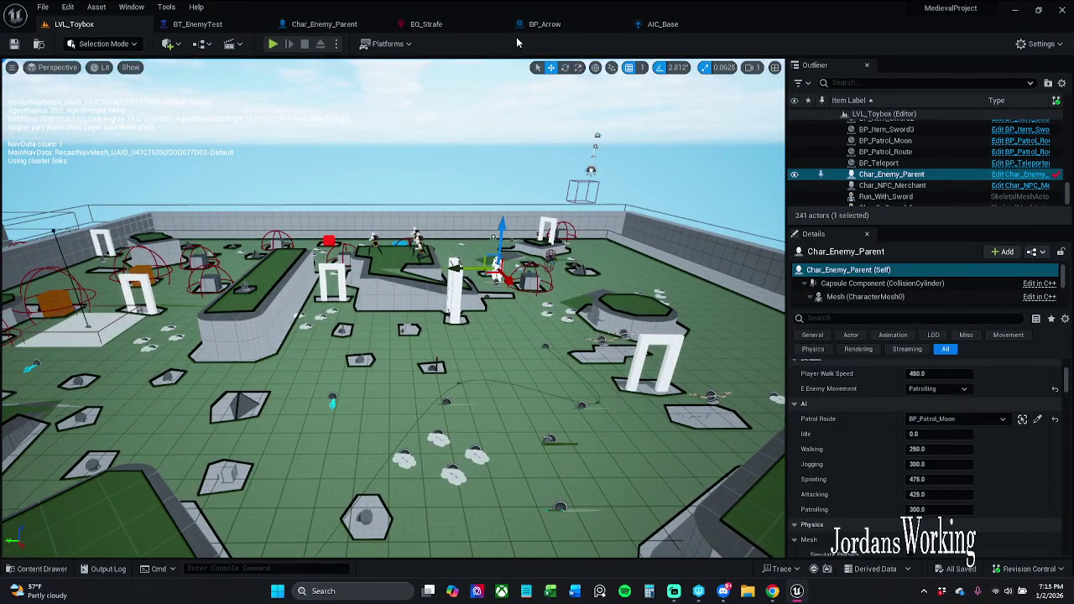
Step: Detach the BT_EnemyTest behavior tree into its own floating window
left_click(244, 31)
mouse_move(424, 216)
left_mouse_down()
mouse_move(508, 283)
mouse_move(663, 310)
left_mouse_up()
scroll(508, 283, "down", 2)
scroll(532, 281, "down", 1)
scroll(599, 324, "down", 2)
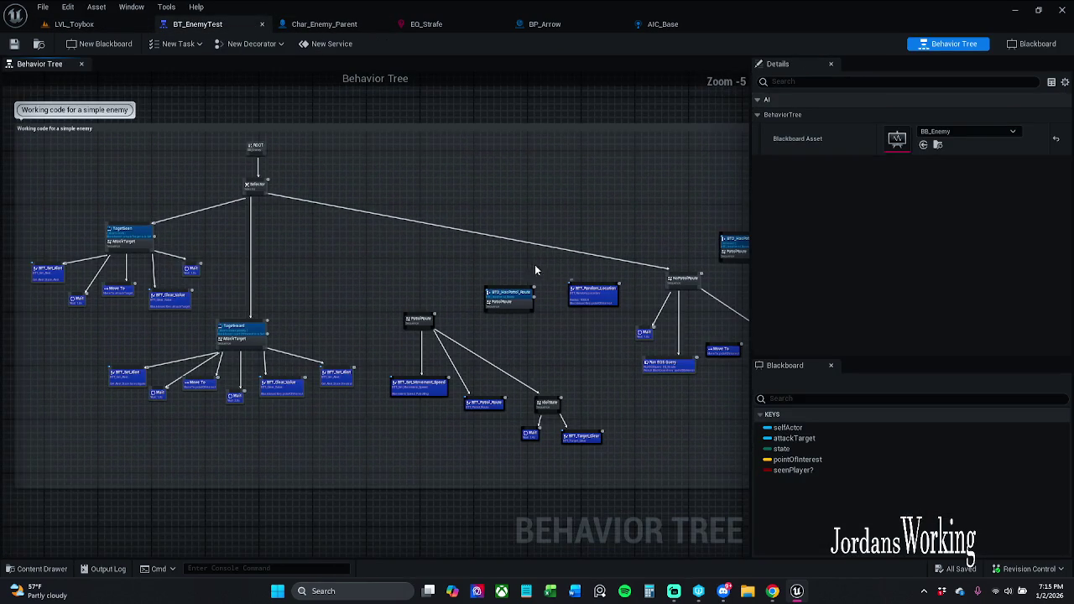
mouse_move(223, 23)
left_mouse_down()
mouse_move(616, 206)
mouse_move(597, 221)
mouse_move(588, 214)
left_mouse_up()
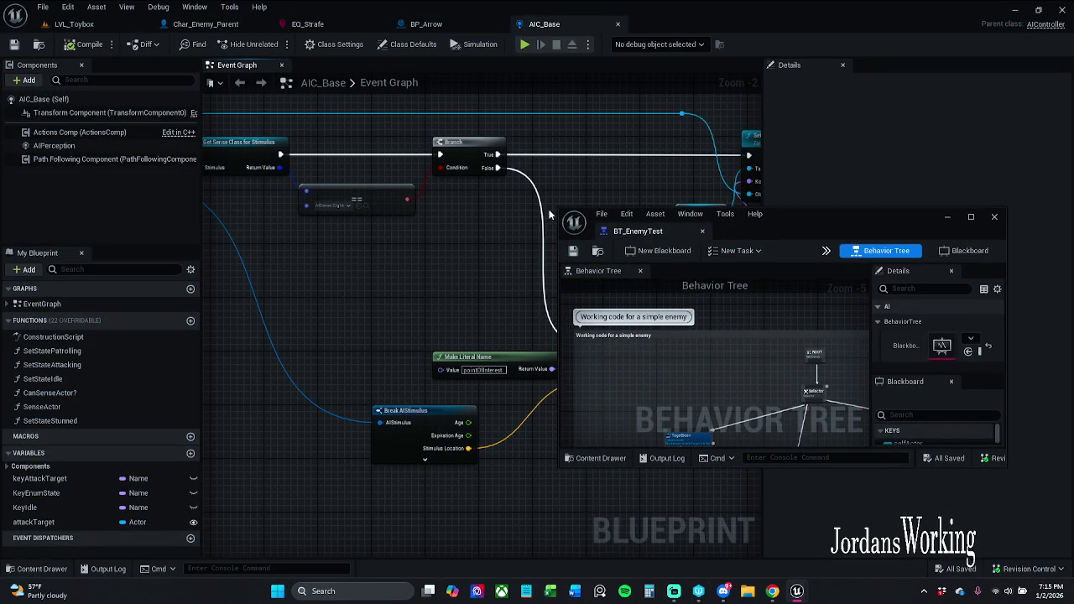
Step: Enlarge the floating tree window, place it beside the level view, and start Play
left_click_drag(556, 208, 571, 43)
left_click_drag(843, 312, 738, 281)
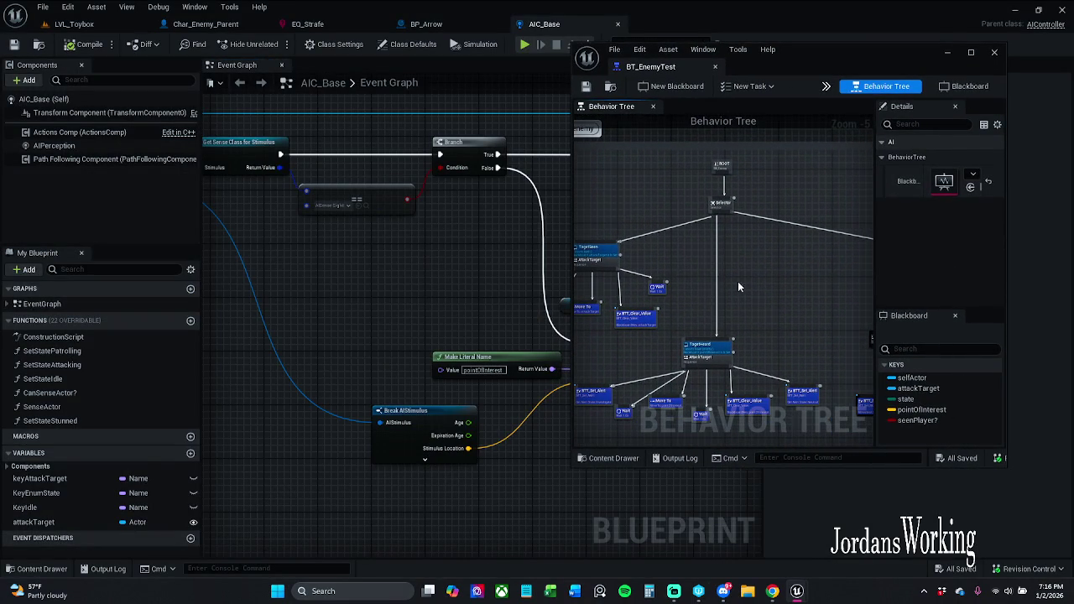
left_click(80, 24)
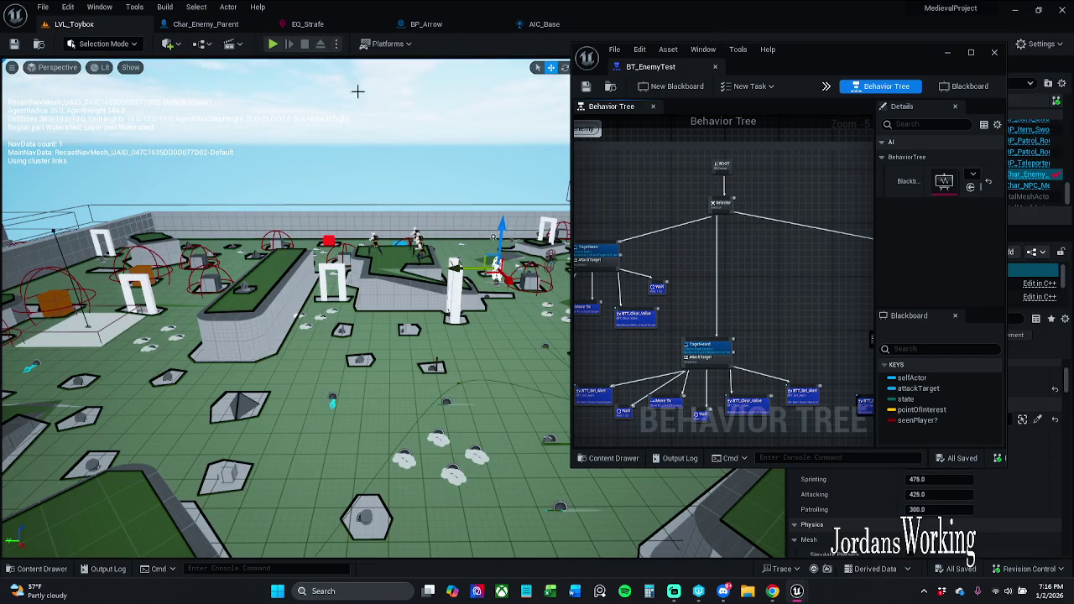
mouse_move(894, 57)
left_mouse_down()
mouse_move(715, 112)
mouse_move(869, 67)
mouse_move(923, 70)
left_mouse_up()
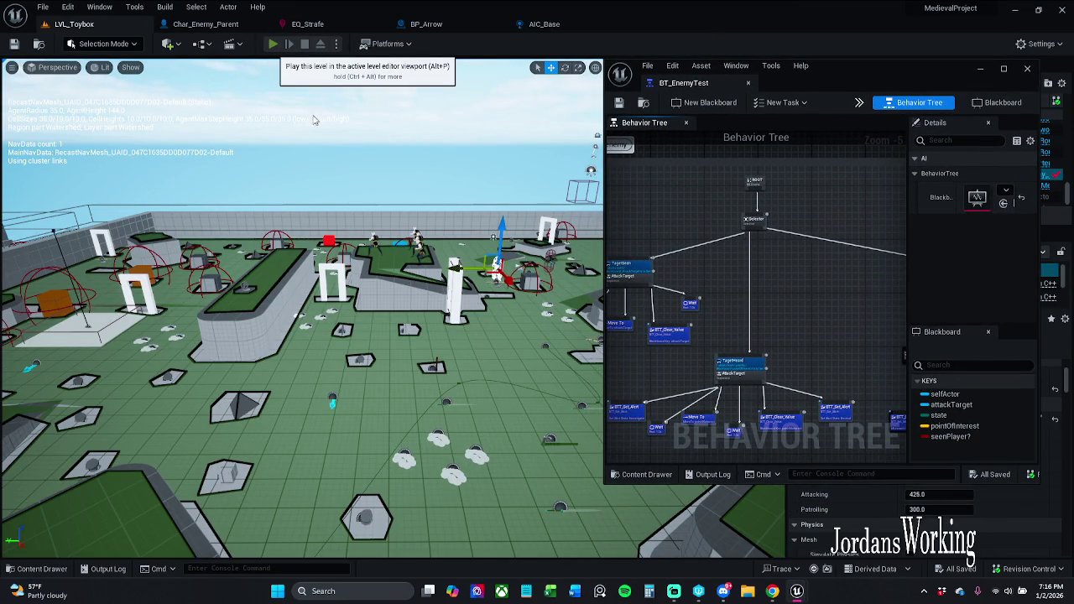
left_click(274, 44)
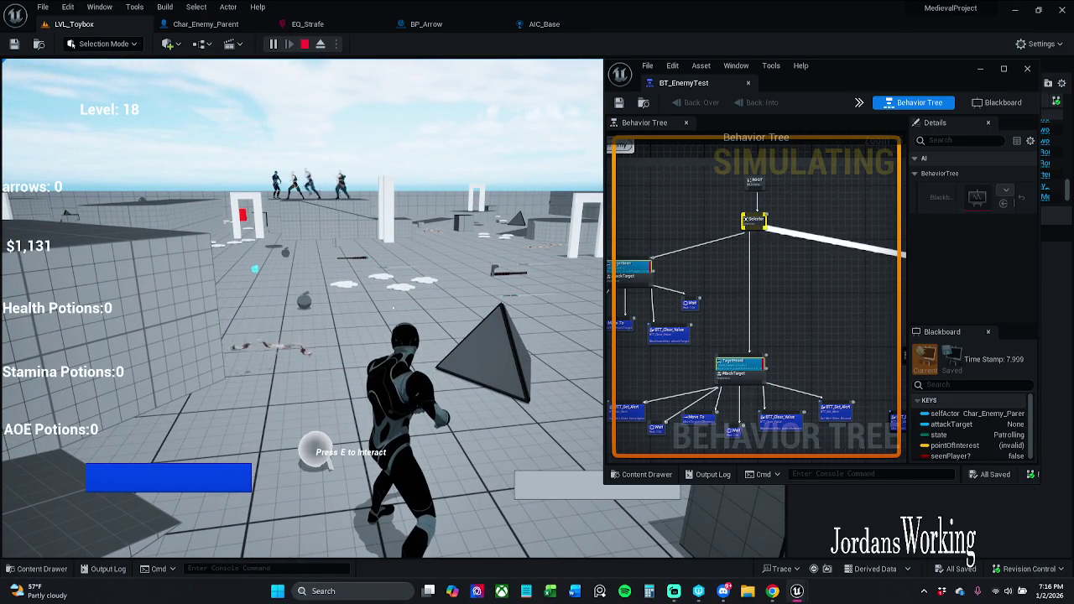
Step: Disconnect the TagetHound branch from the root selector, save the tree, and playtest the change
key("Escape")
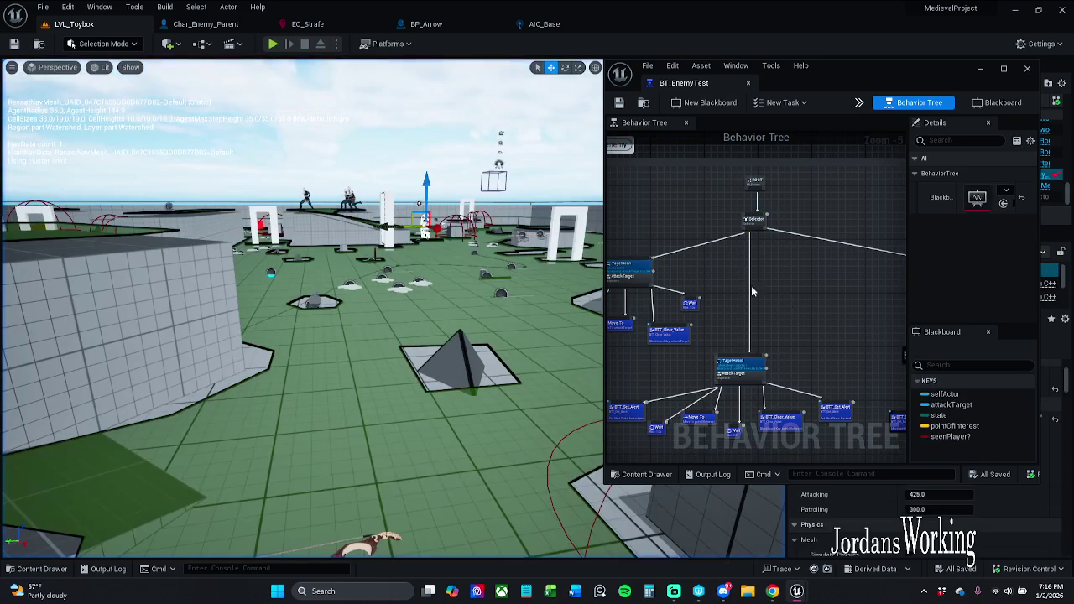
left_click(751, 321, "alt")
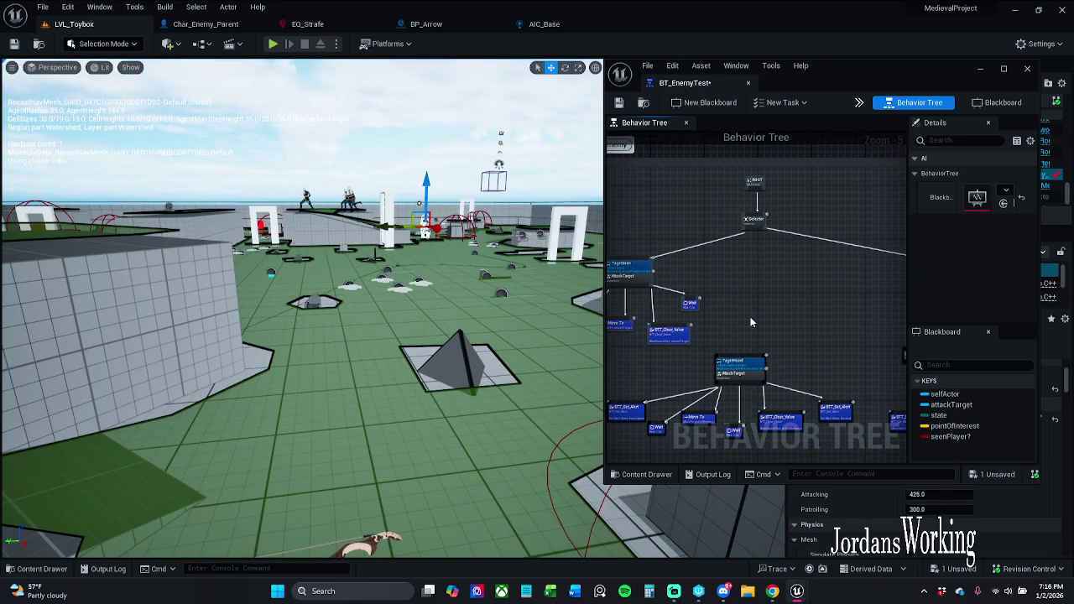
left_click(619, 102)
left_click(274, 45)
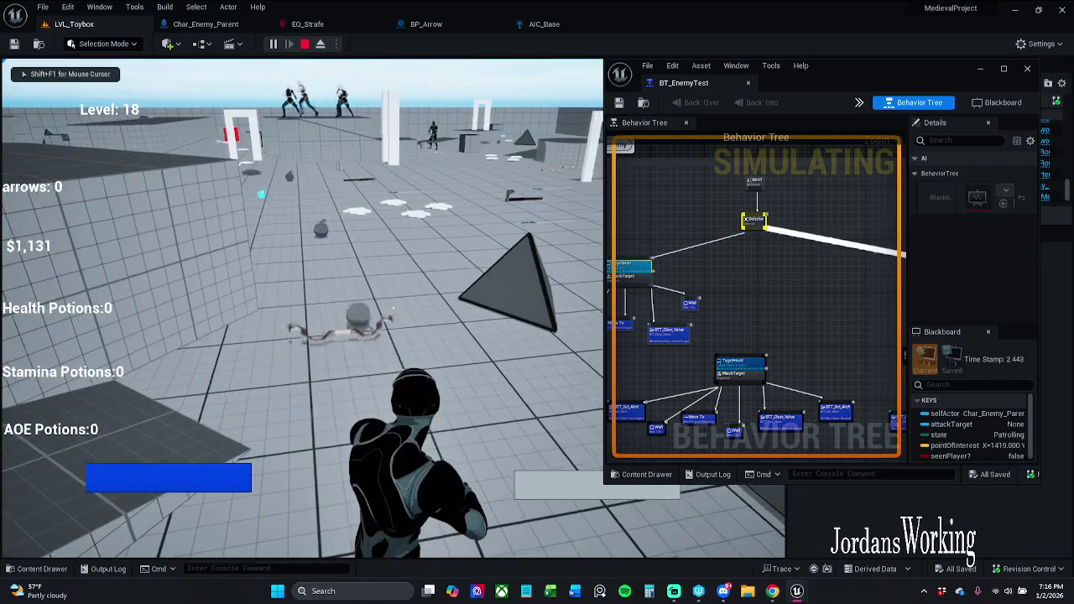
key("p")
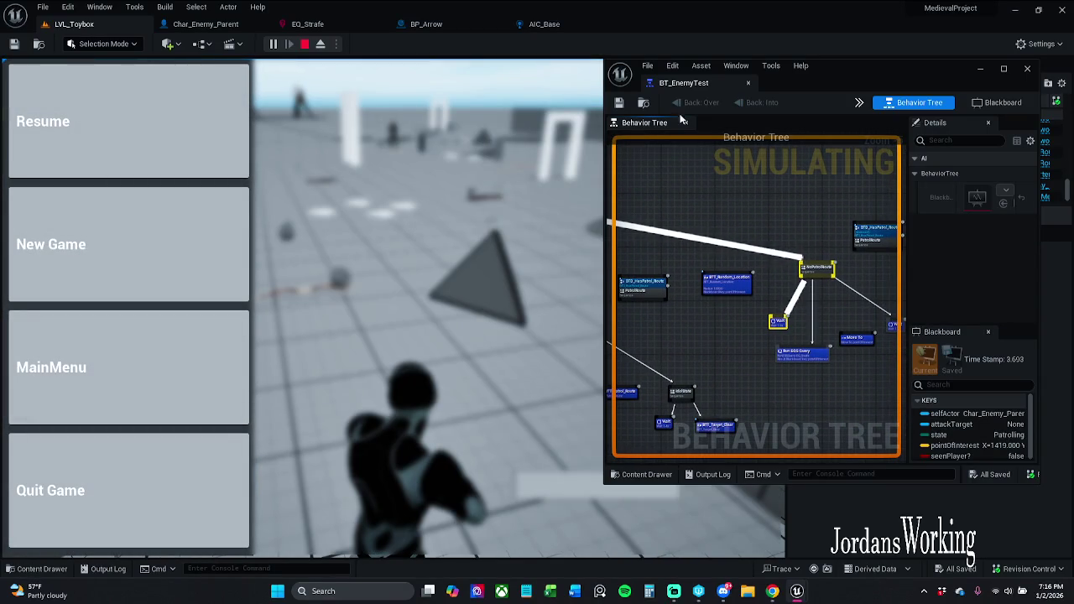
left_click(239, 109)
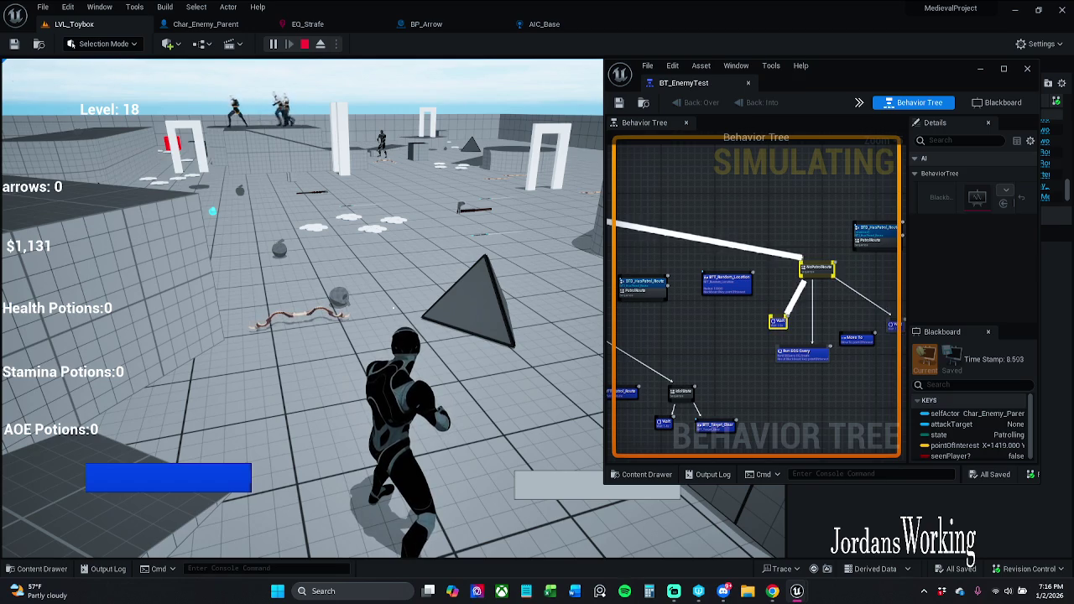
key("Escape")
Step: Reconnect Move To under NoPatrolRoute, save, and playtest with the EQS and perception debugger views
left_click_drag(843, 333, 819, 280)
left_click(619, 102)
left_click(273, 44)
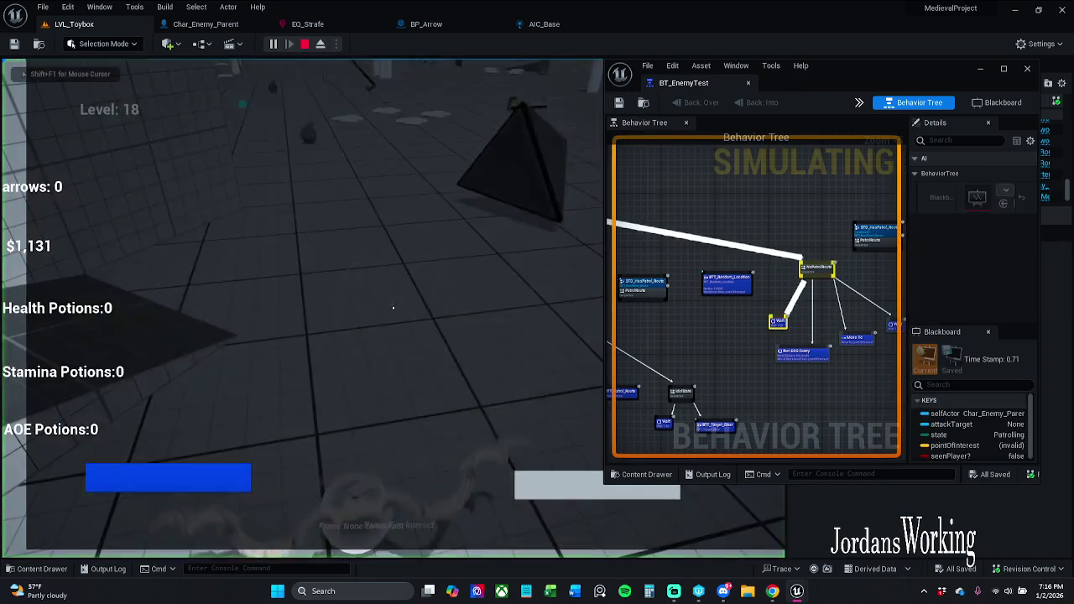
key("w")
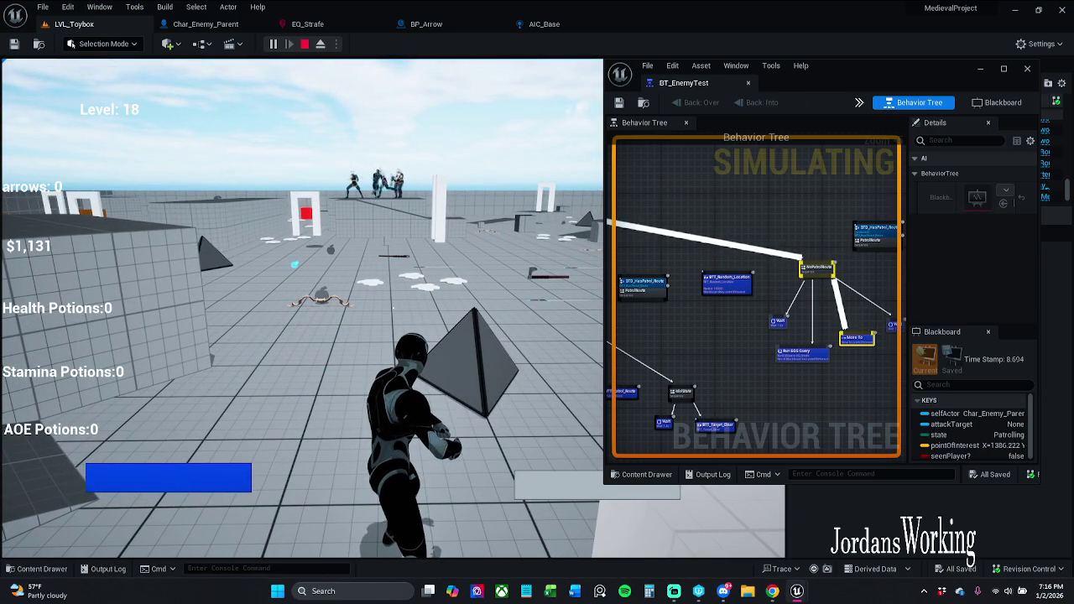
key("apostrophe")
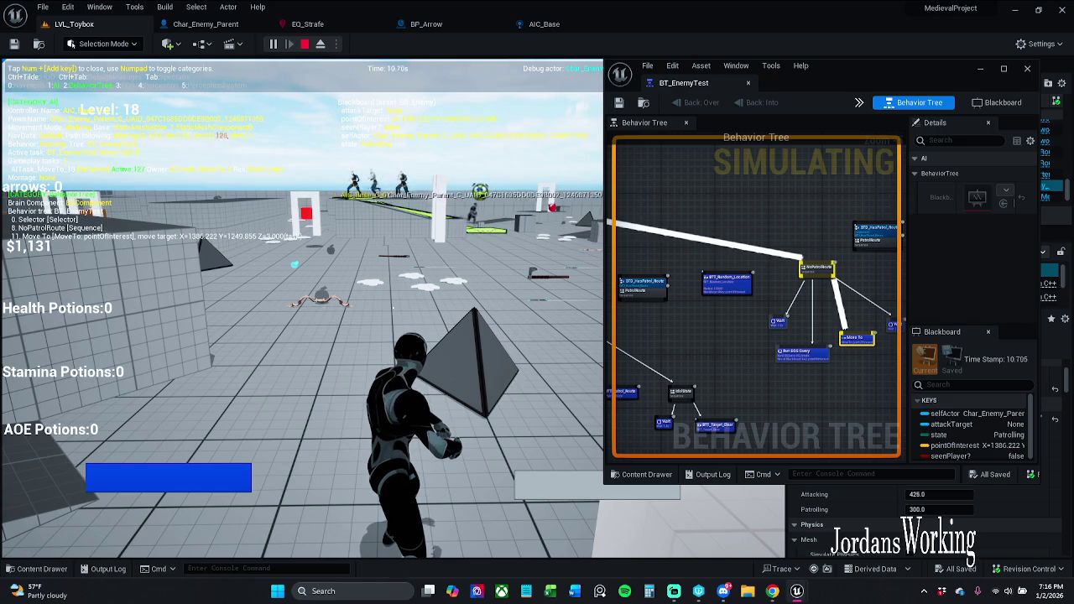
key("KP_3")
key("KP_4")
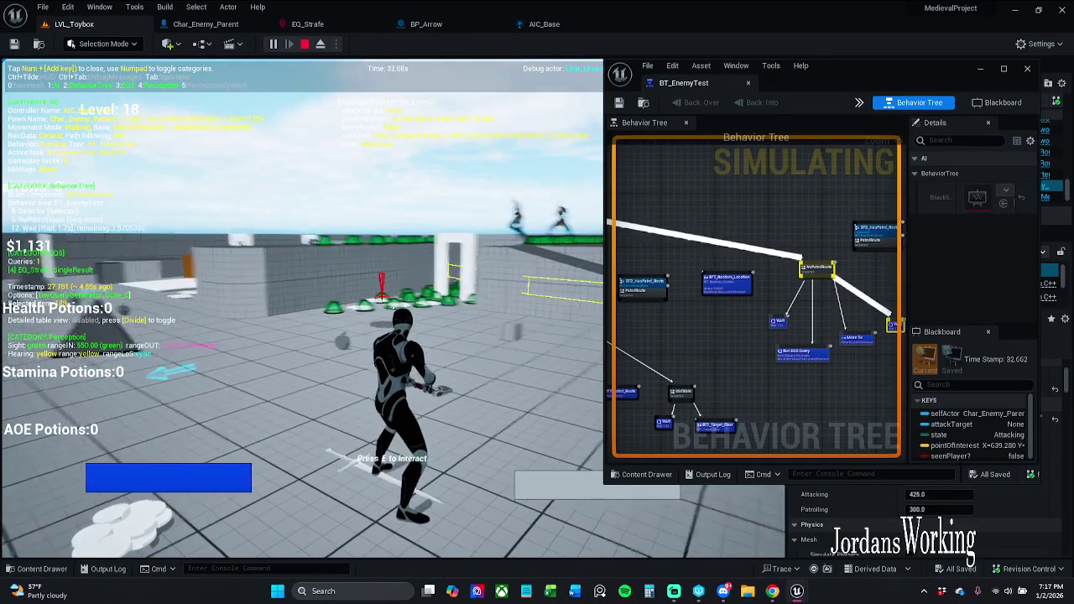
key("Escape")
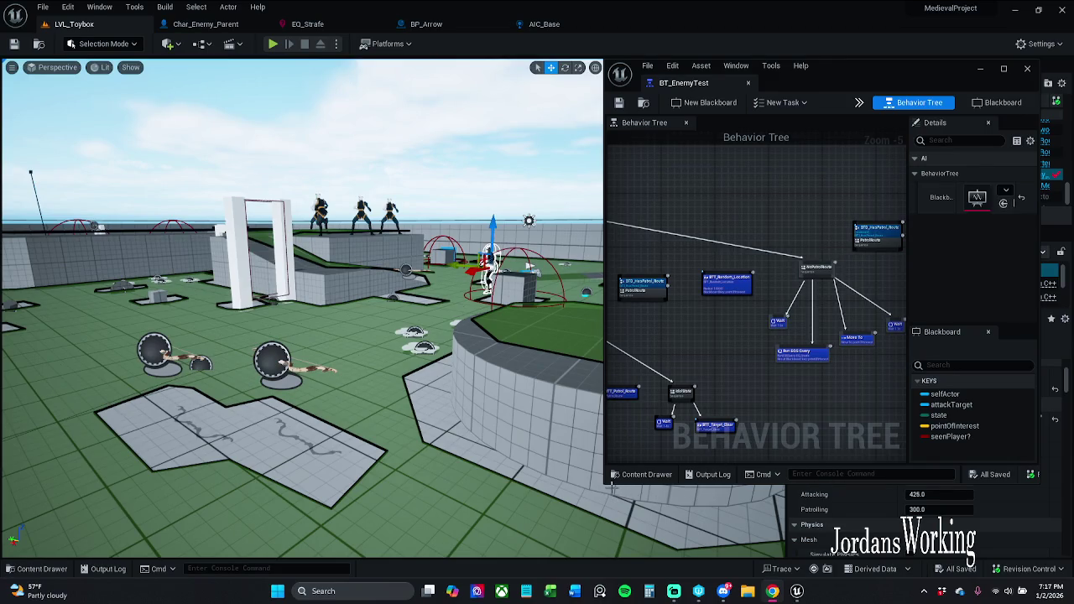
Step: Resize the floating BT_EnemyTest window and zoom in on the NoPatrolRoute branch
left_click_drag(607, 483, 586, 522)
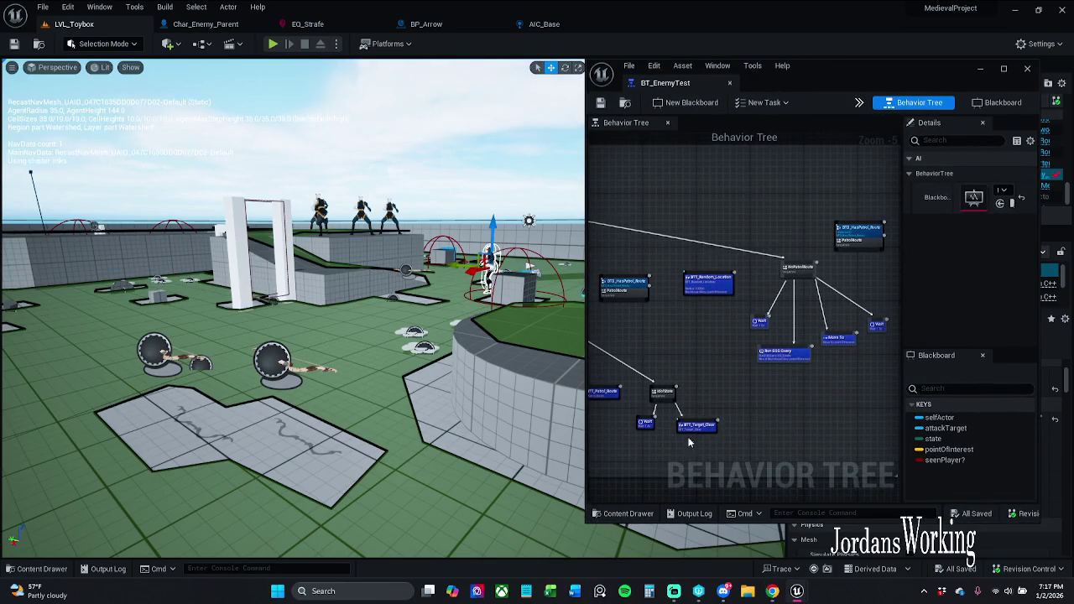
scroll(716, 364, "up", 1)
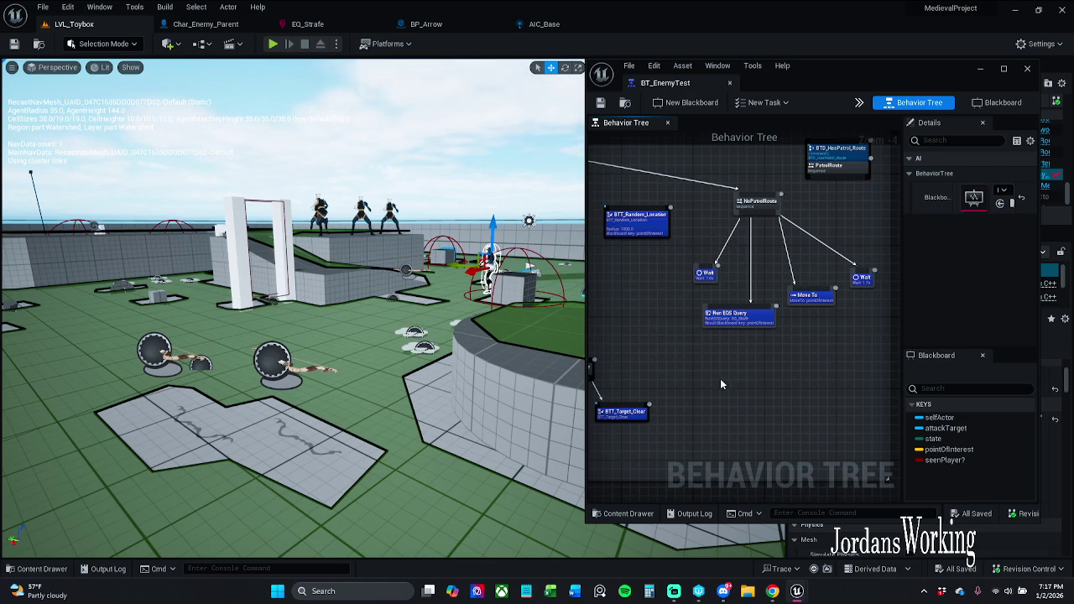
mouse_move(716, 378)
left_mouse_down()
mouse_move(802, 368)
mouse_move(729, 370)
left_mouse_up()
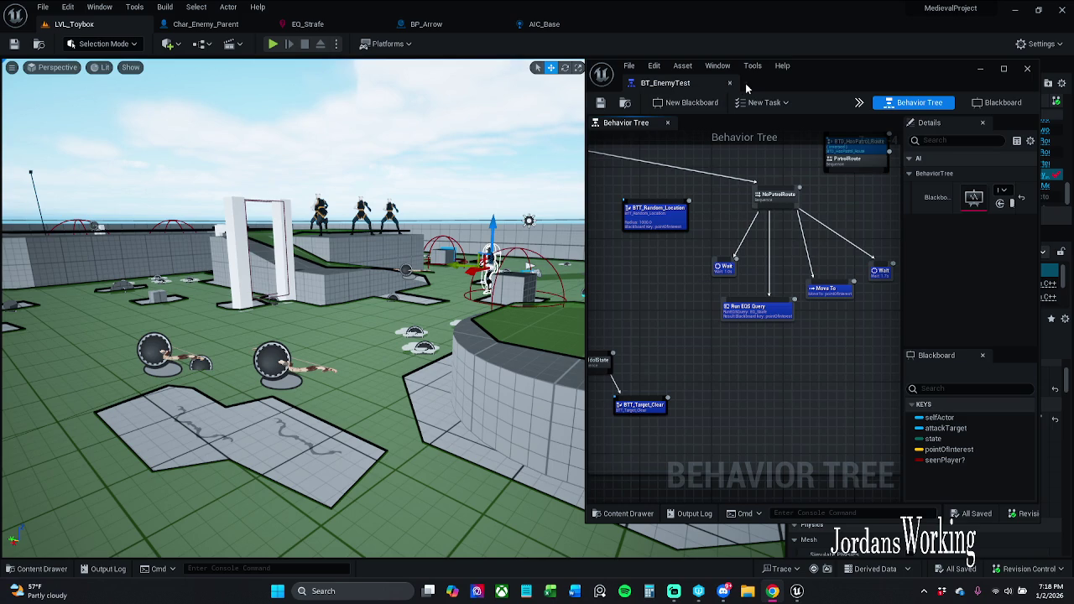
Step: Dock BT_EnemyTest into the main editor, open EQ_Strafe, and inspect its Cone and OnCircle generators
mouse_move(665, 82)
left_mouse_down()
mouse_move(399, 29)
mouse_move(184, 27)
left_mouse_up()
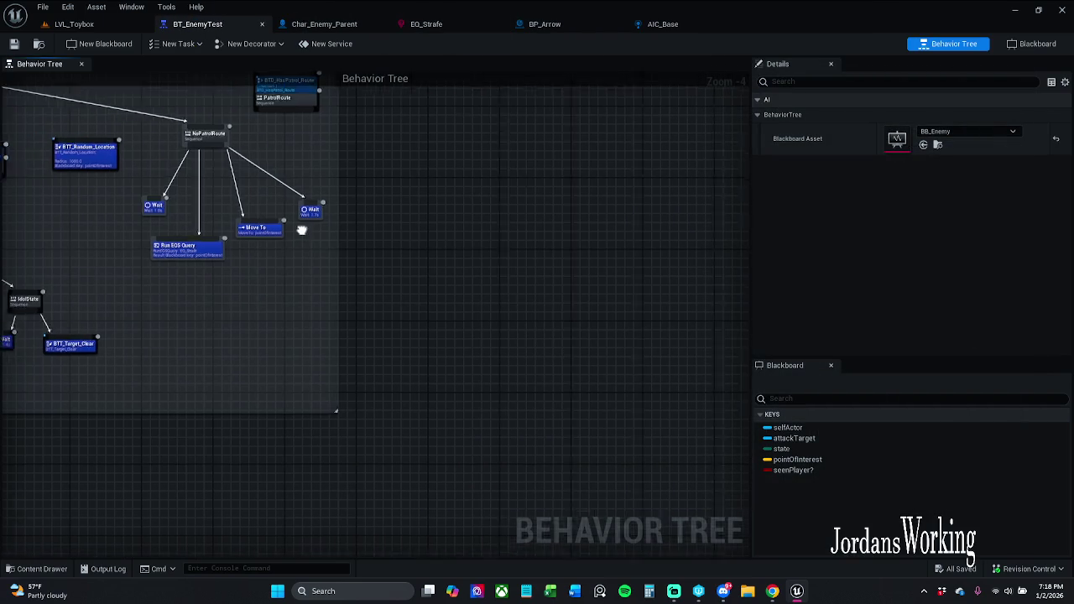
left_click(438, 26)
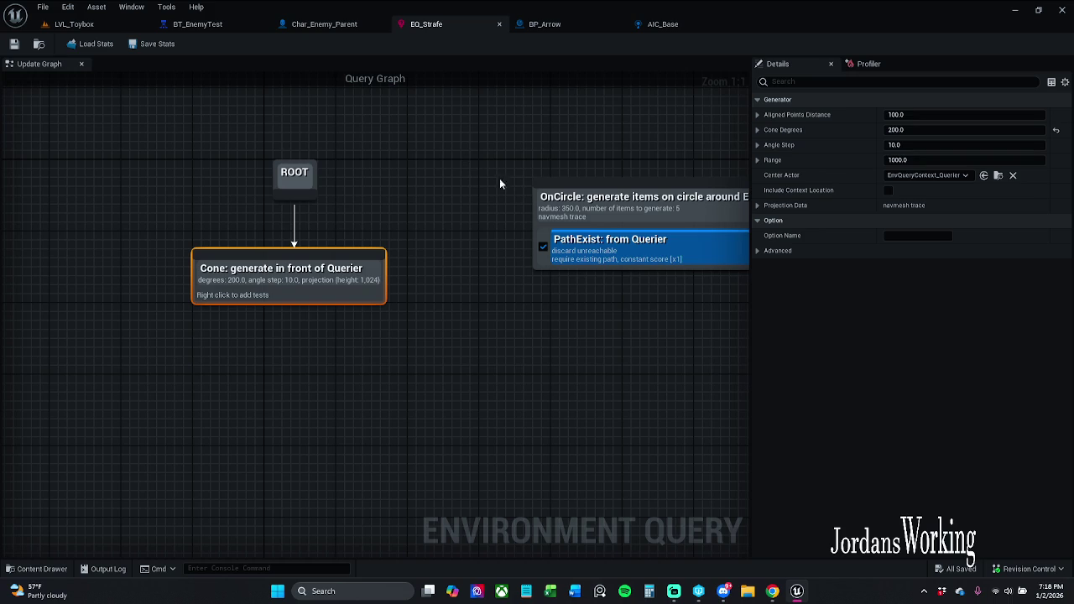
mouse_move(415, 247)
left_mouse_down()
mouse_move(240, 240)
mouse_move(394, 246)
mouse_move(290, 243)
left_mouse_up()
left_click(377, 240)
left_click(654, 212)
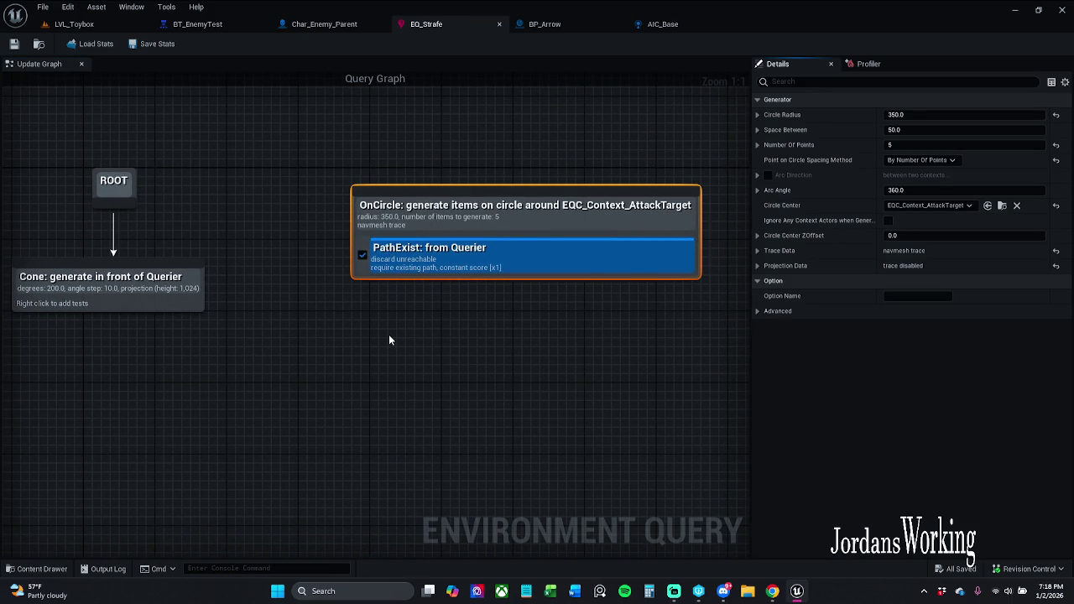
left_click_drag(360, 322, 593, 333)
left_click(593, 333)
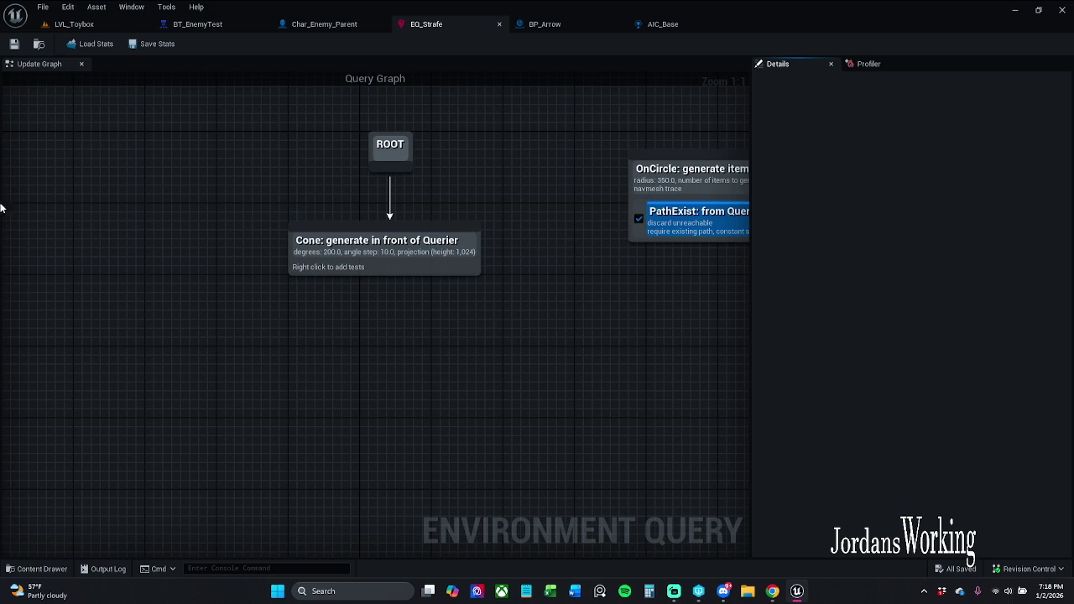
Step: Add a Distance test to the Cone generator, measured to Querier with filter type Minimum
left_click(368, 251)
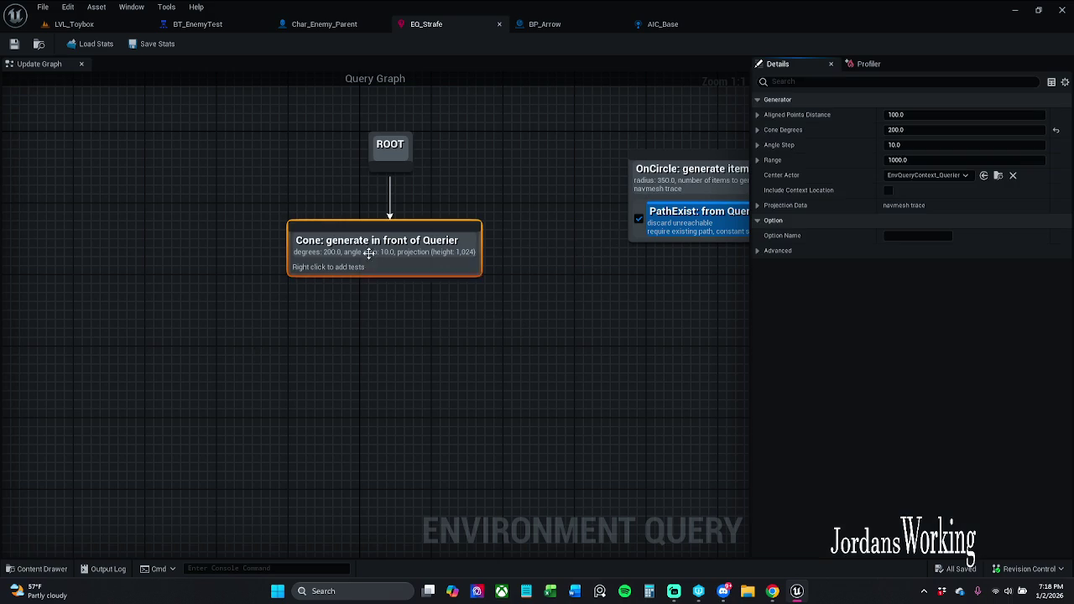
right_click(369, 262)
mouse_move(420, 361)
left_click(513, 383)
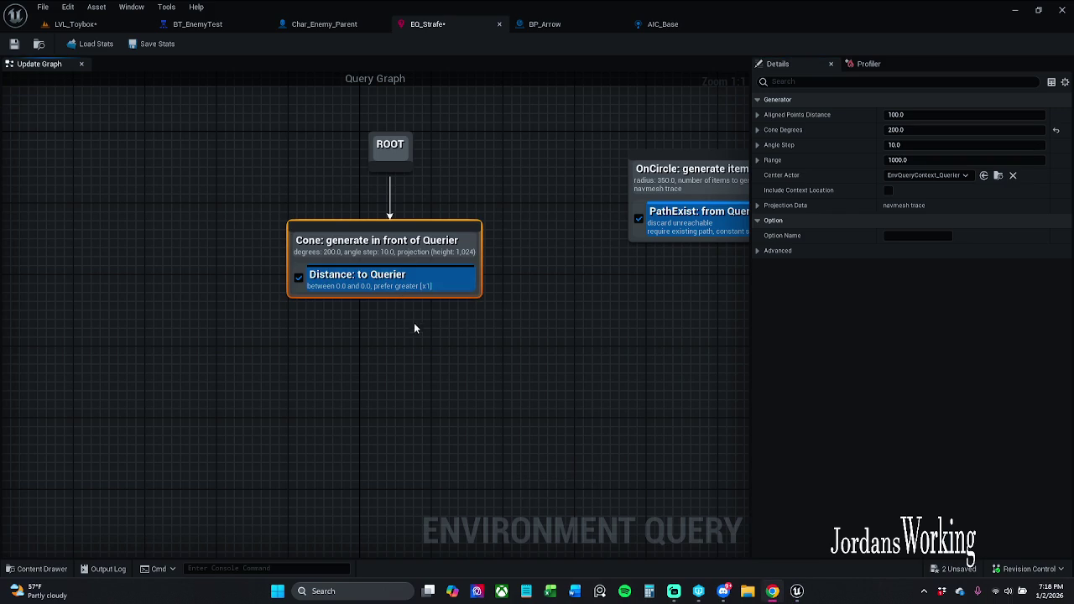
left_click(412, 283)
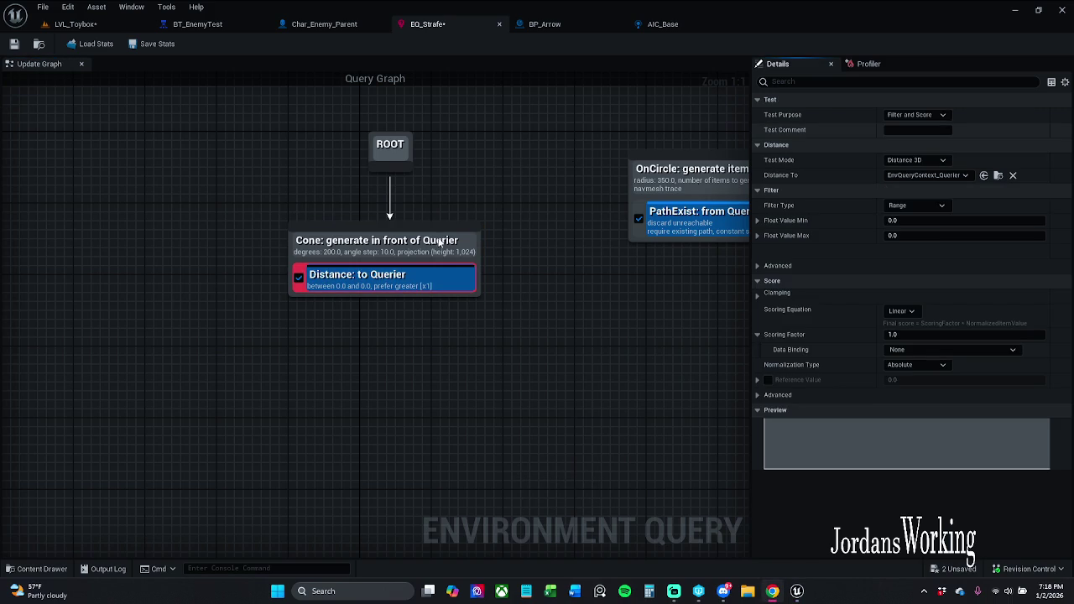
left_click(959, 176)
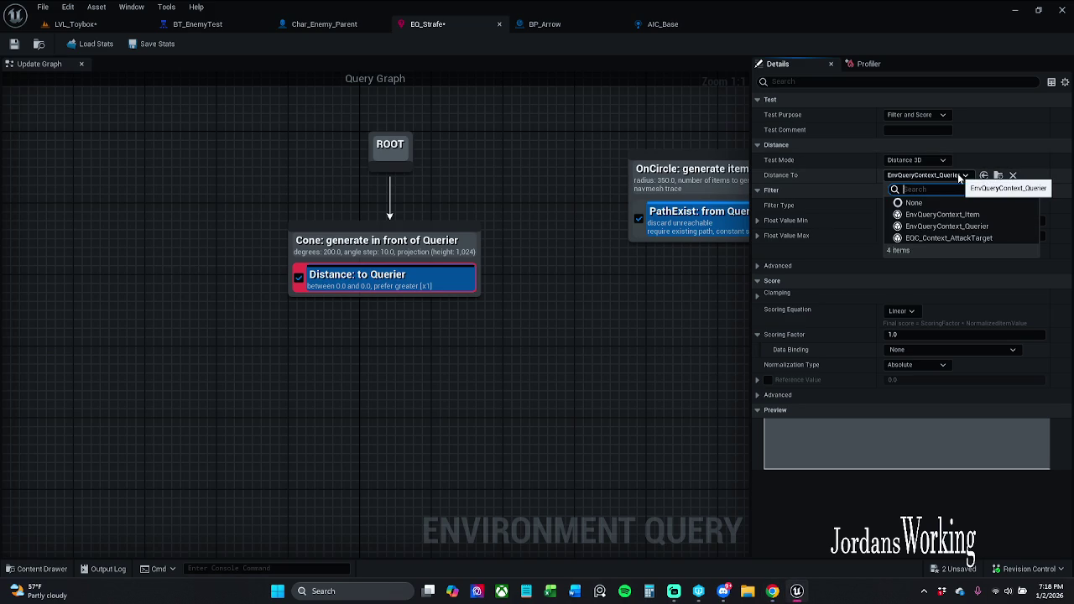
left_click(959, 176)
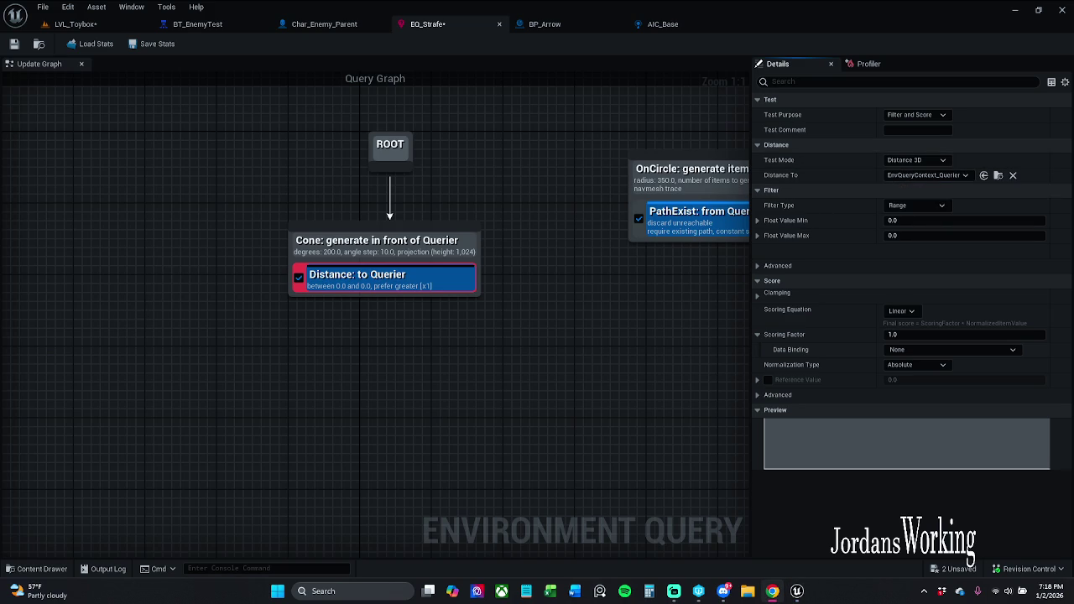
left_click(915, 205)
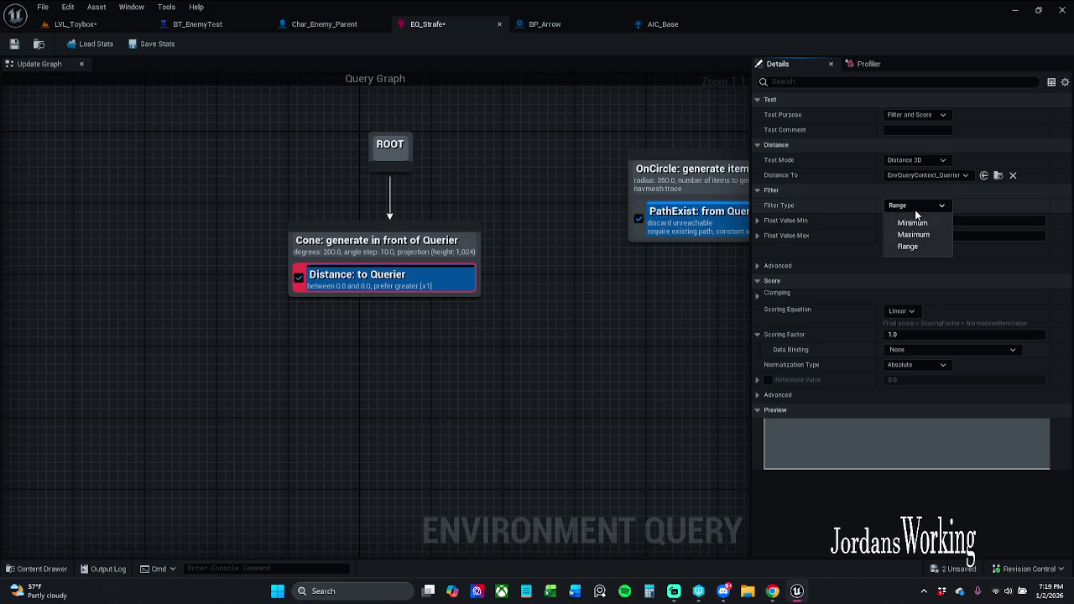
left_click(912, 223)
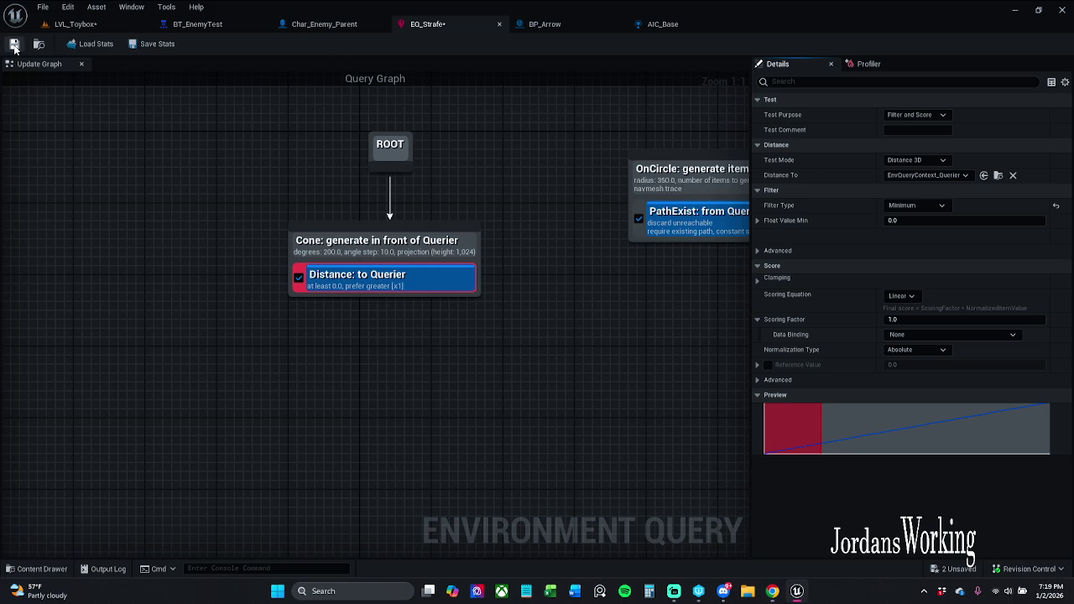
left_click(92, 24)
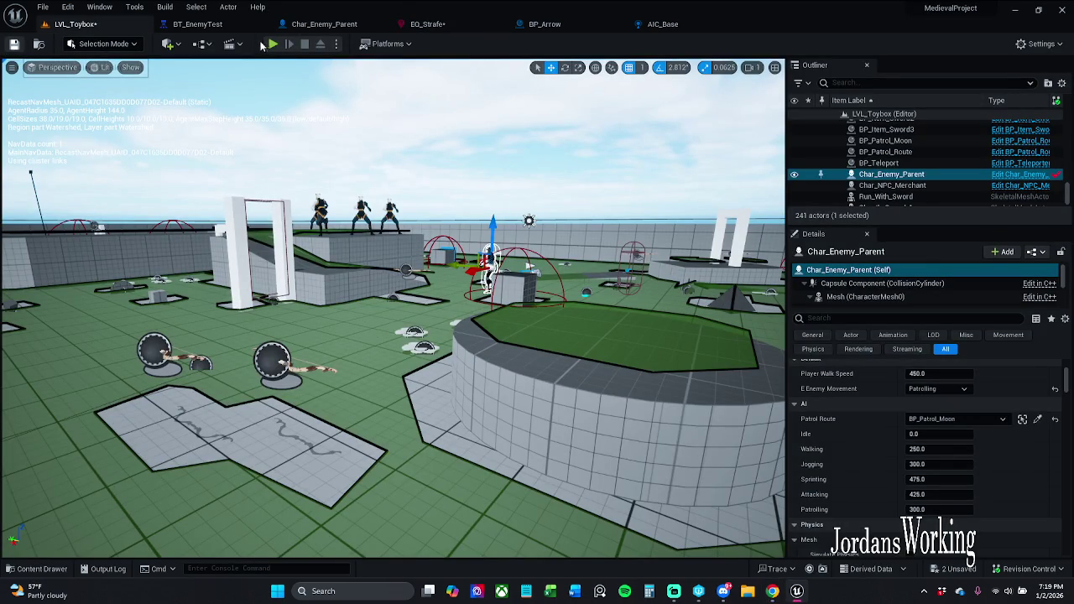
Step: Save the level and all remaining unsaved changes
key("ctrl+s")
left_click(448, 25)
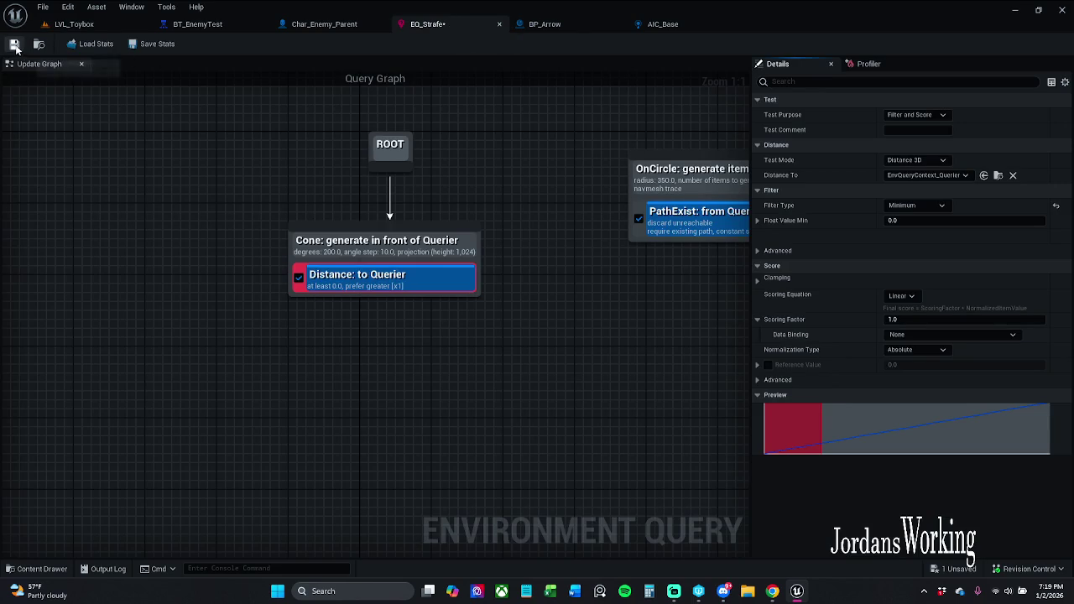
left_click(93, 24)
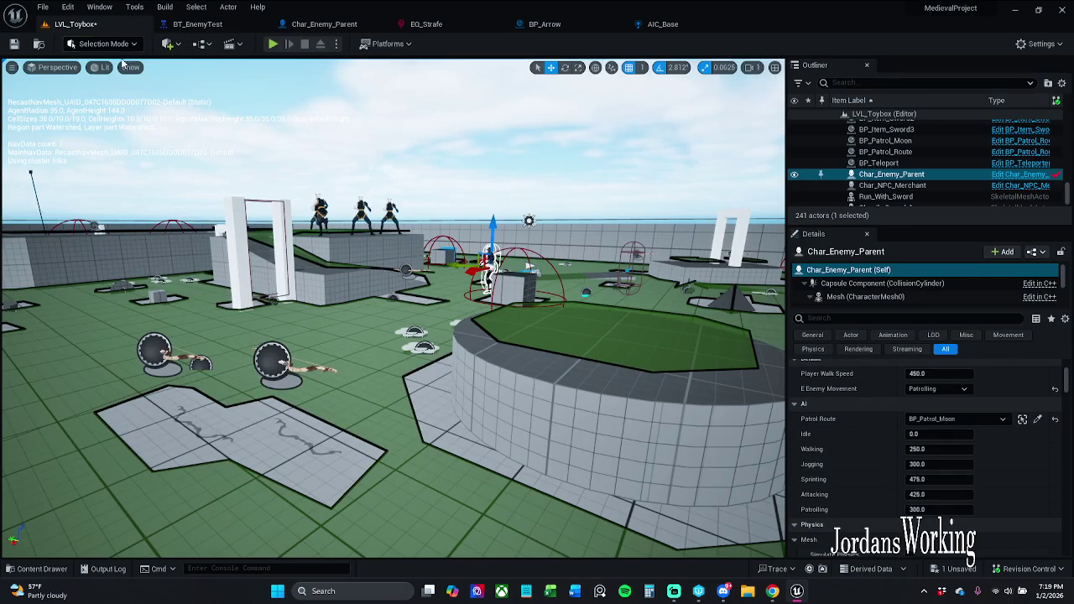
left_click(14, 43)
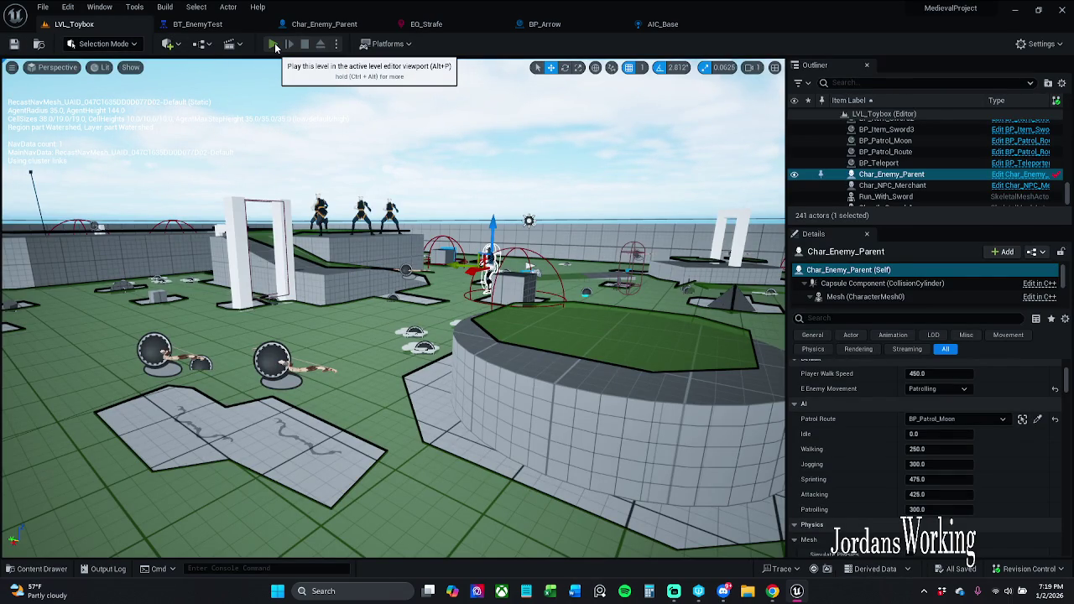
Step: Playtest the level with the gameplay debugger, then float BT_EnemyTest in its own window
left_click(274, 45)
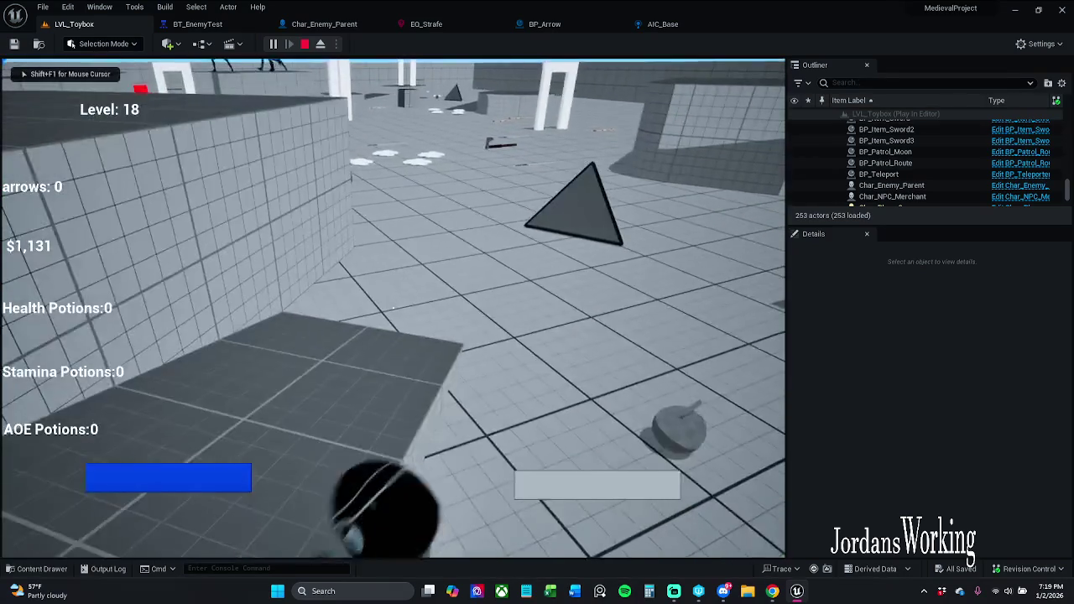
key("apostrophe")
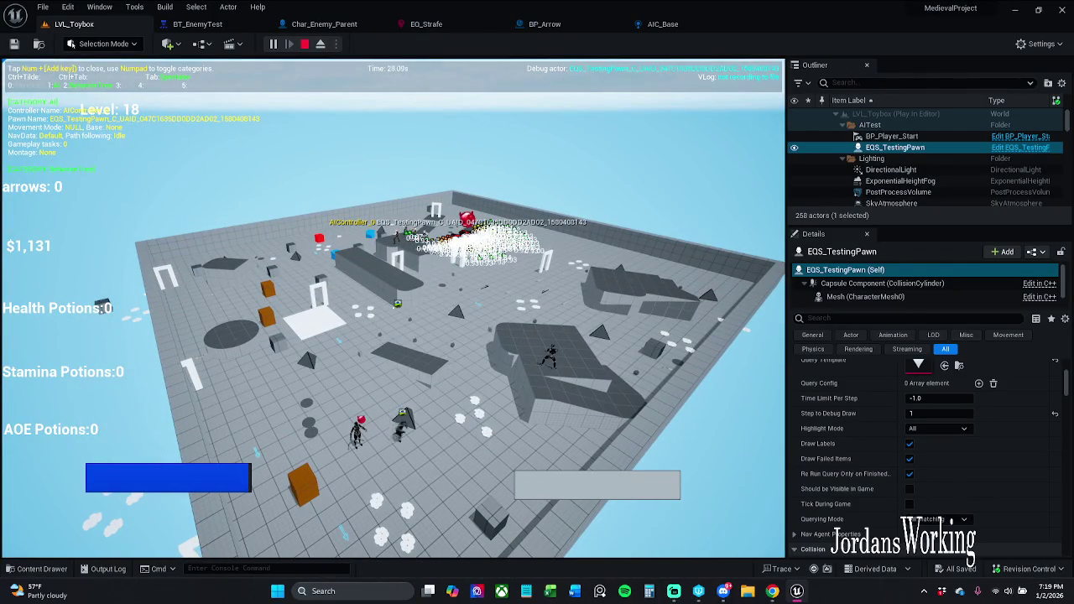
key("Escape")
mouse_move(210, 23)
left_mouse_down()
mouse_move(621, 168)
mouse_move(616, 193)
mouse_move(523, 103)
mouse_move(509, 48)
left_mouse_up()
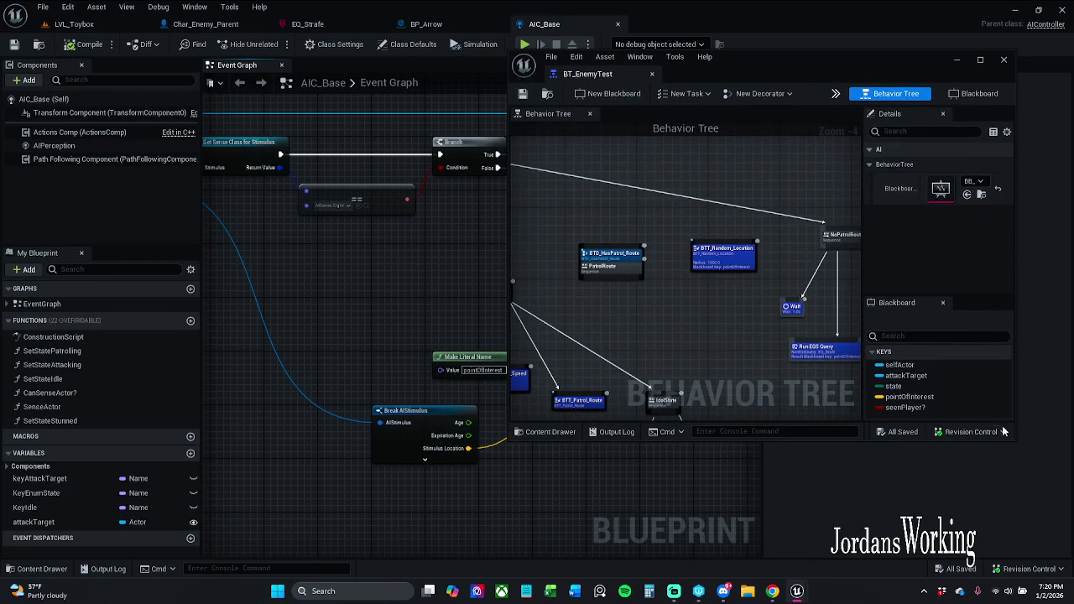
Step: Enlarge the BT_EnemyTest window on the patrol branch and frame the EQS spheres in LVL_Toybox
mouse_move(1015, 443)
left_mouse_down()
mouse_move(1062, 493)
mouse_move(1048, 521)
left_mouse_up()
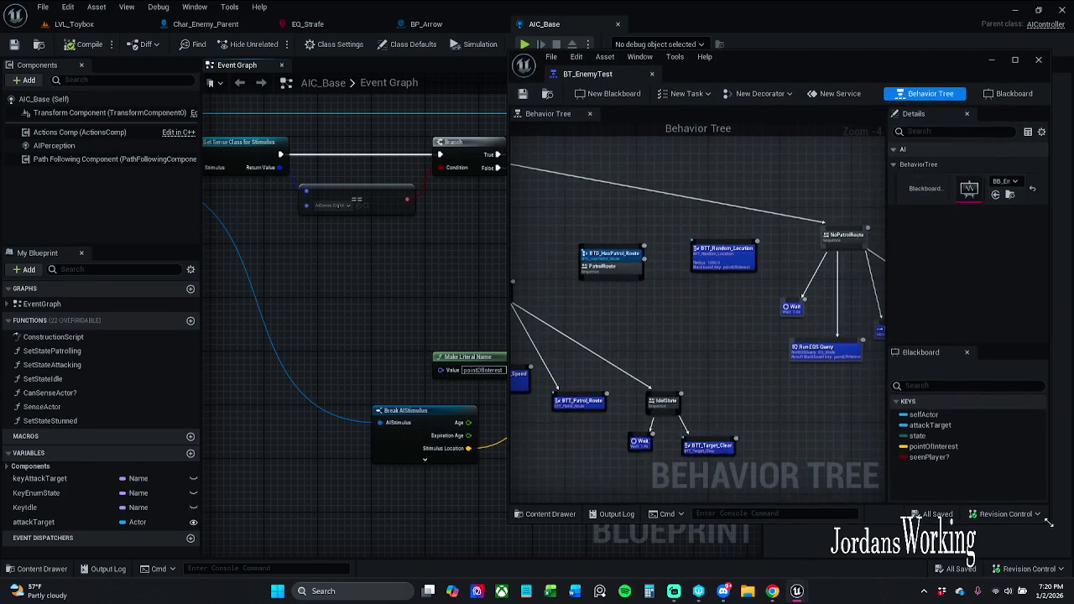
left_click_drag(823, 379, 720, 370)
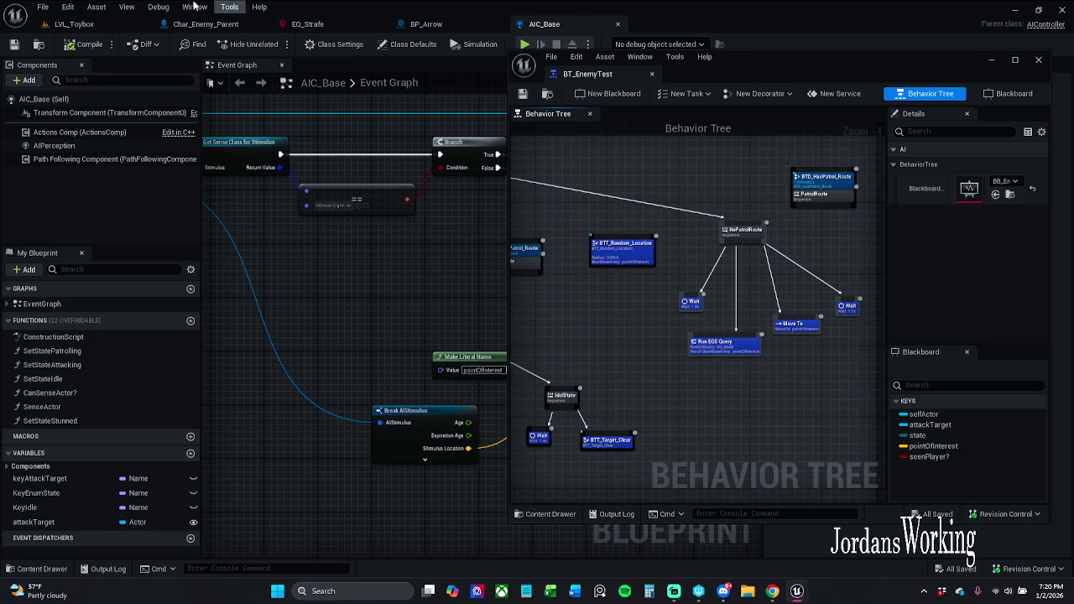
left_click(74, 24)
key("w")
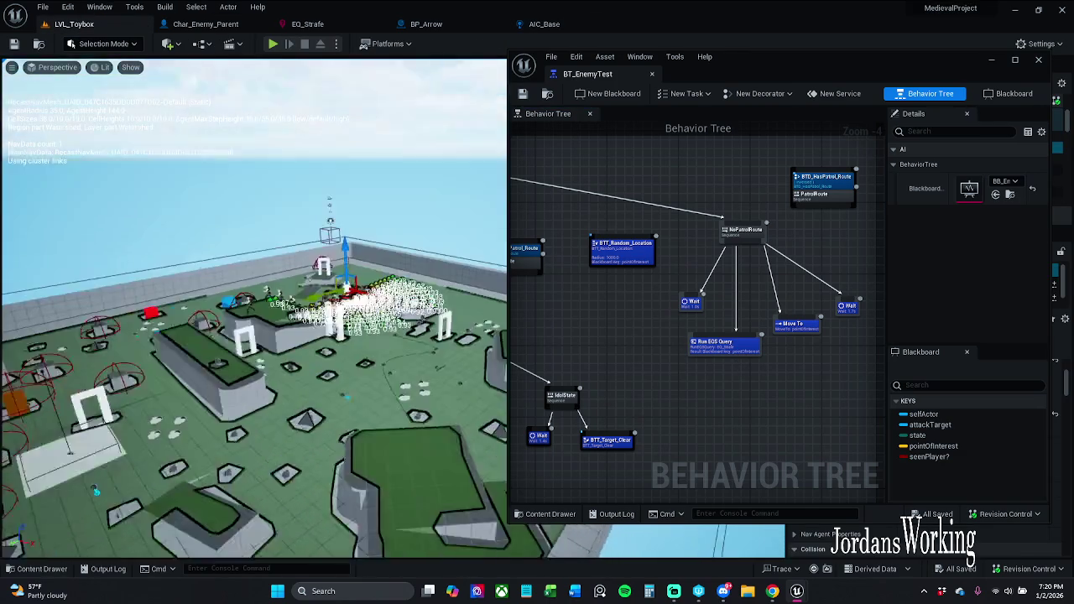
key("s")
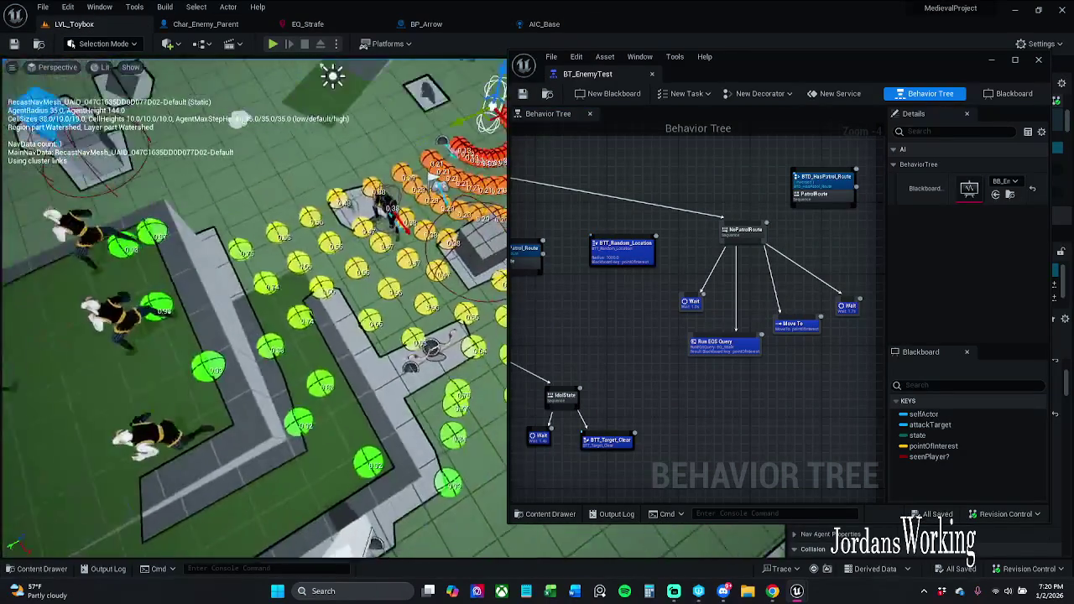
key("s")
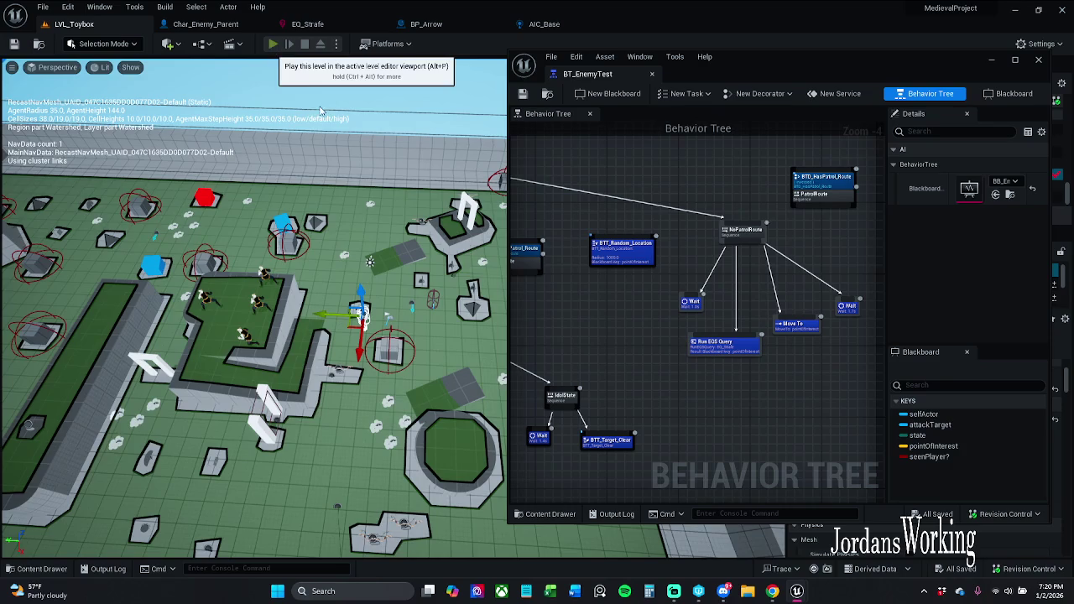
Step: Play the level, run the character onto the platform, and watch enemies with the gameplay debugger
left_click(273, 45)
key("w")
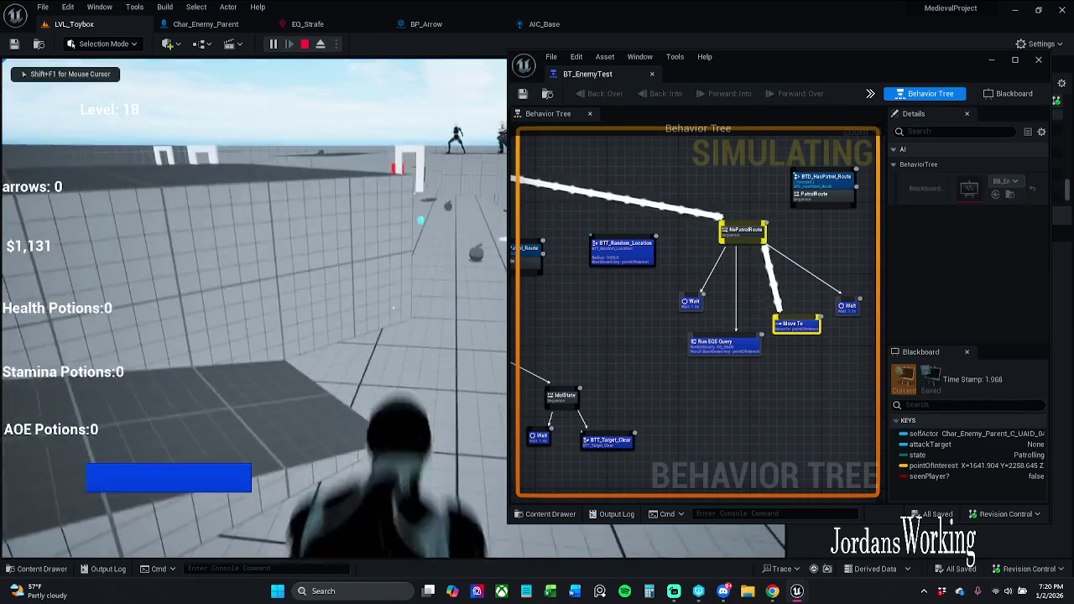
key("space")
key("w")
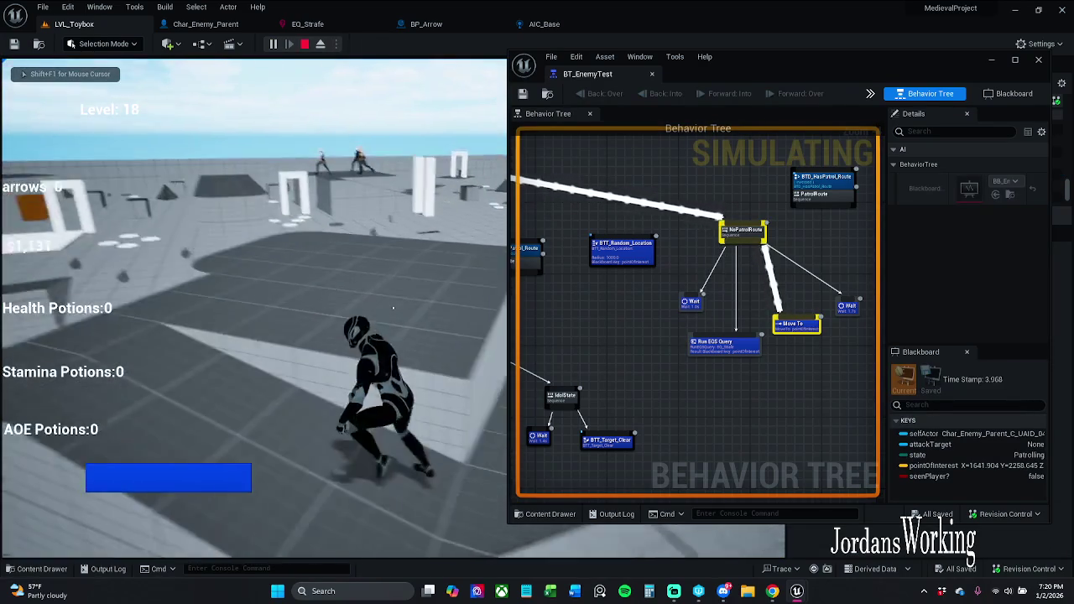
key("w")
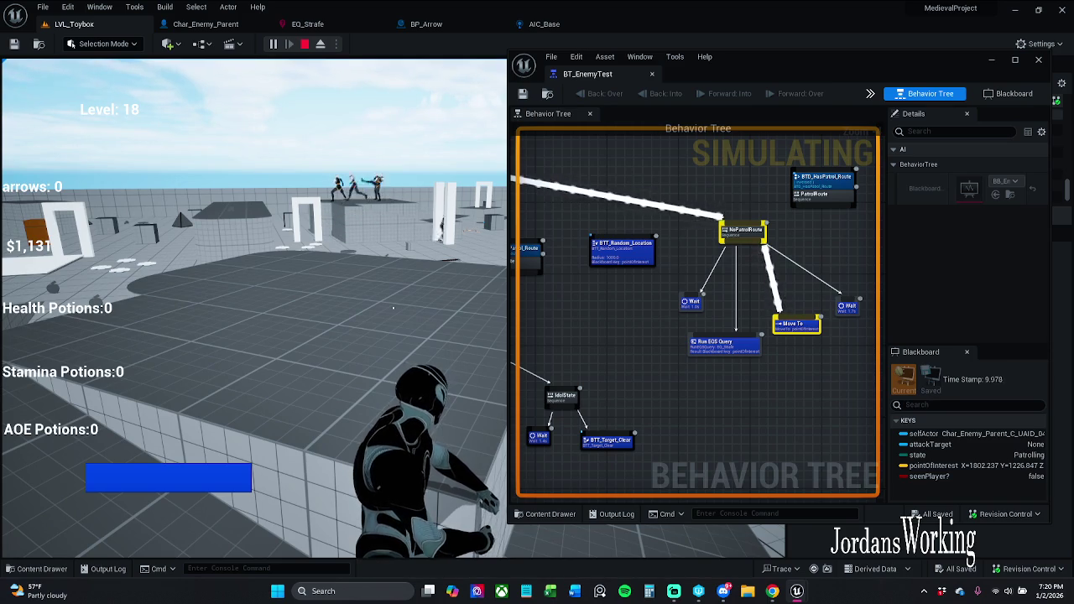
key("w")
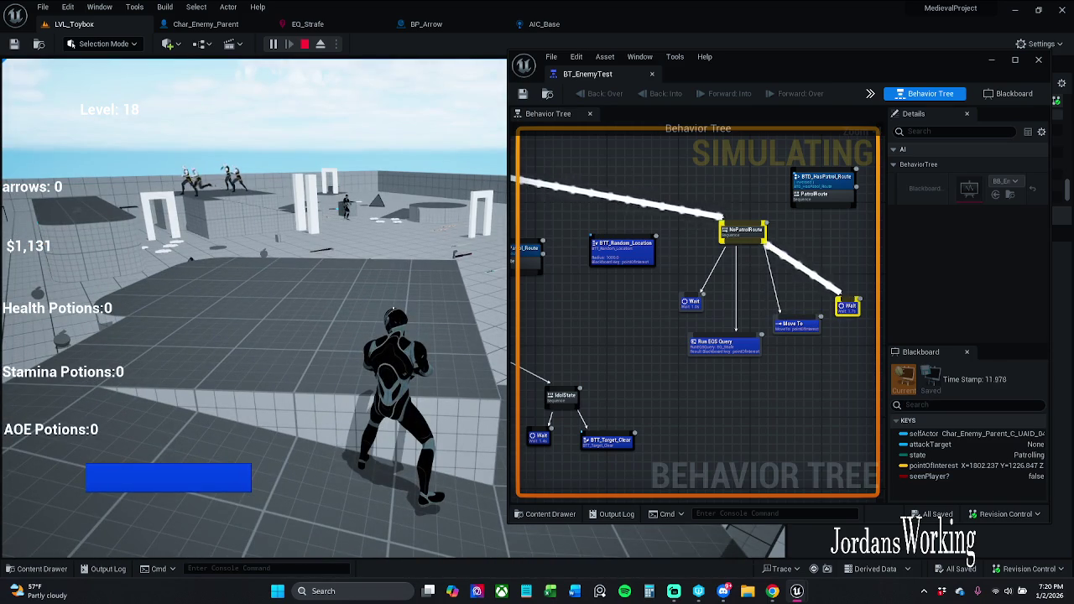
key("apostrophe")
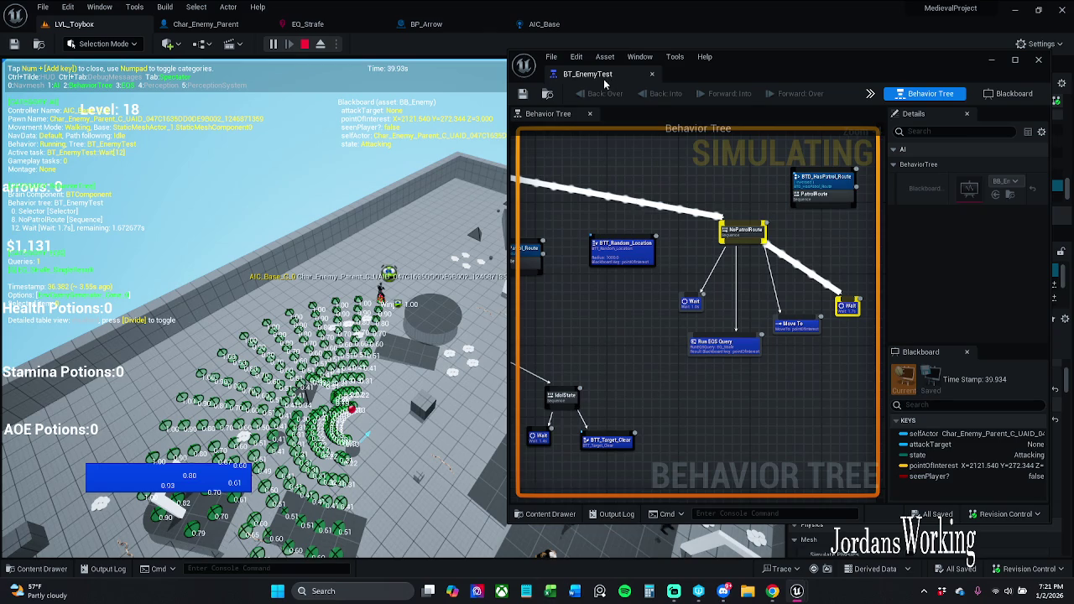
key("Escape")
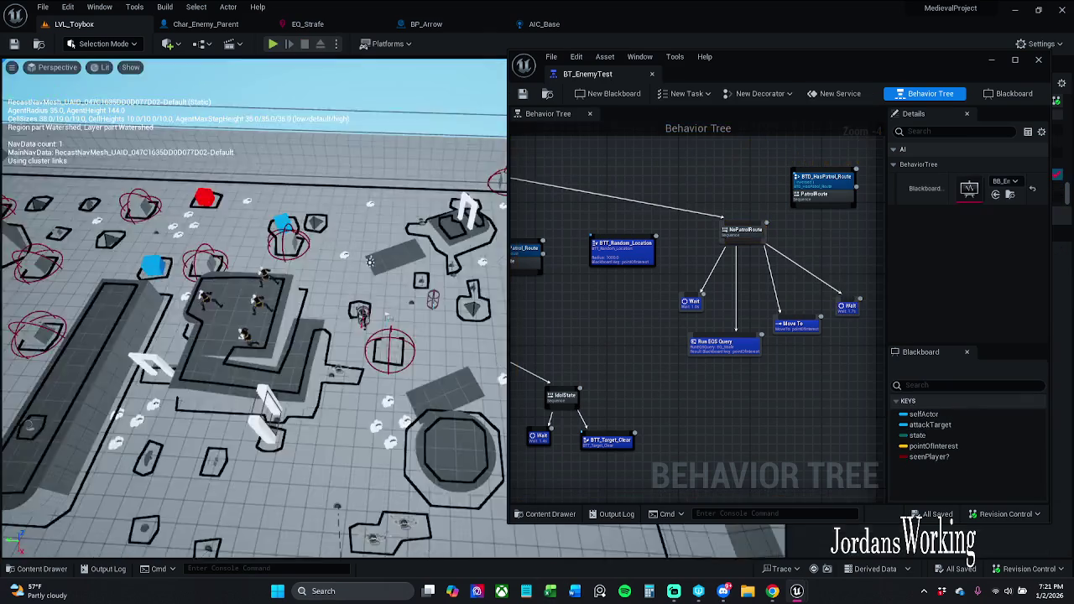
Step: Dock BT_EnemyTest onto the main tab bar and switch to the EQ_Strafe graph
mouse_move(451, 66)
left_mouse_down()
mouse_move(277, 25)
mouse_move(214, 28)
left_mouse_up()
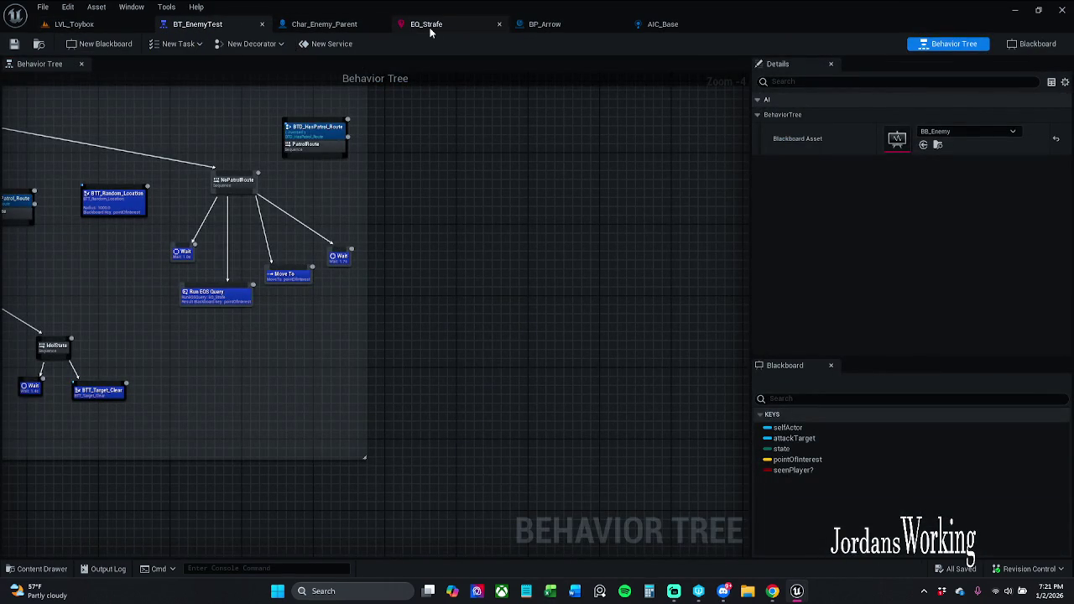
left_click(430, 30)
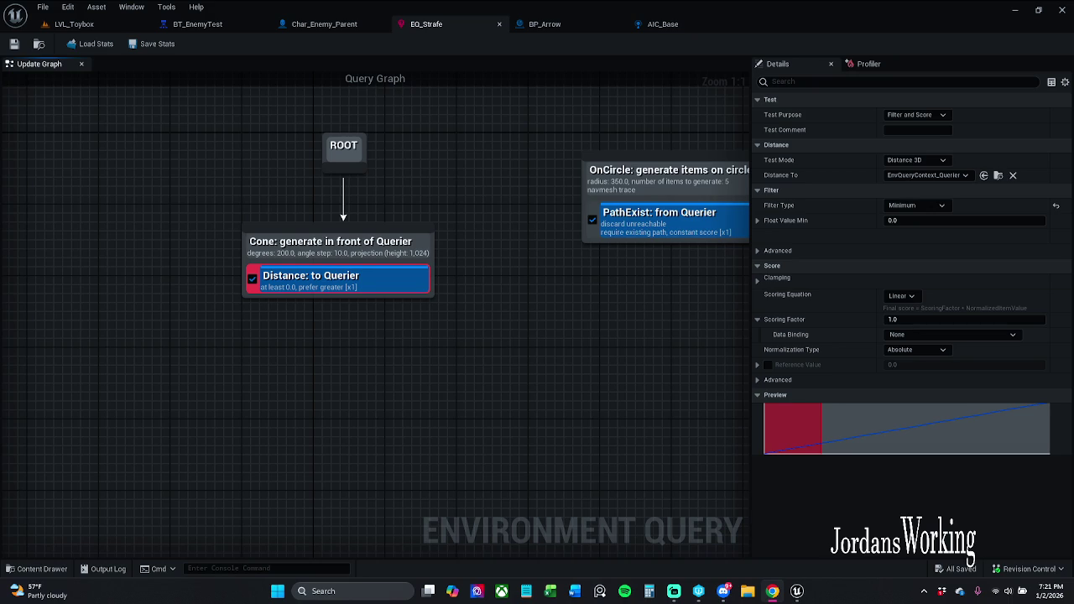
Step: Observe the enemy crowd through a detached debug camera in the running game, then stop play
left_click(90, 28)
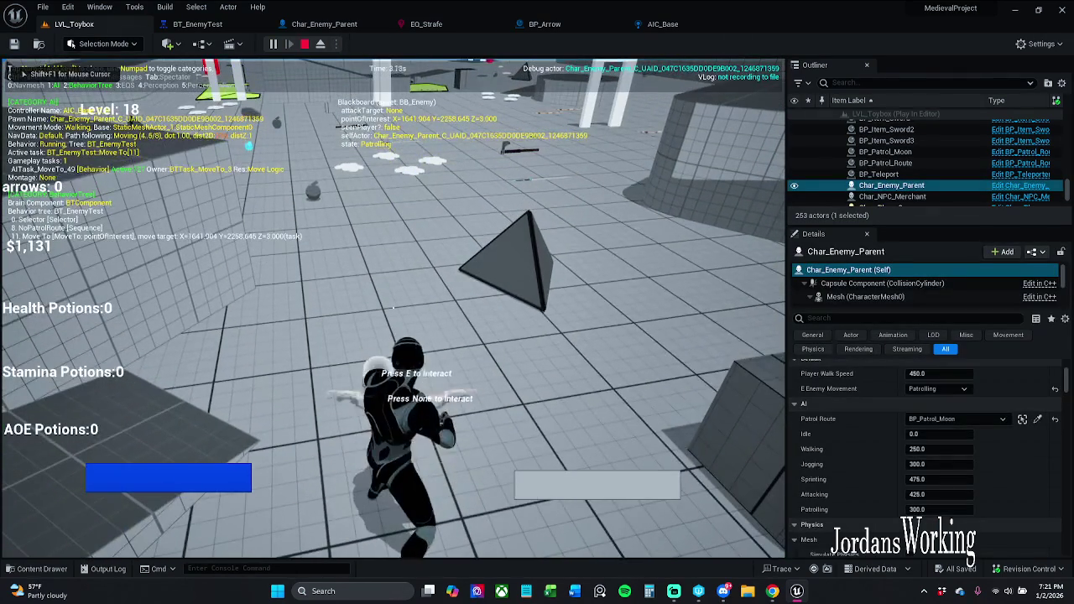
key("w")
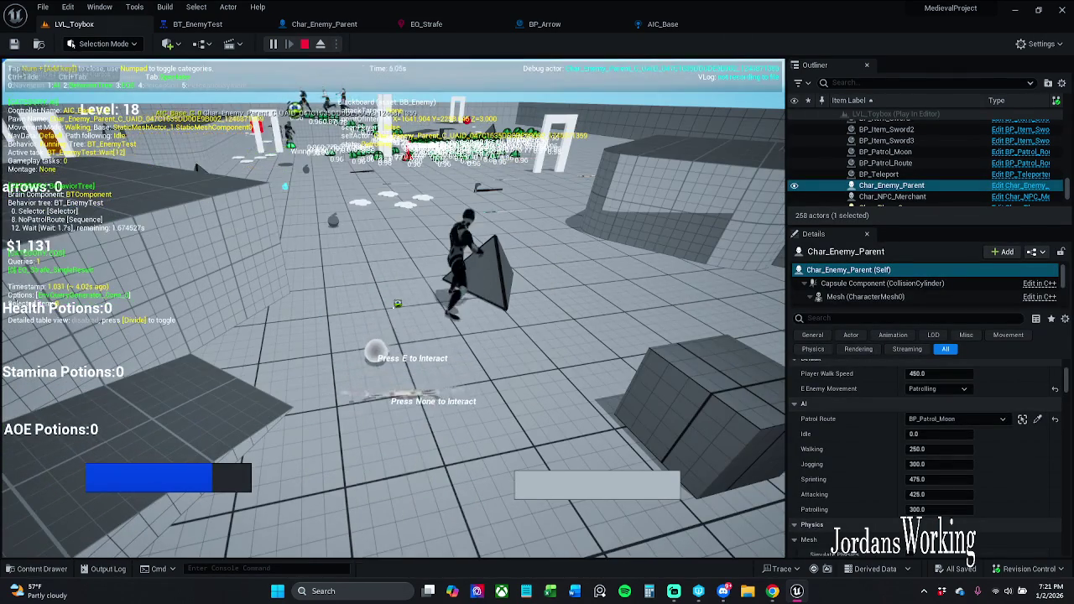
key("Tab")
key("w")
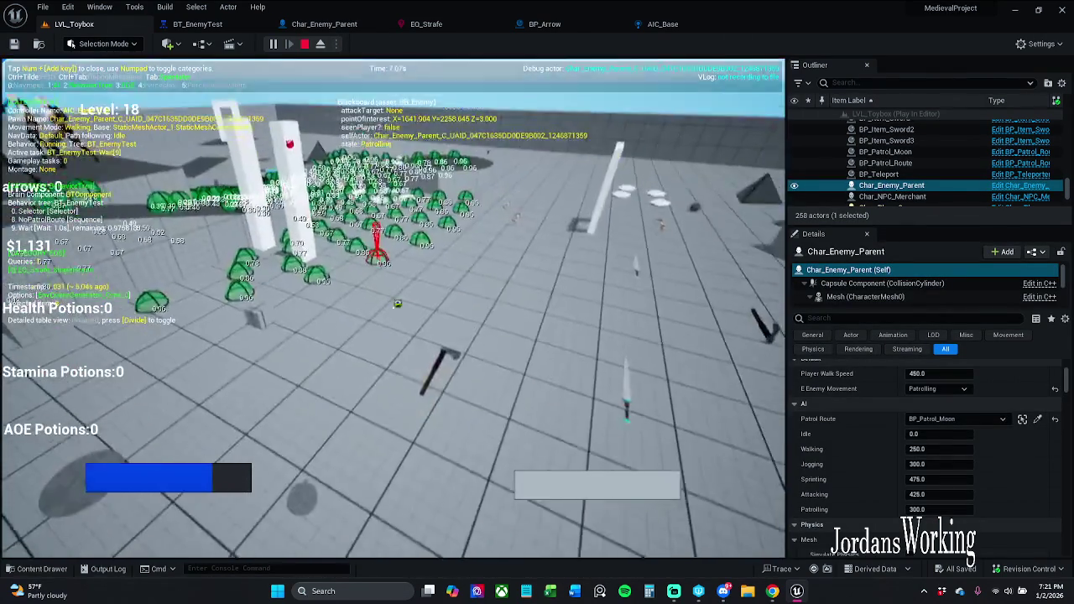
key("w")
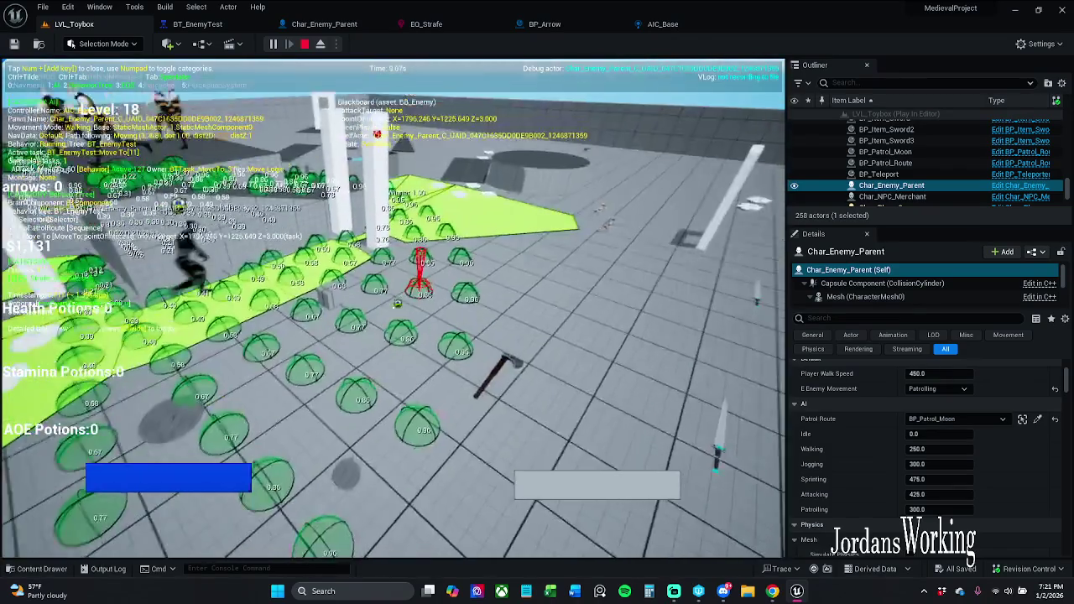
key("s")
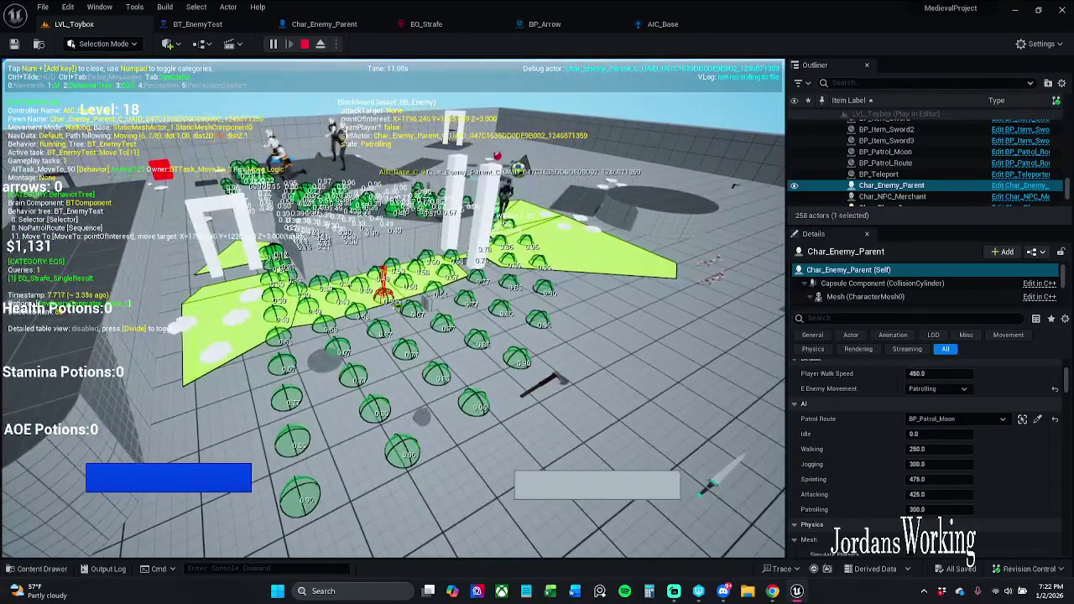
key("a")
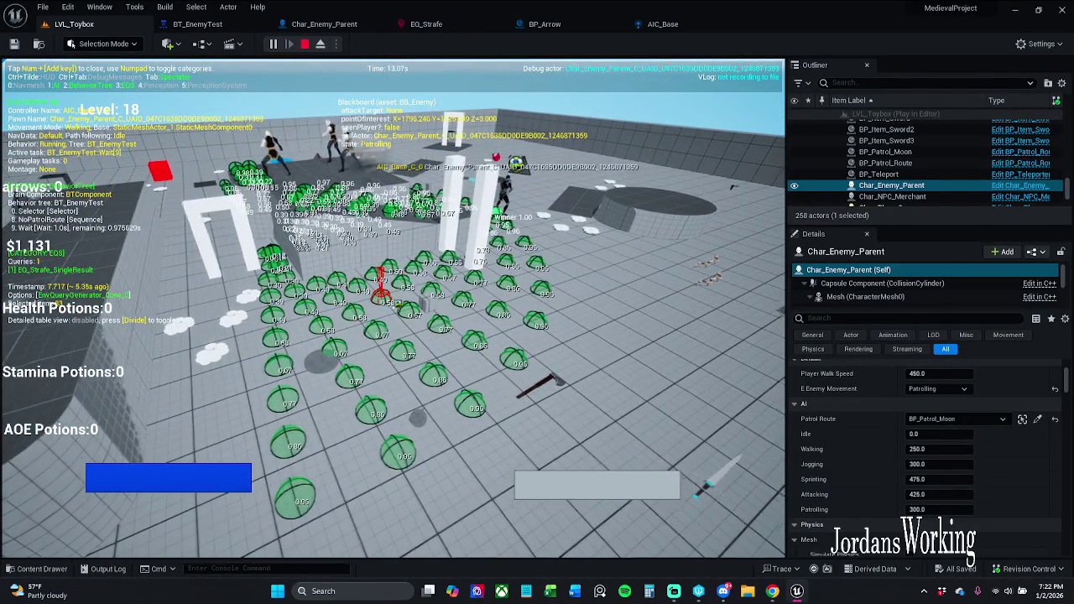
key("s")
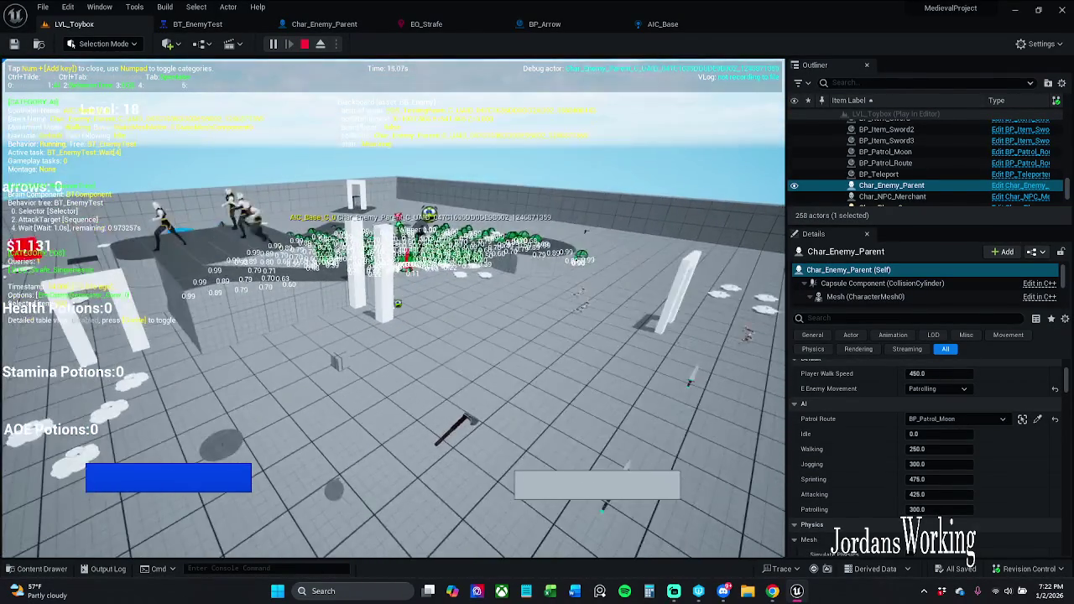
key("Escape")
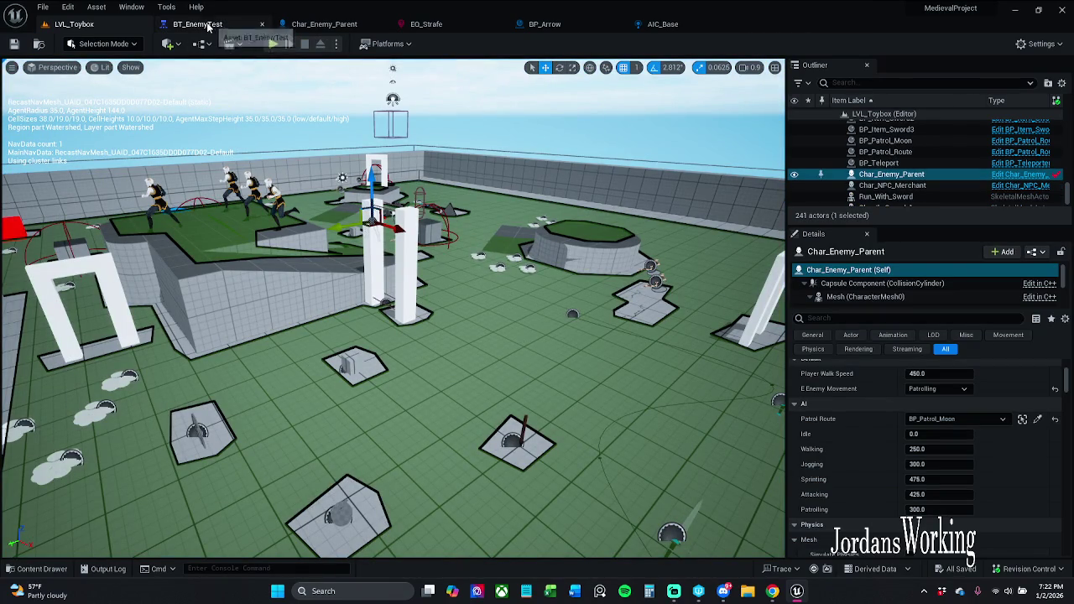
left_click(425, 23)
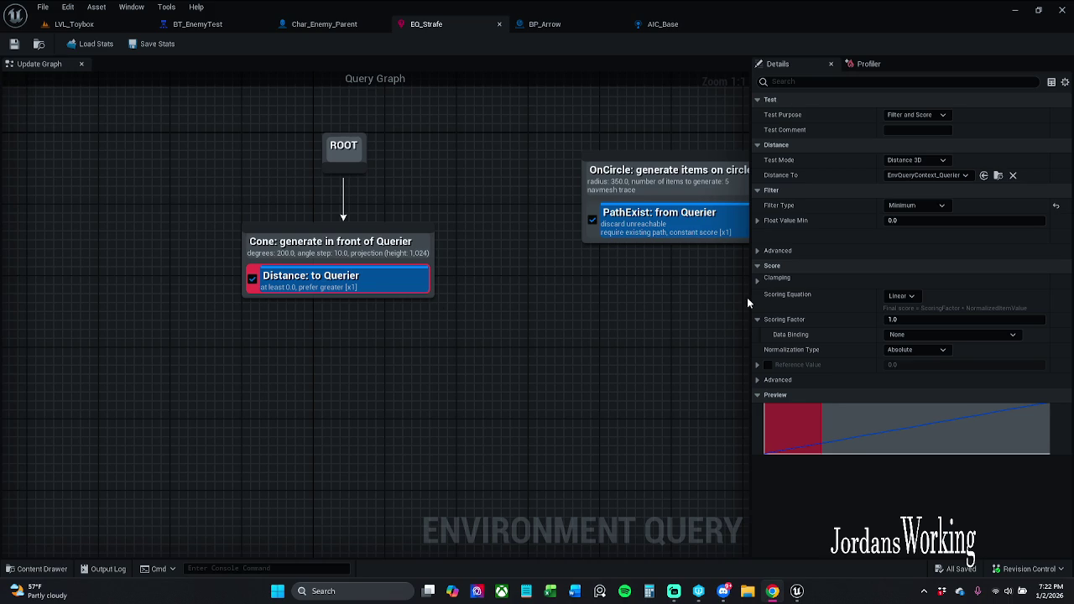
Step: Set the Distance test's Float Value Min to 0.3 and save EQ_Strafe
left_click(921, 220)
type("0.3")
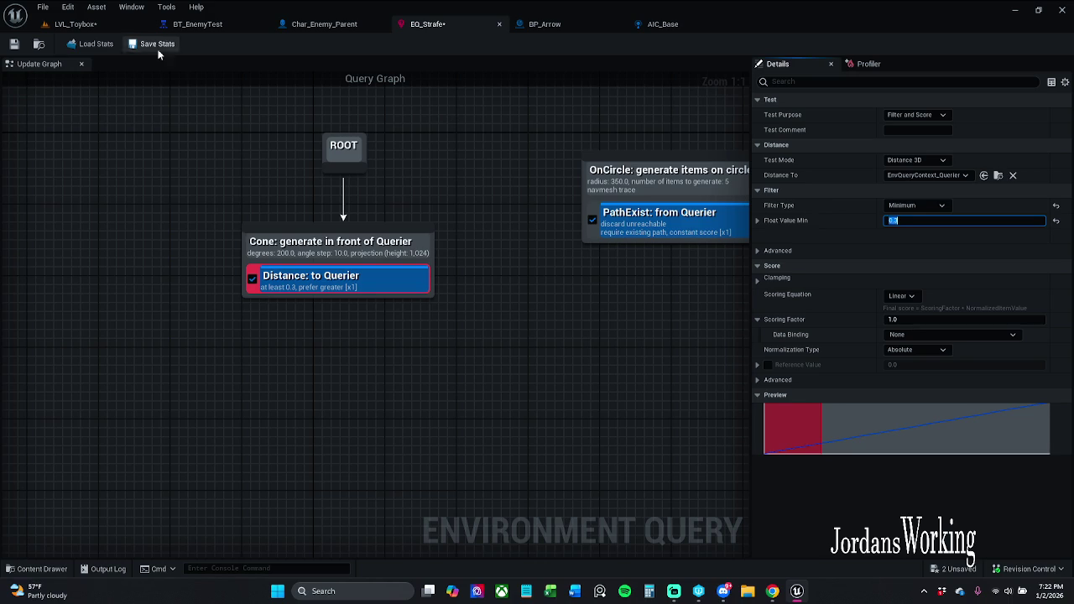
left_click(14, 43)
left_click(92, 25)
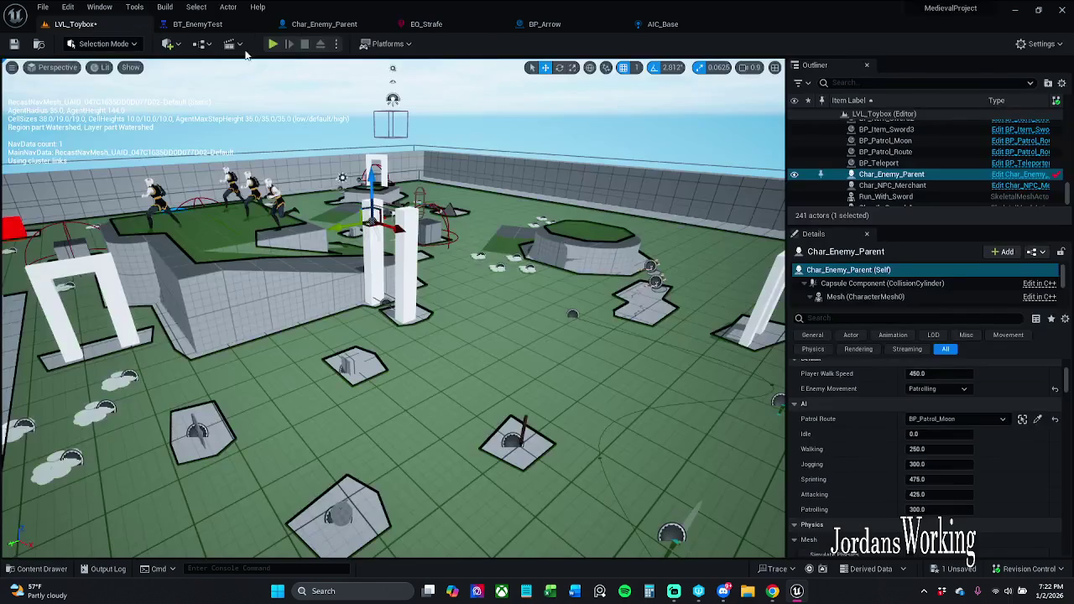
left_click(274, 46)
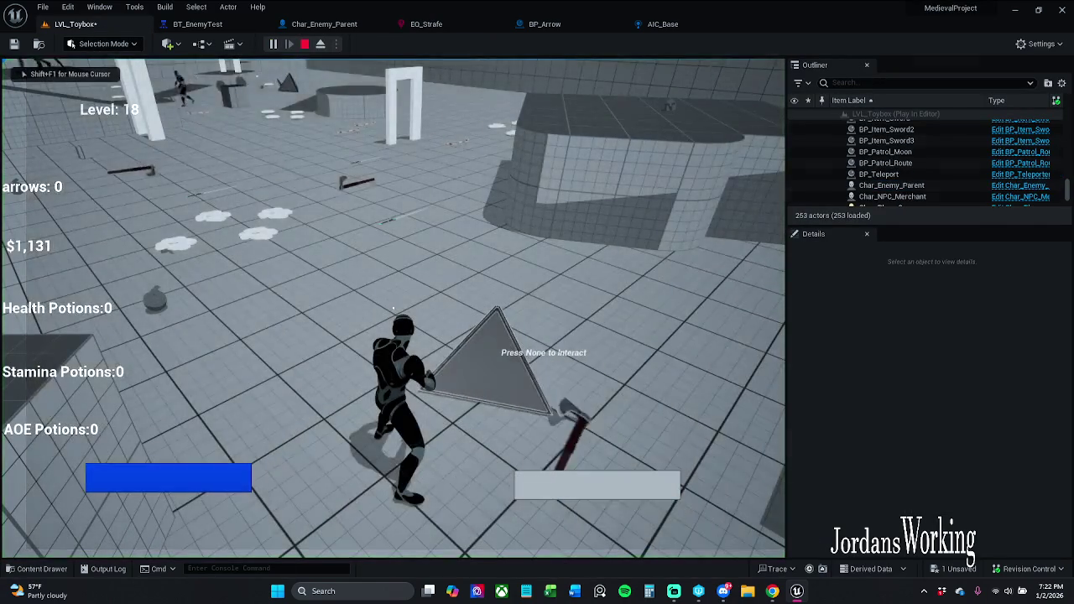
key("w")
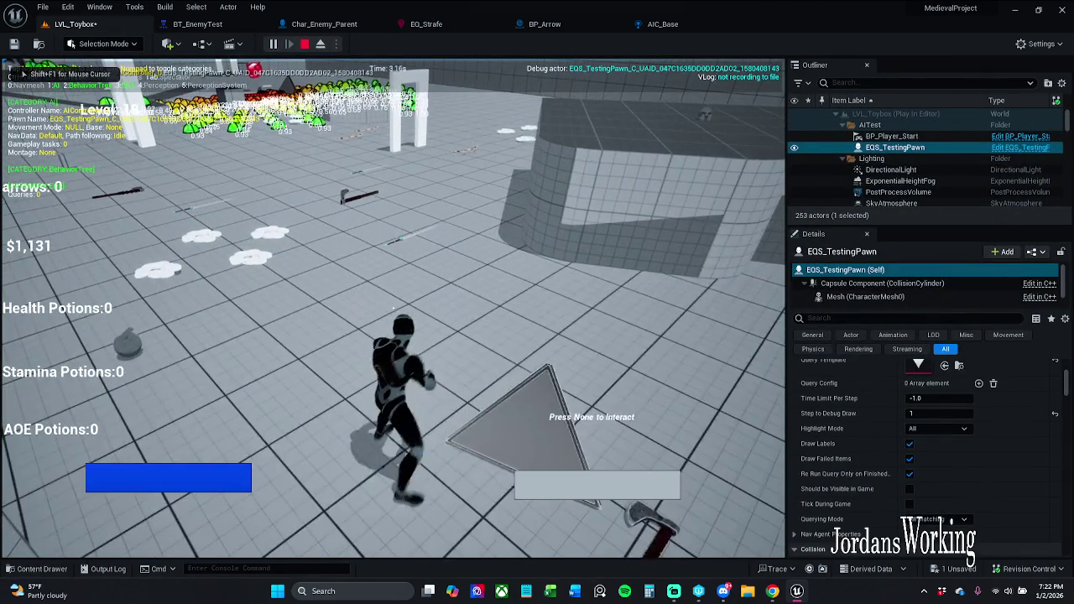
key("w")
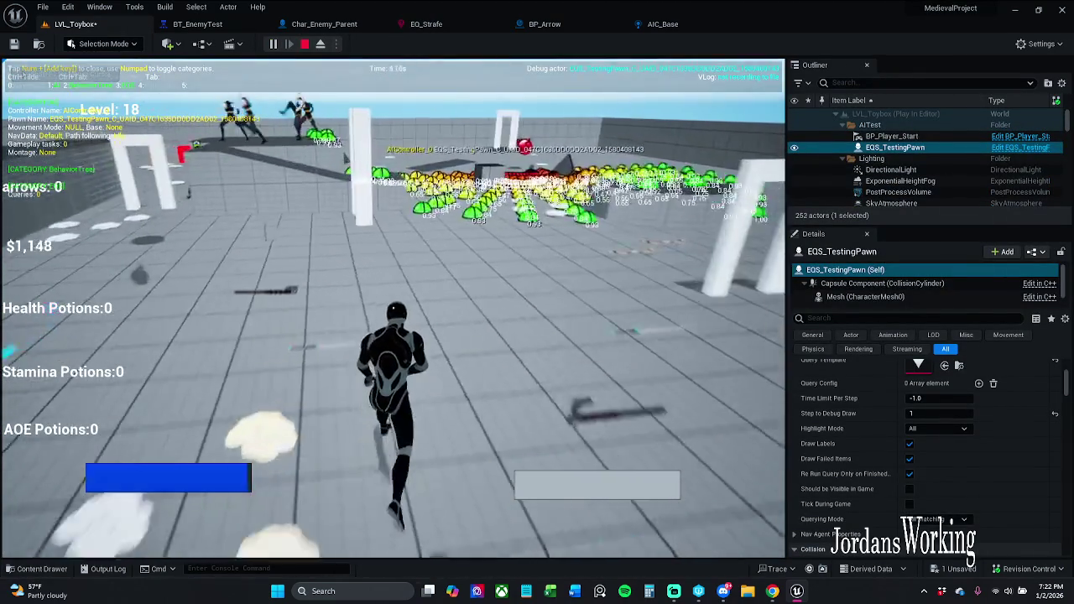
key("w")
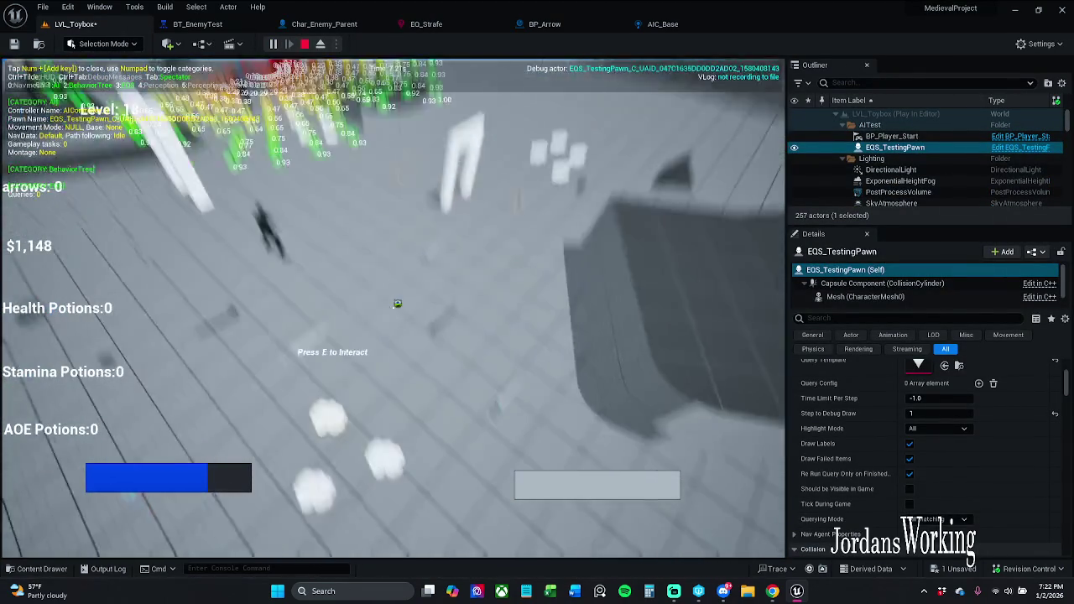
key("w")
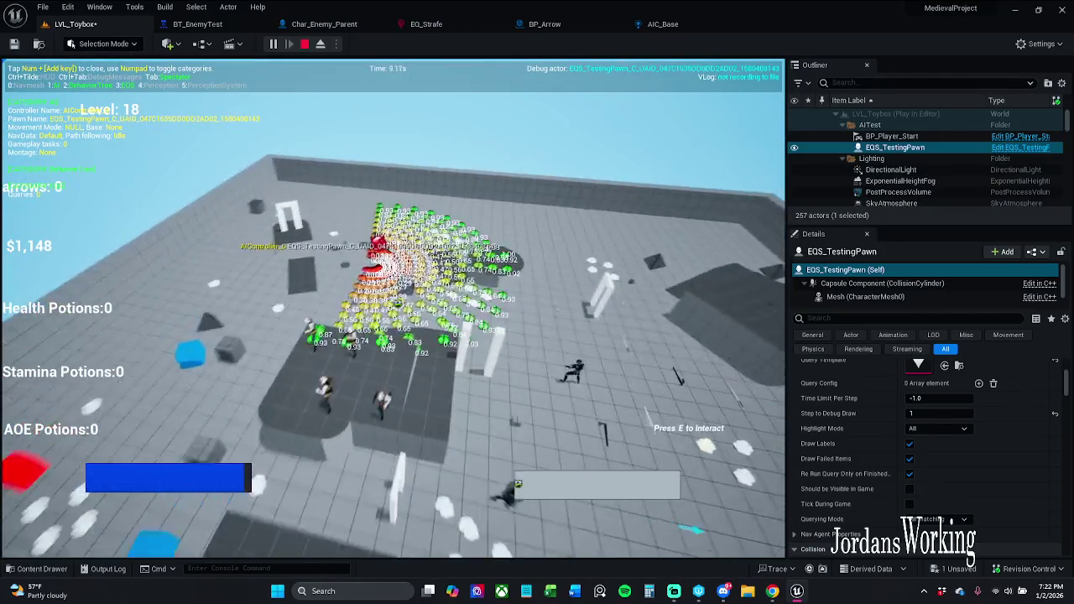
key("w")
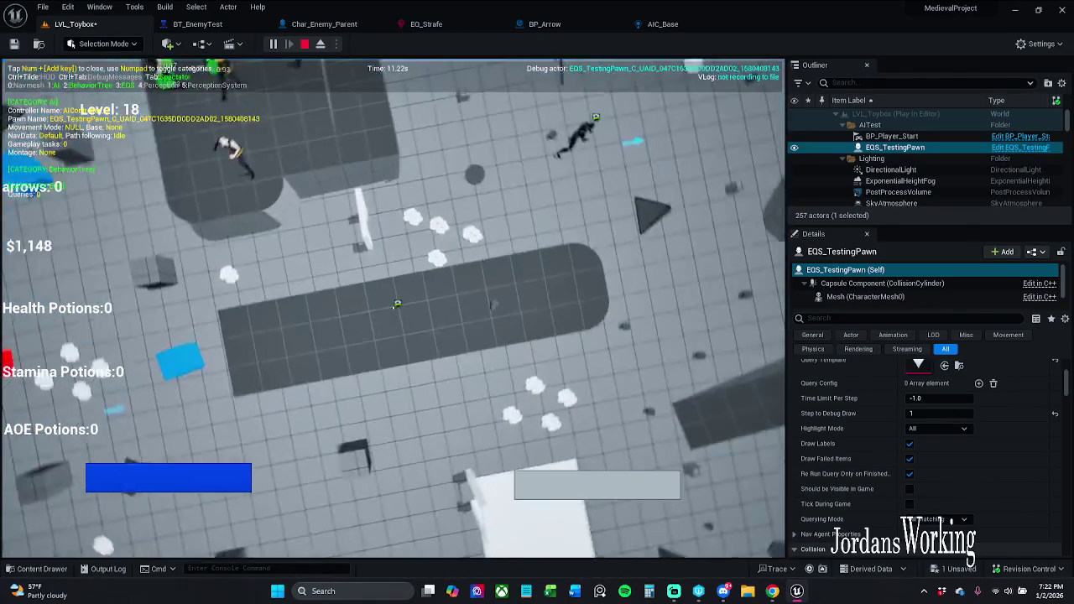
key("w")
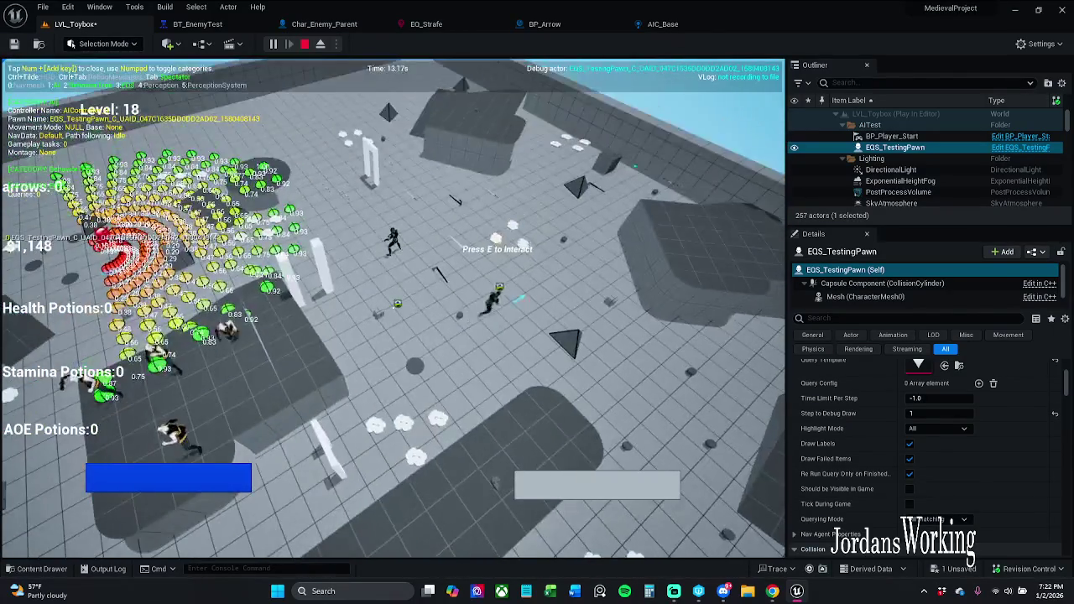
key("Escape")
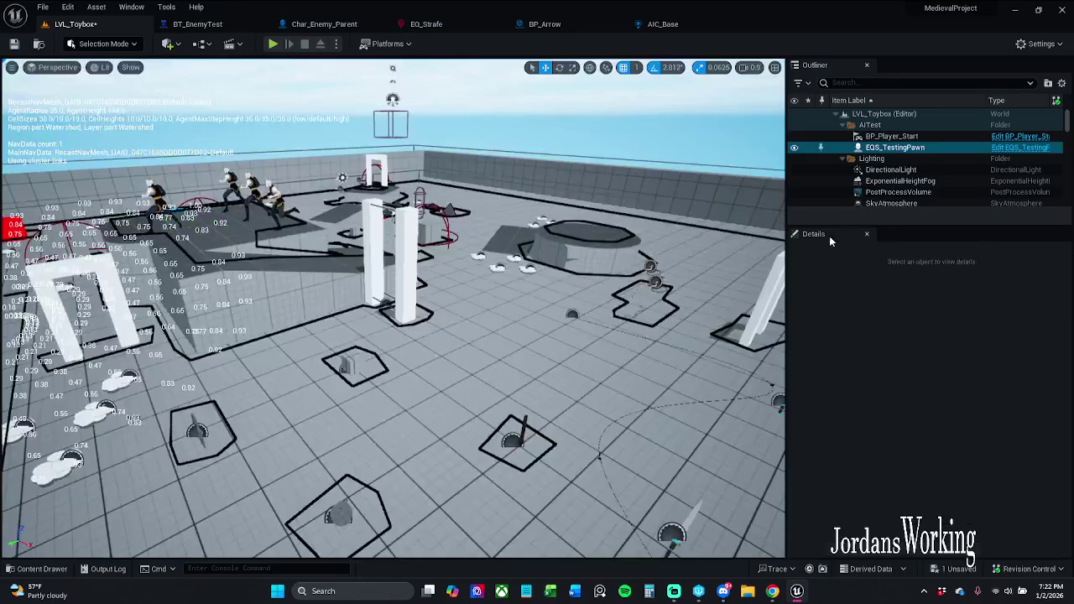
left_click(914, 137)
key("f")
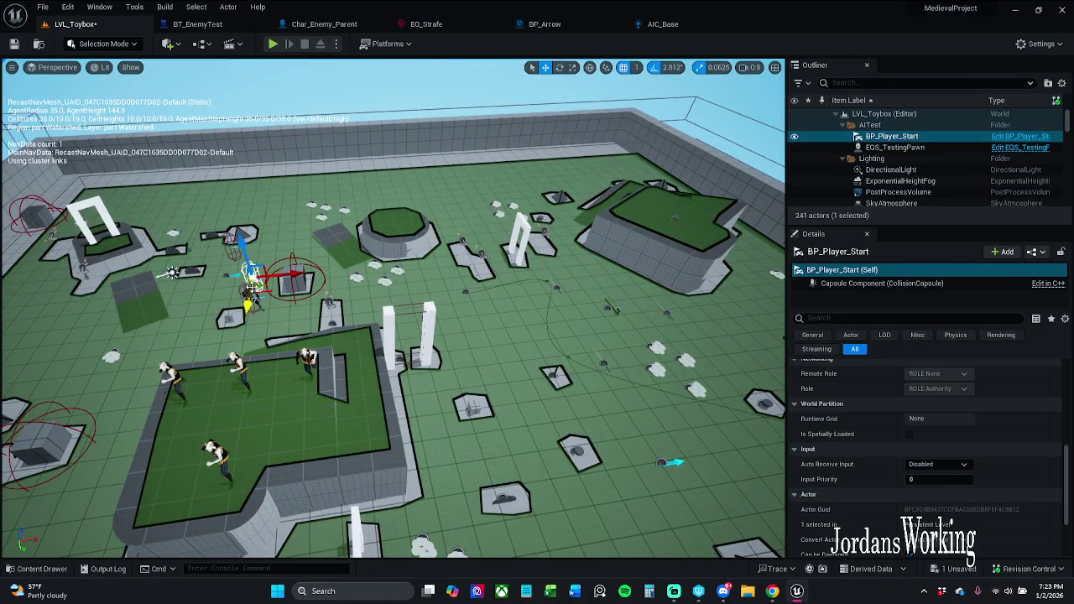
left_click(251, 286)
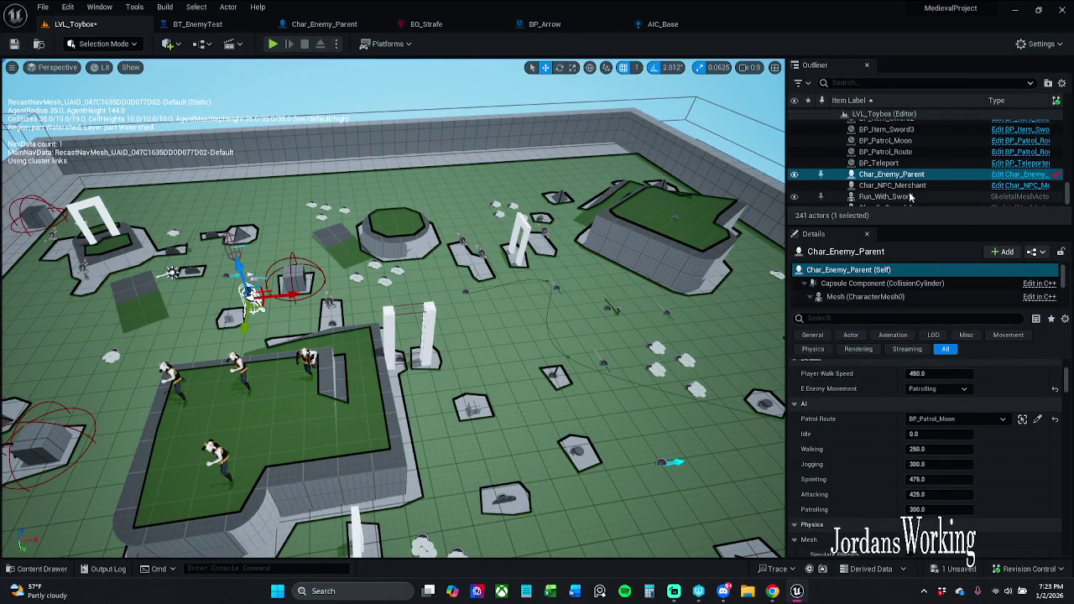
Step: Move Char_Enemy_Parent into the AITest folder, run a brief playtest, and review BT_EnemyTest
mouse_move(923, 177)
left_mouse_down()
mouse_move(920, 132)
mouse_move(906, 134)
mouse_move(906, 164)
mouse_move(875, 126)
left_mouse_up()
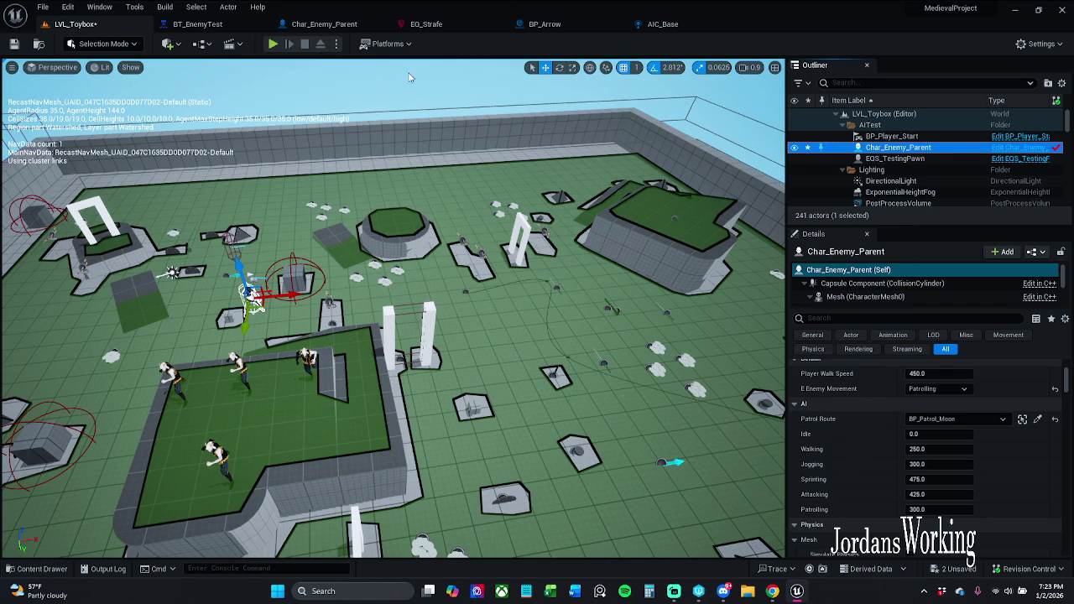
left_click(273, 44)
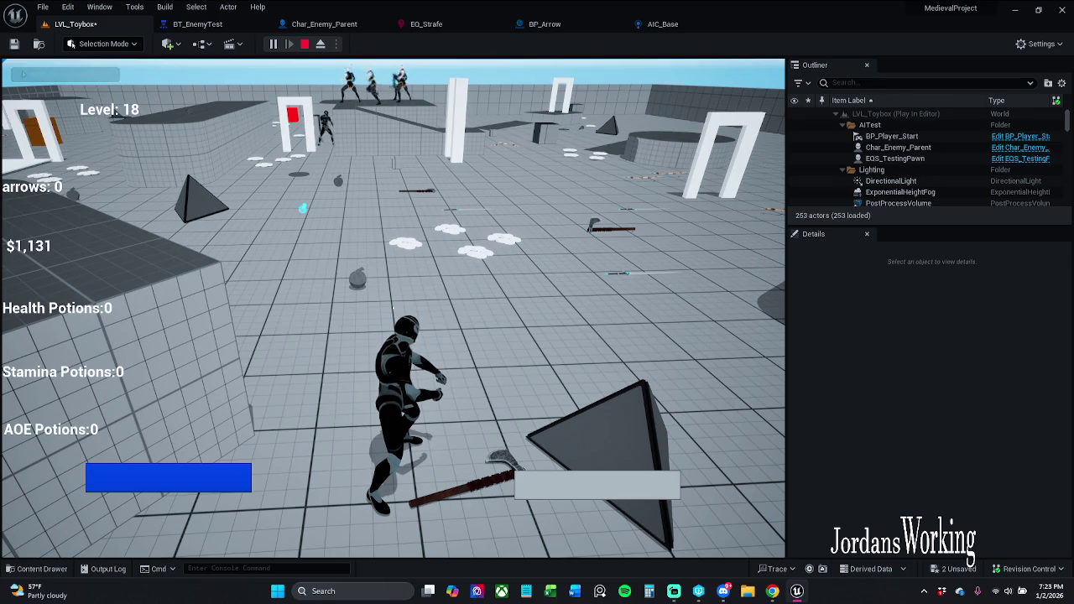
key("Escape")
left_click(197, 23)
scroll(530, 297, "up", 2)
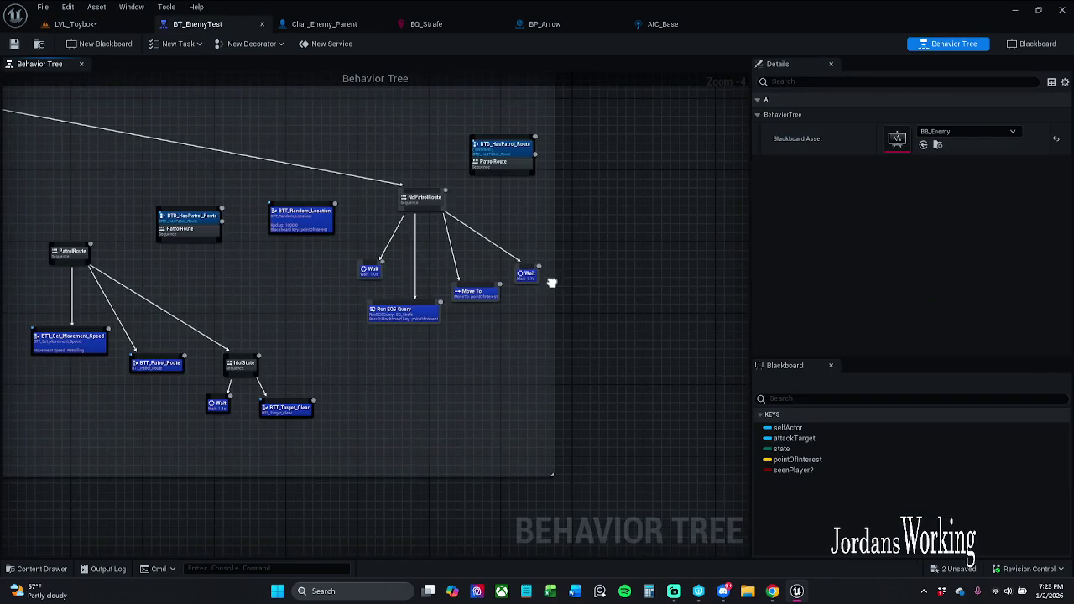
mouse_move(346, 247)
left_mouse_down()
mouse_move(532, 252)
mouse_move(501, 256)
left_mouse_up()
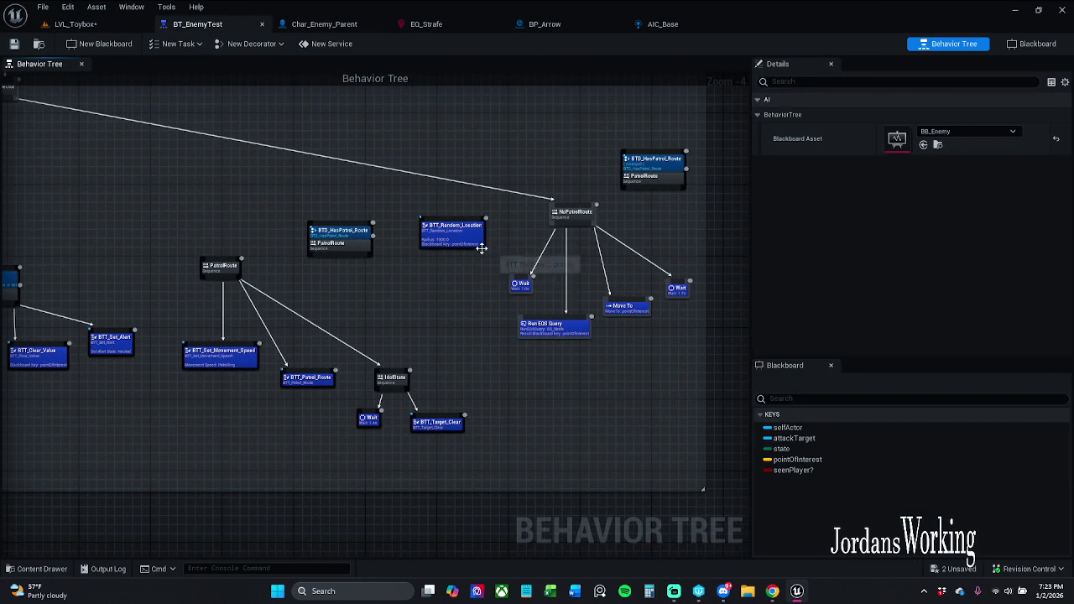
left_click(125, 26)
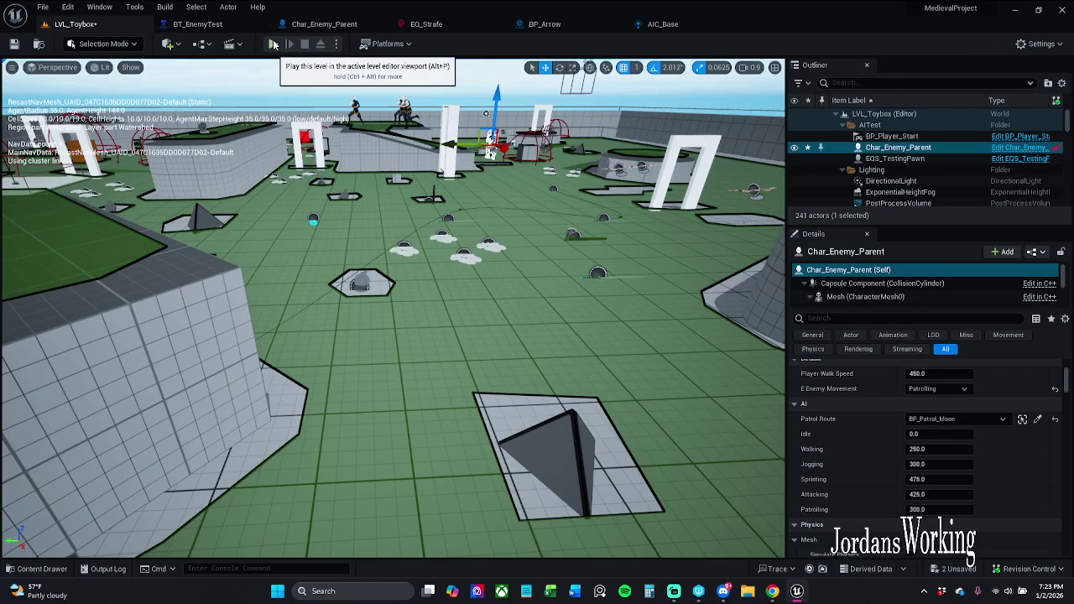
left_click(273, 45)
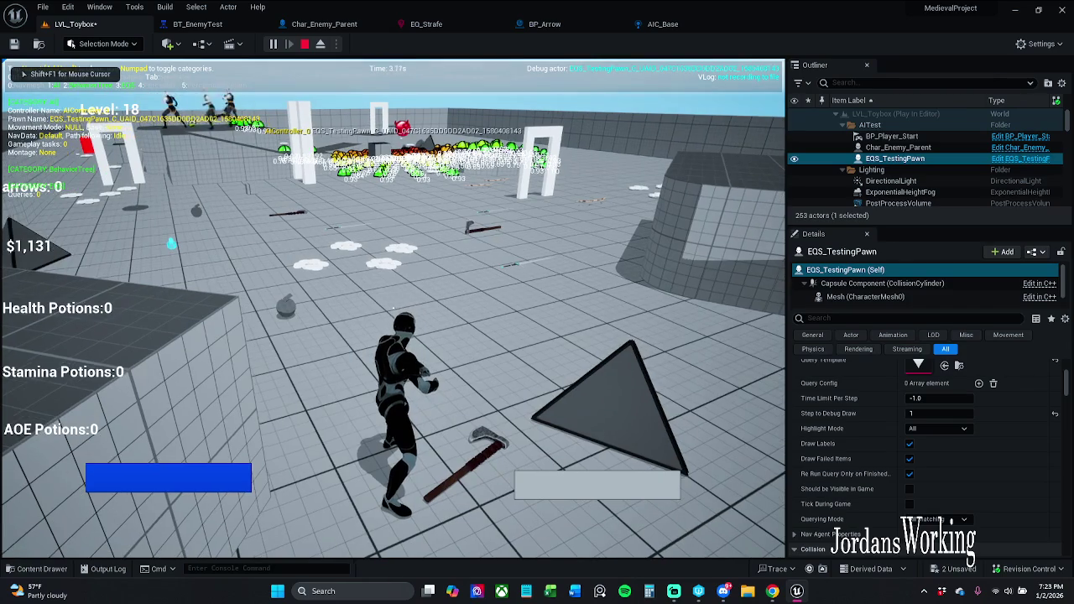
key("Escape")
left_click(939, 147)
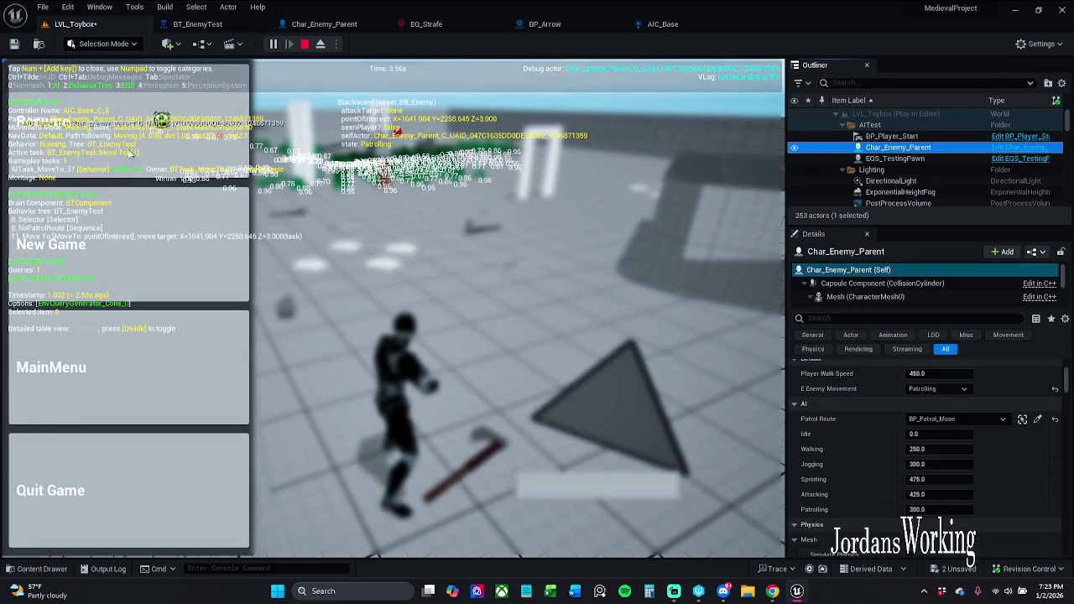
left_click(50, 122)
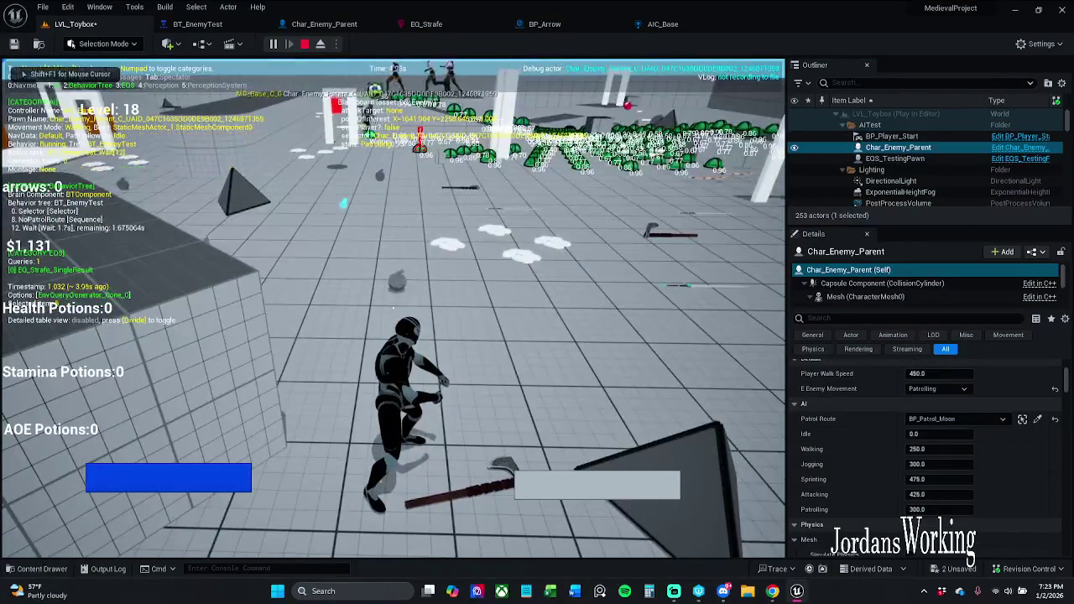
key("Tab")
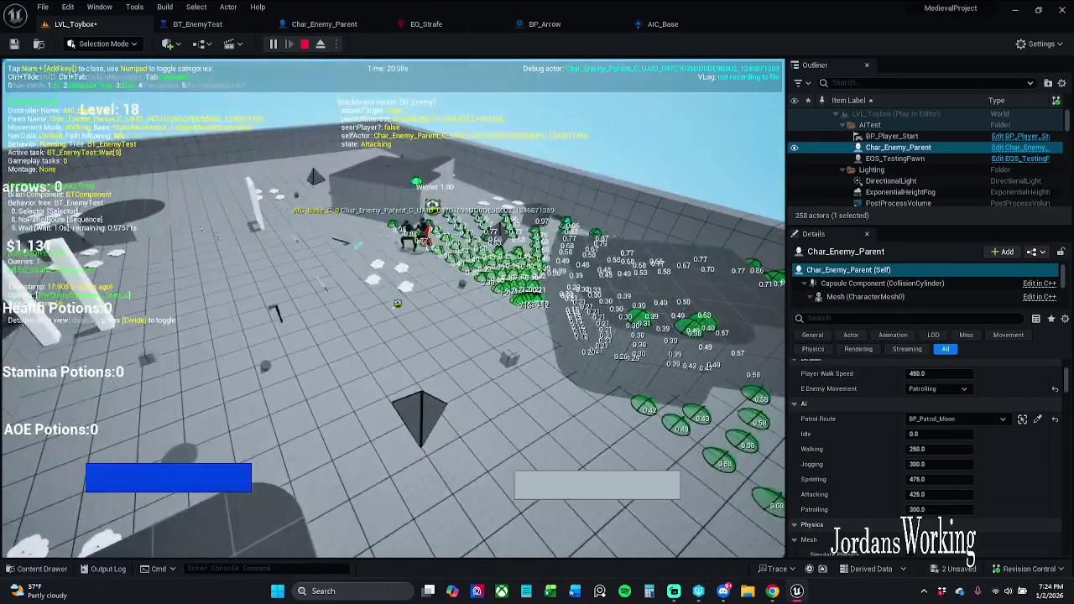
key("Escape")
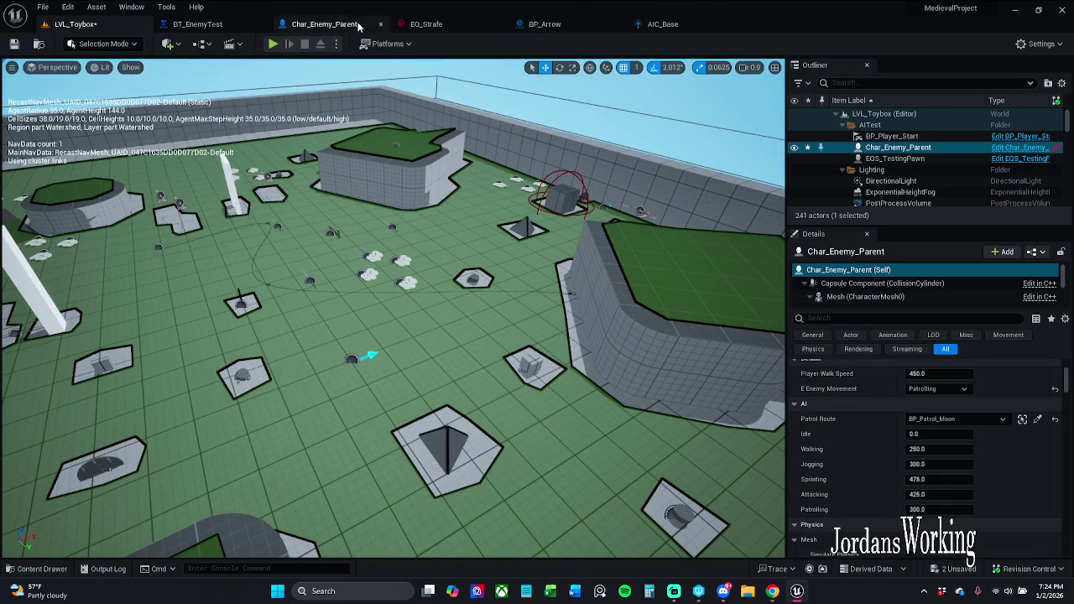
Step: Drag the BTT_Random_Location node up and right above the NoPatrolRoute branch, then save BT_EnemyTest
left_click(216, 25)
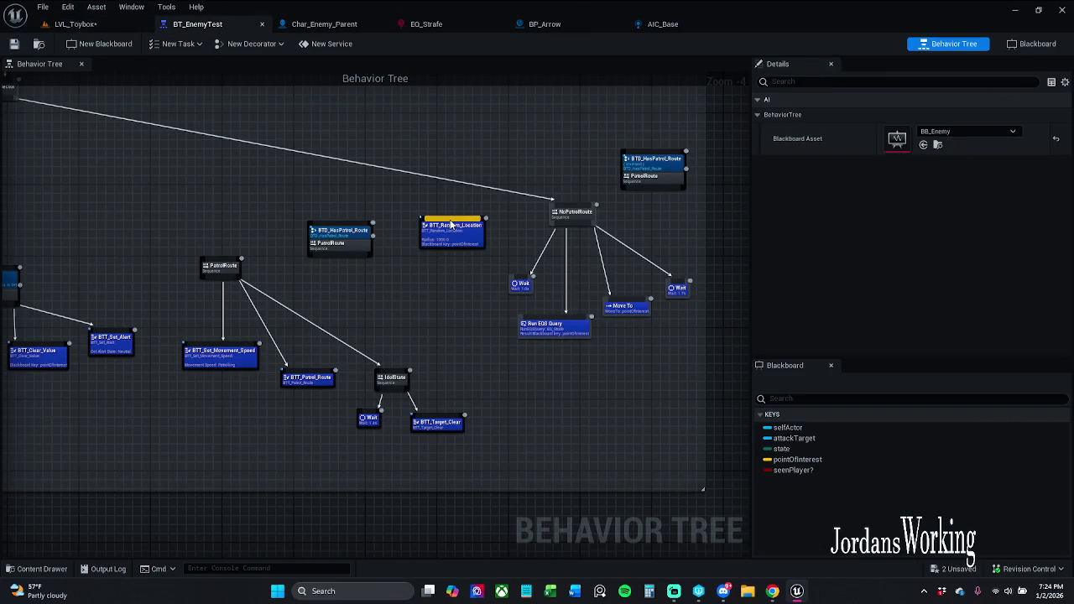
mouse_move(453, 226)
left_mouse_down()
mouse_move(268, 178)
mouse_move(342, 195)
mouse_move(480, 141)
mouse_move(527, 146)
left_mouse_up()
left_click_drag(495, 362, 701, 219)
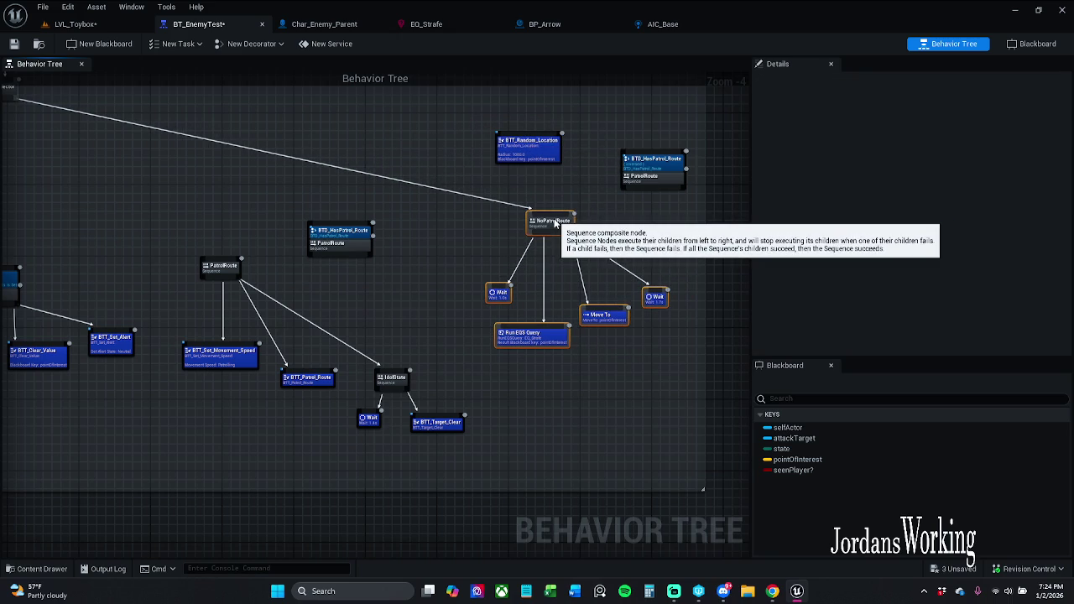
left_click(595, 220)
left_click(13, 44)
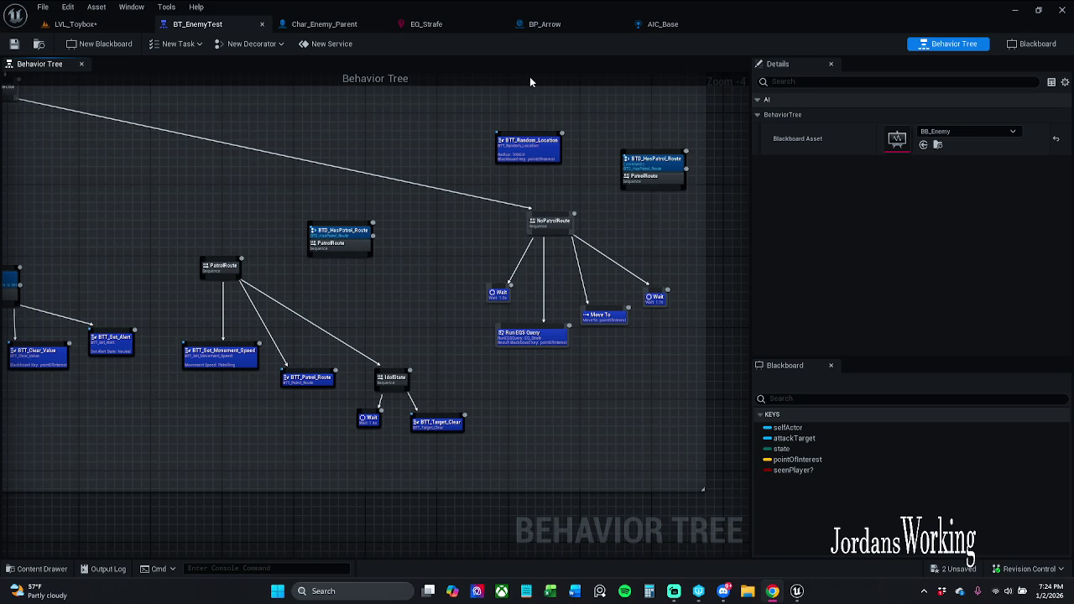
Step: Set EQ_Strafe's Distance to Querier Float Value Min to 1.0 and save the query
left_click(426, 25)
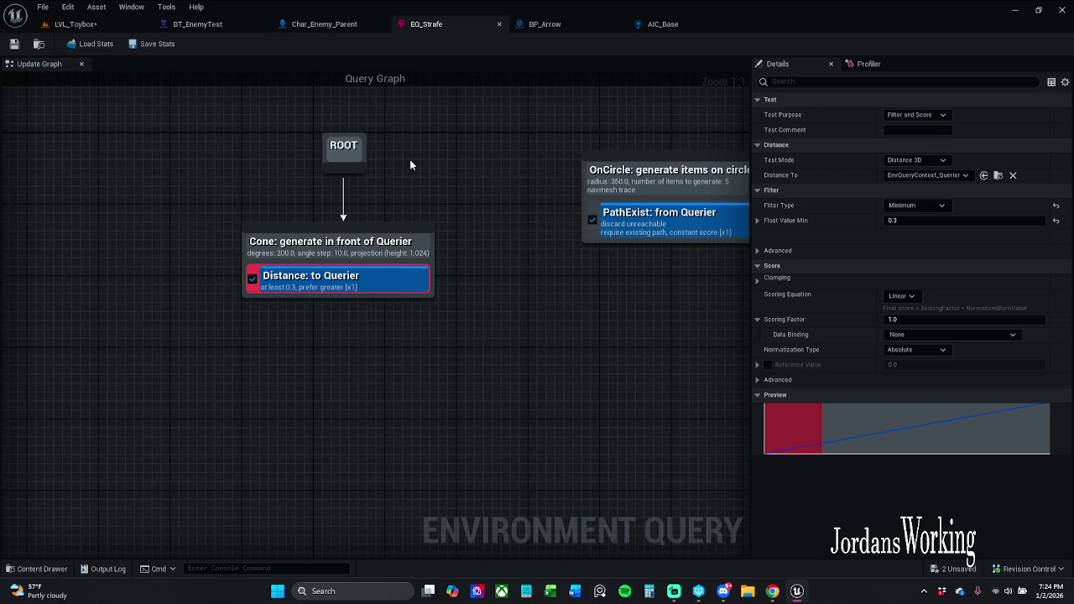
left_click_drag(388, 251, 388, 233)
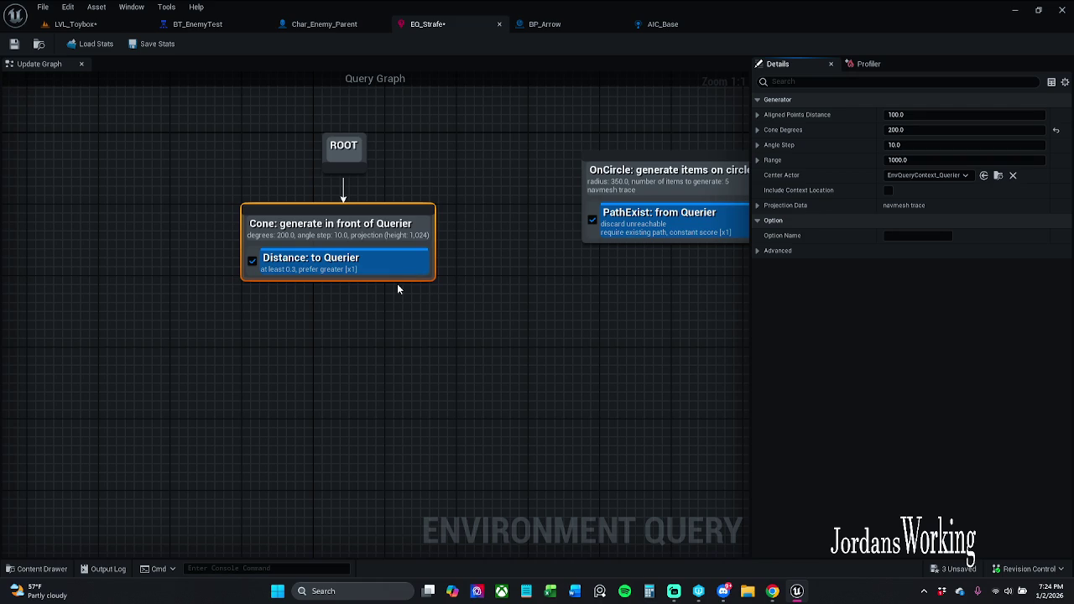
left_click(397, 262)
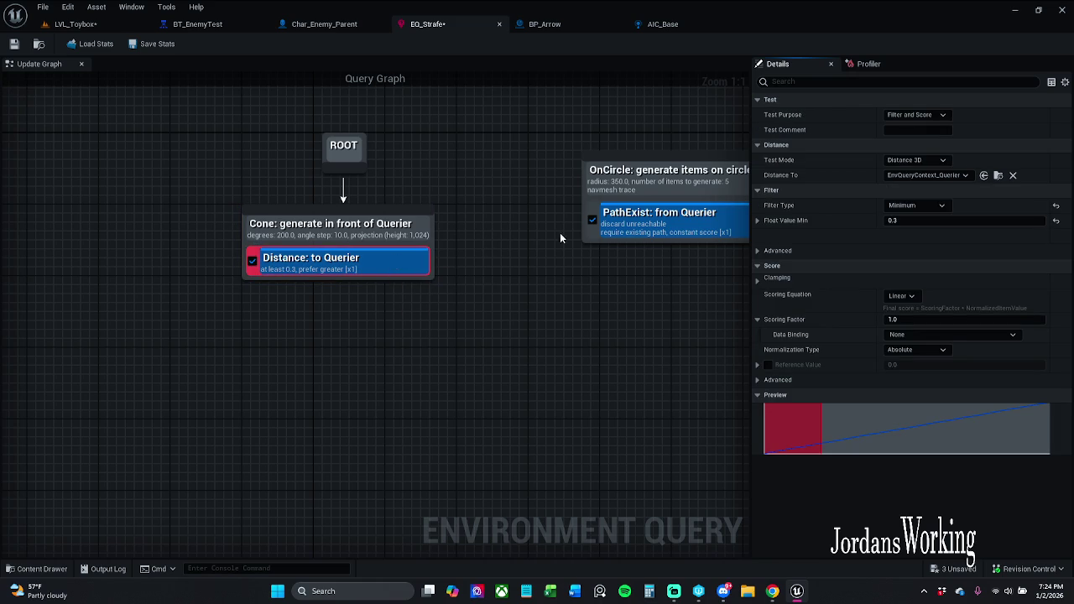
left_click(1055, 221)
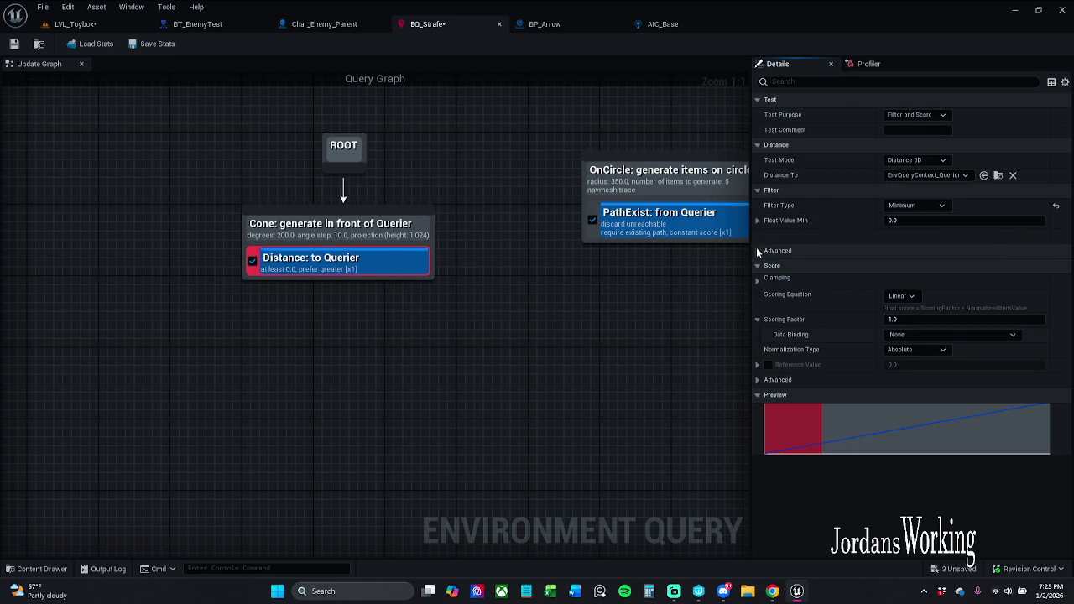
left_click(14, 46)
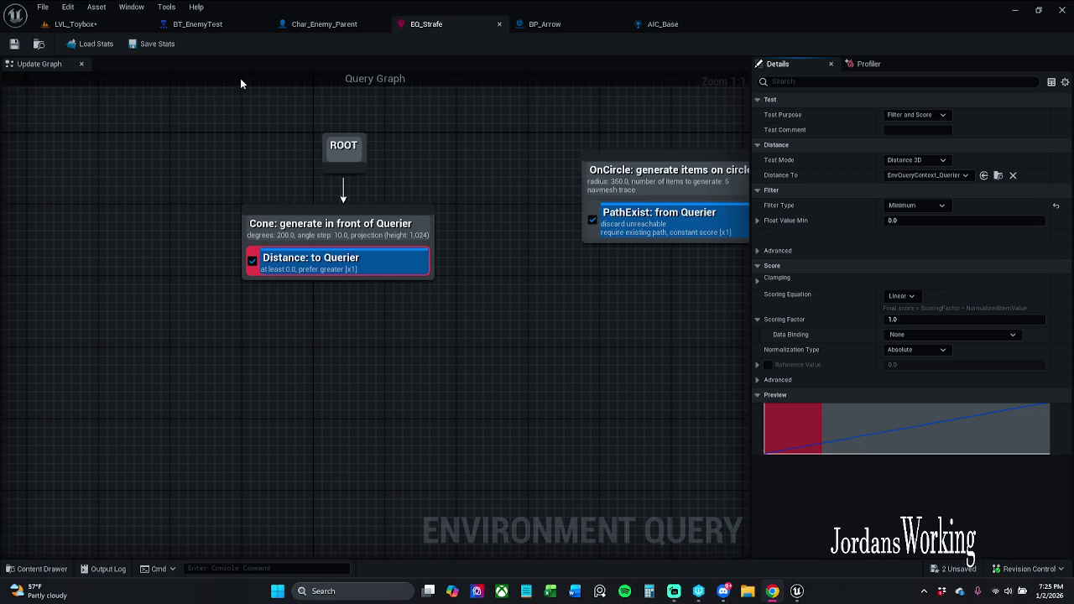
left_click(921, 222)
type("1")
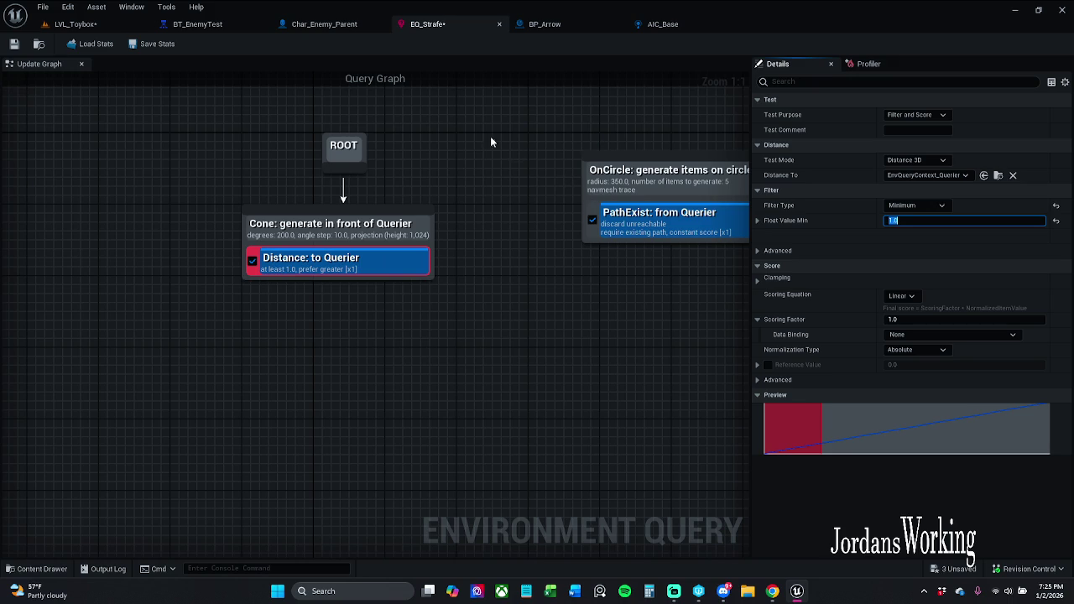
left_click(14, 44)
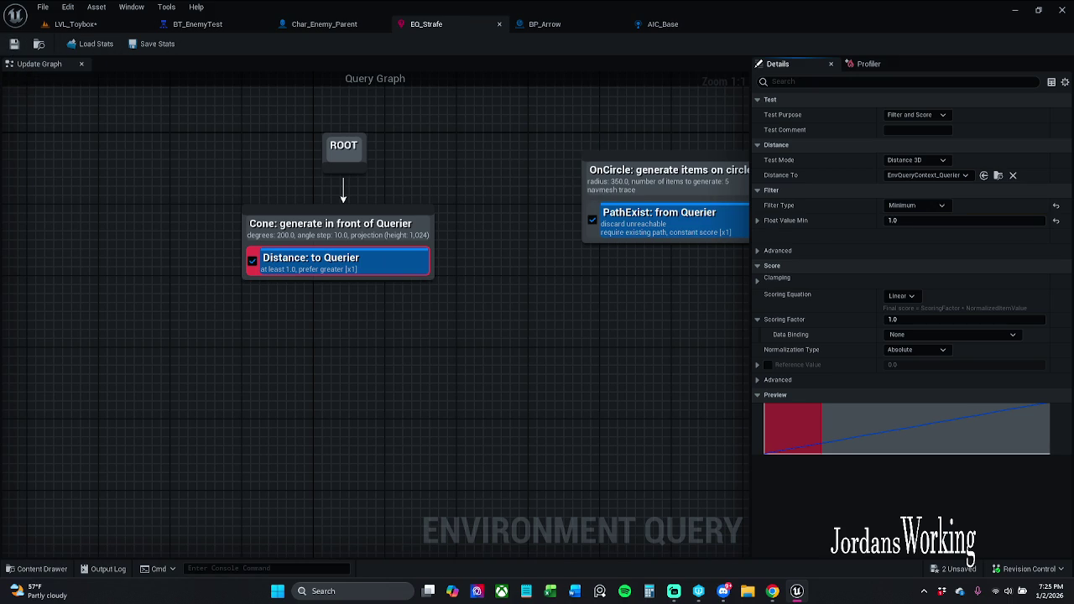
left_click(84, 23)
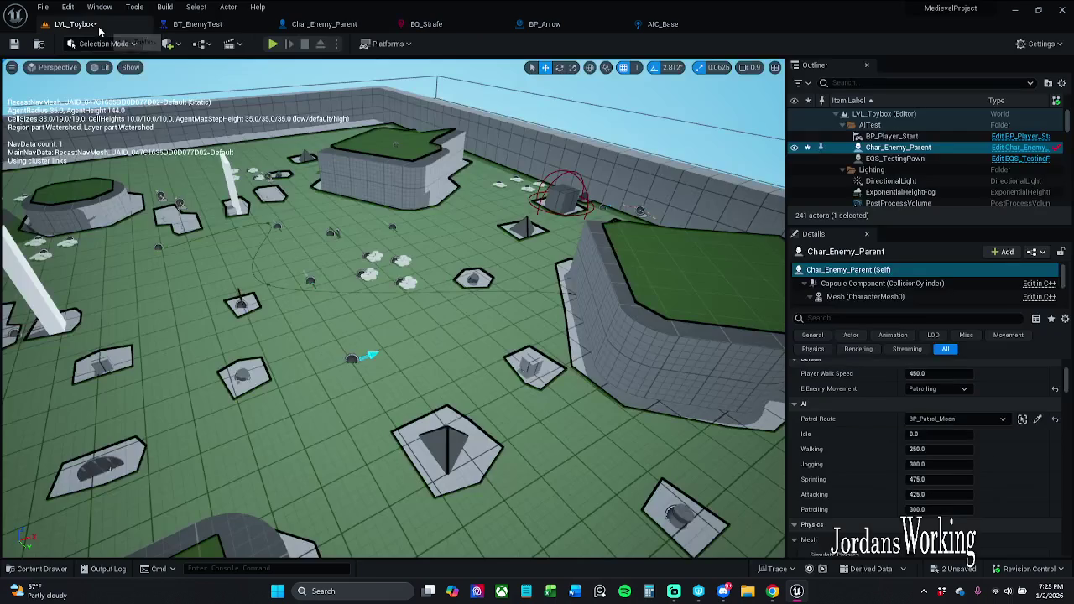
left_click(273, 44)
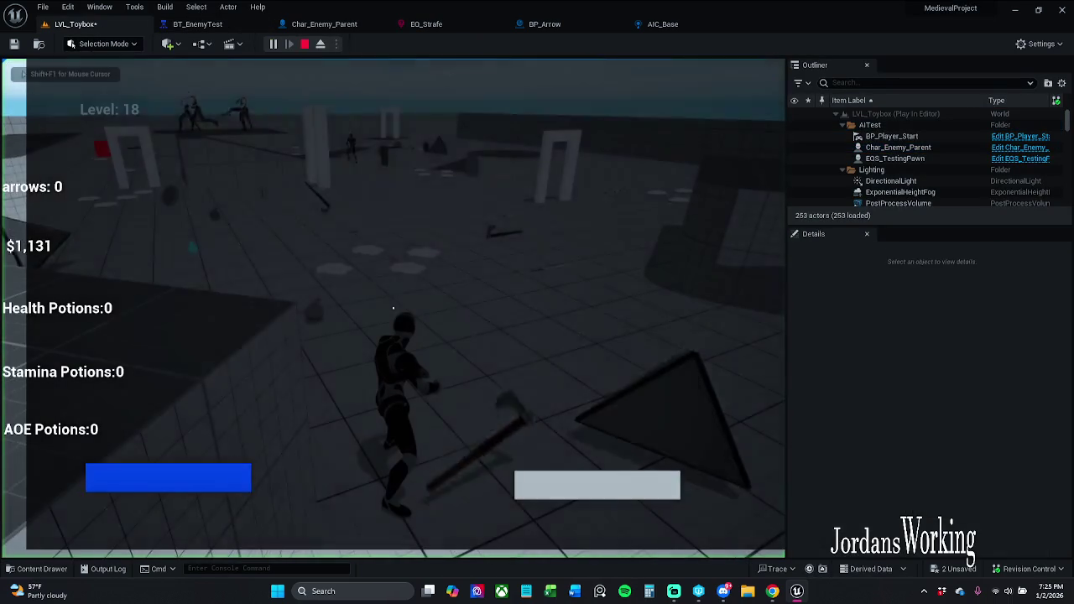
key("apostrophe")
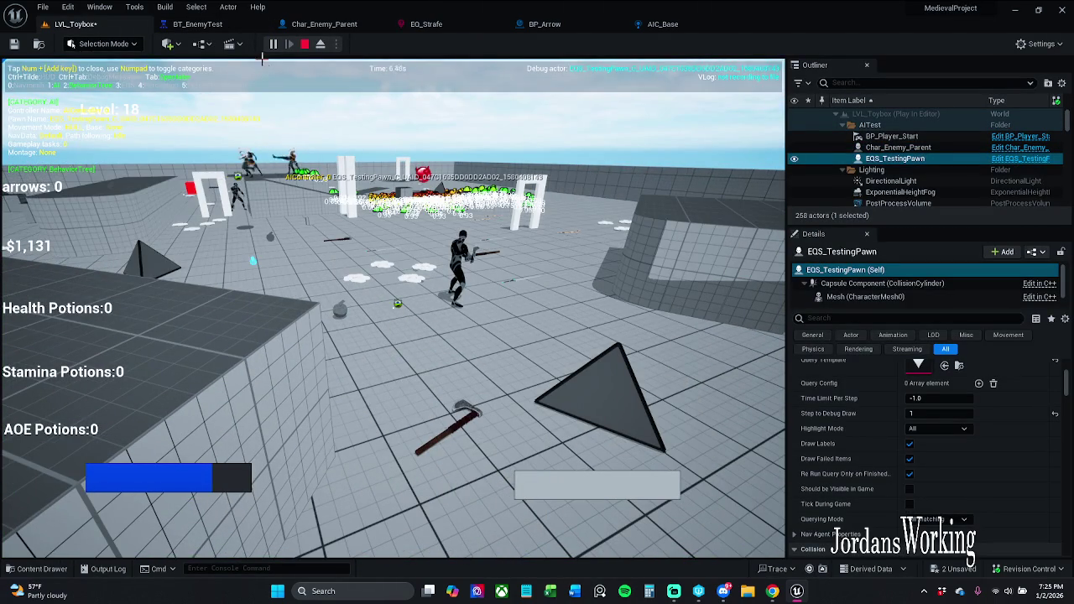
key("Escape")
left_click(898, 147)
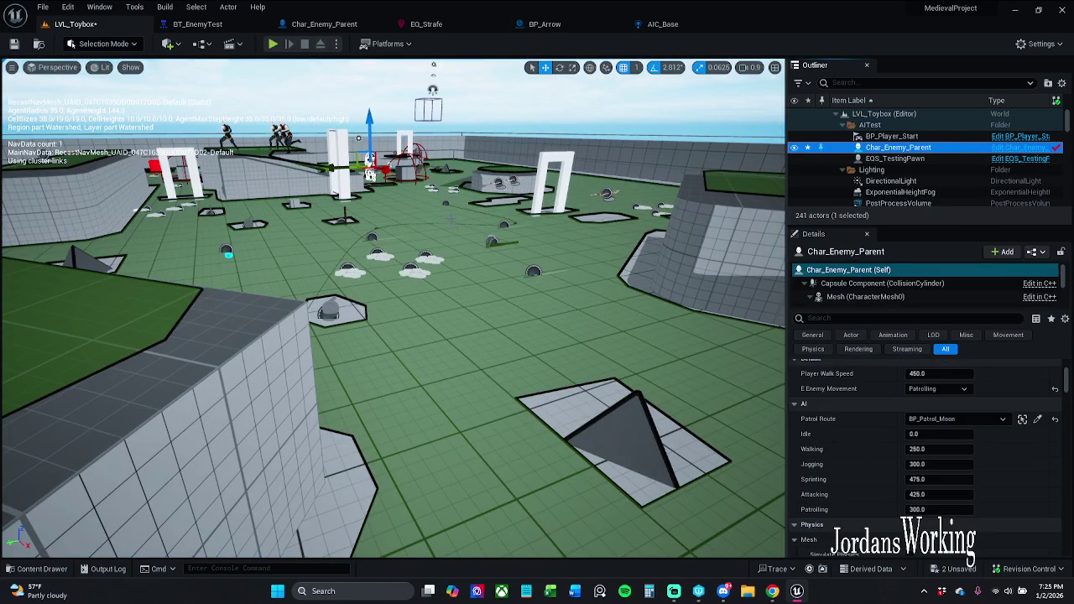
left_click(273, 43)
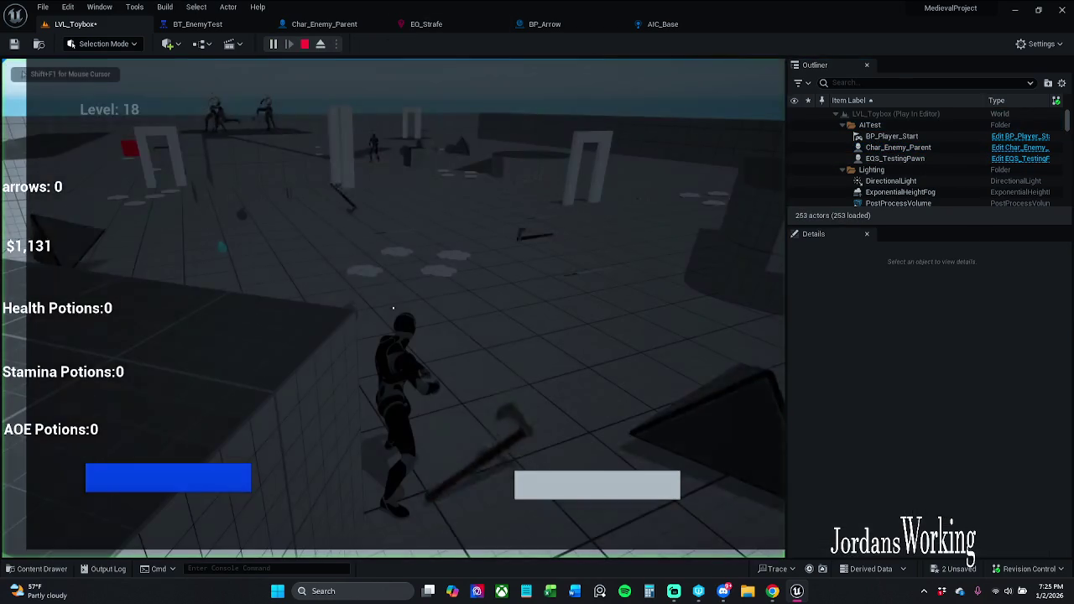
key("apostrophe")
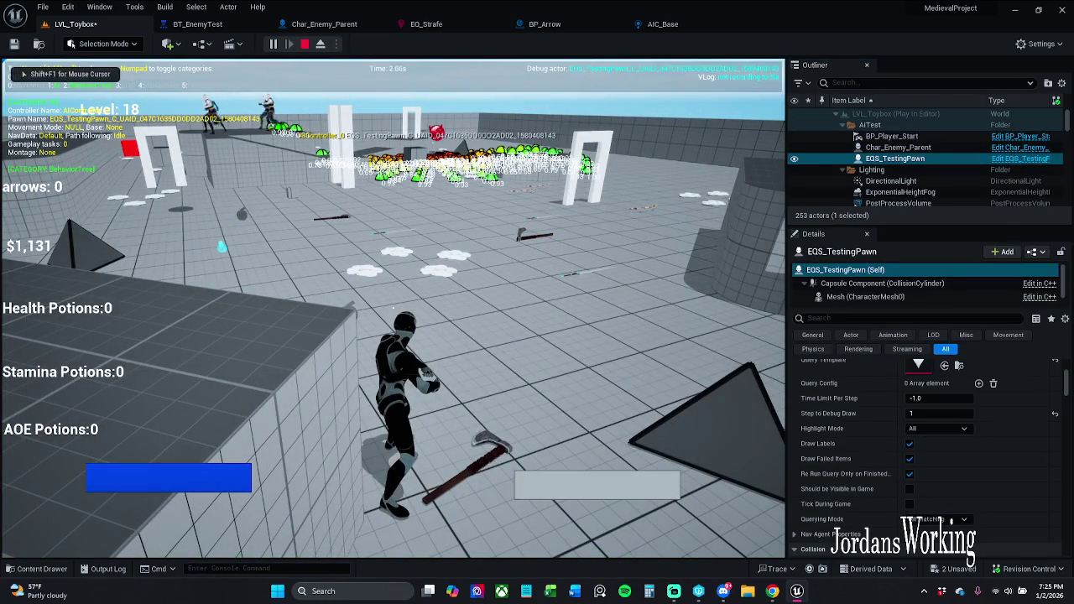
key("Tab")
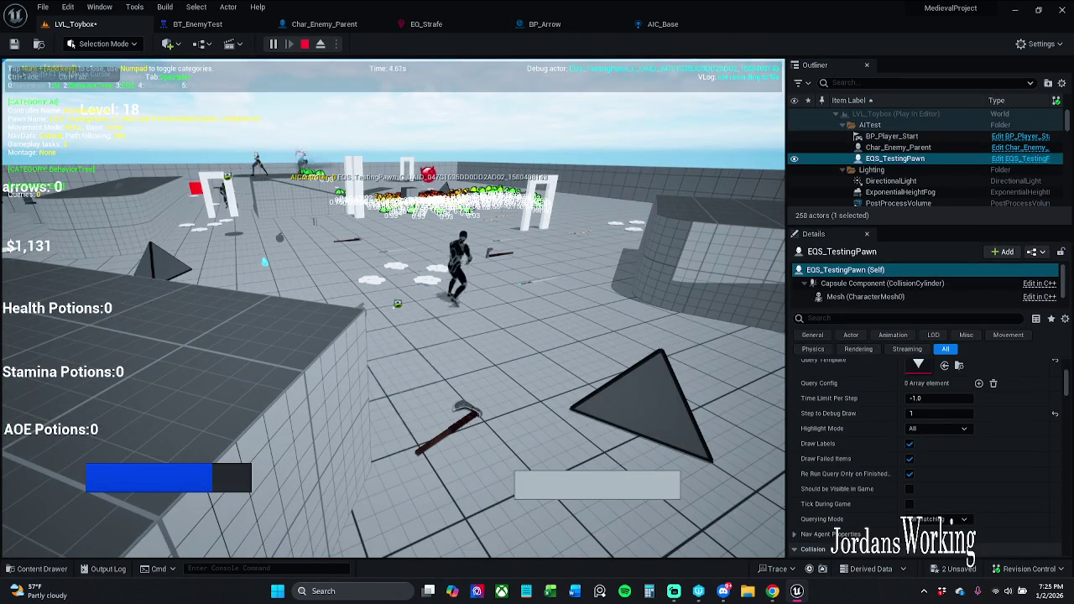
key("w")
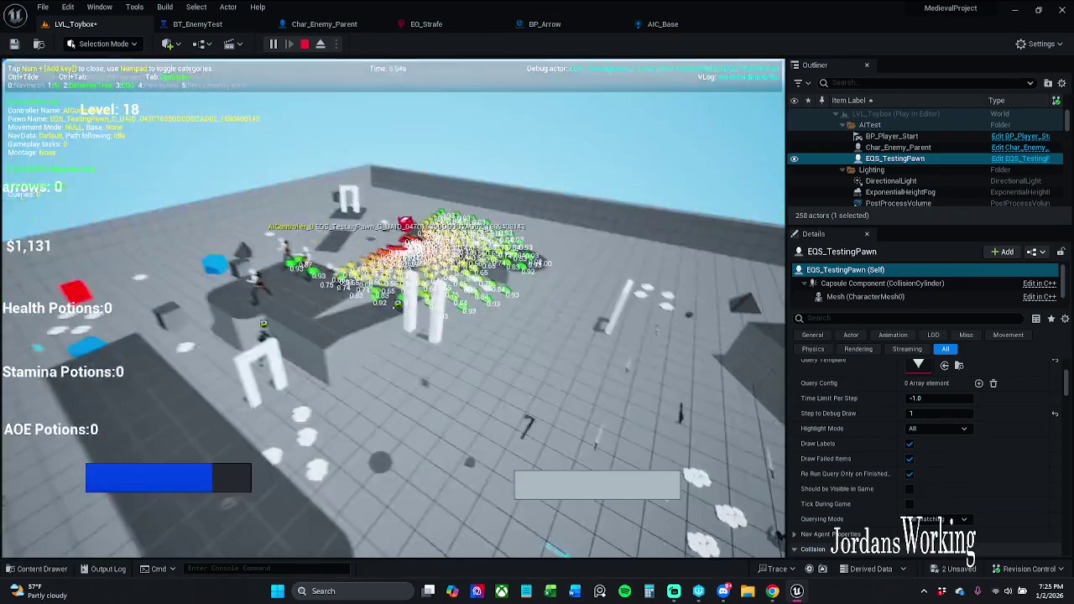
key("Escape")
left_click(922, 149)
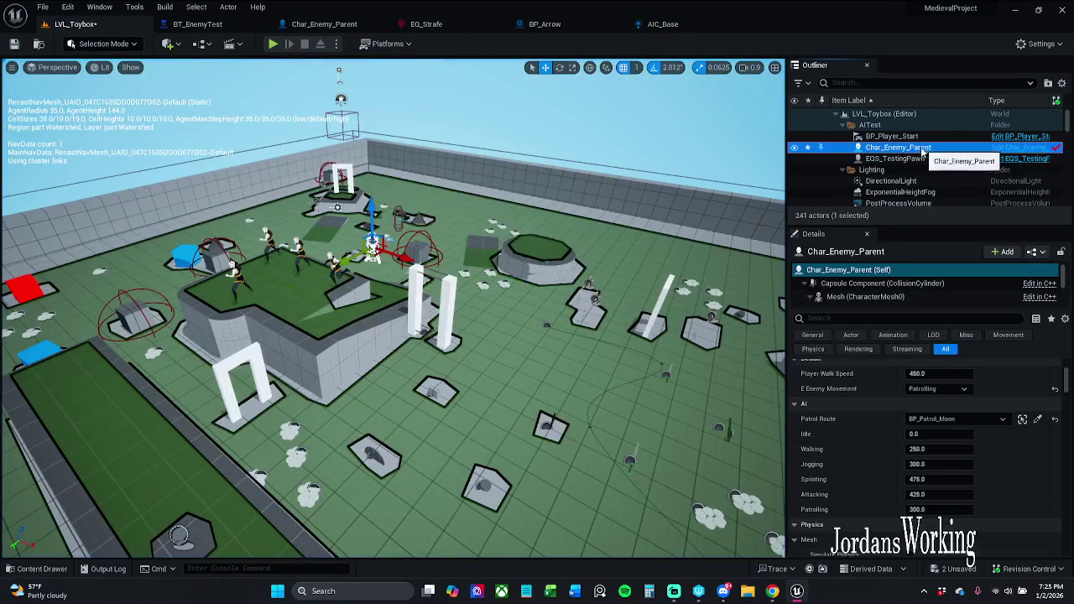
left_click(274, 46)
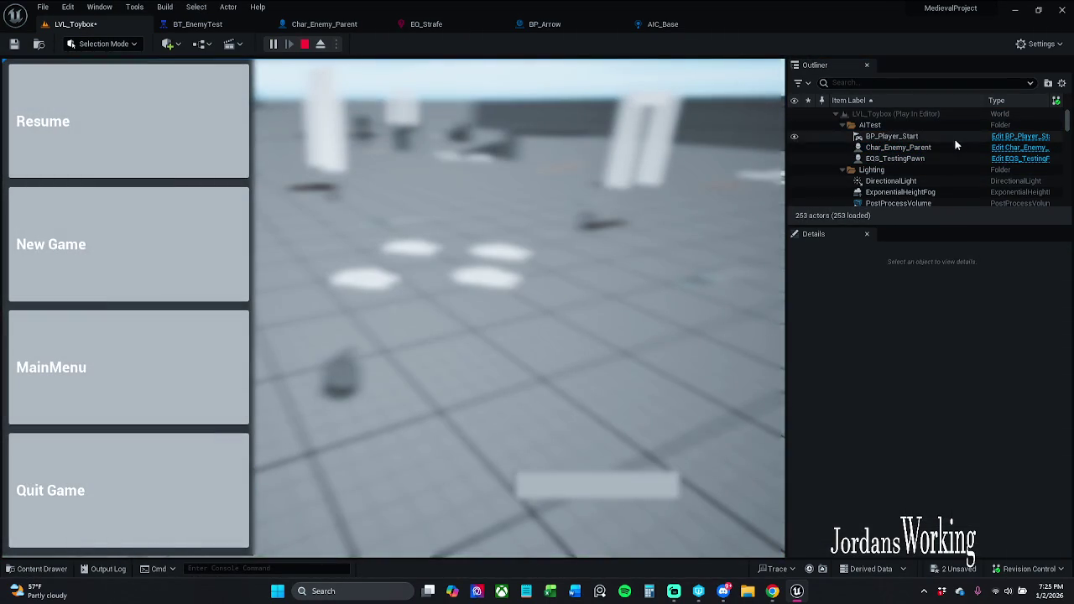
left_click(955, 147)
left_click(111, 140)
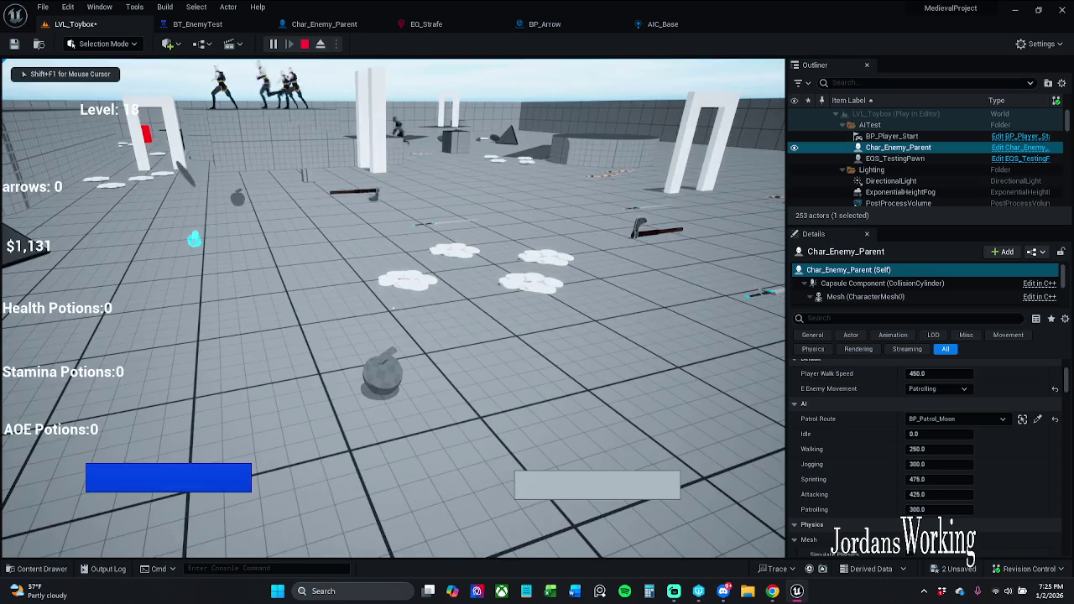
key("apostrophe")
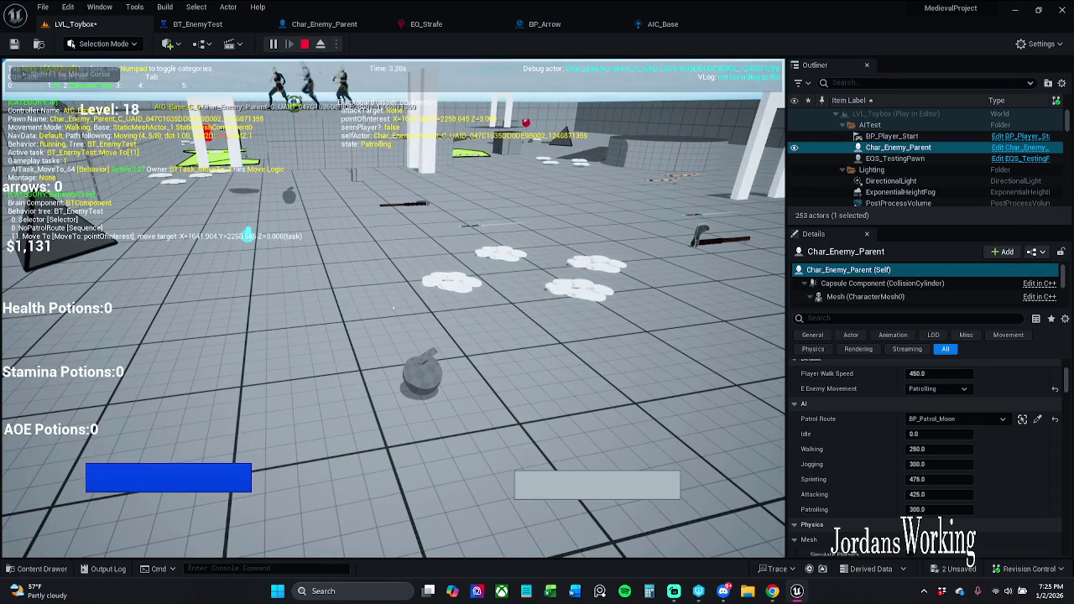
key("KP_3")
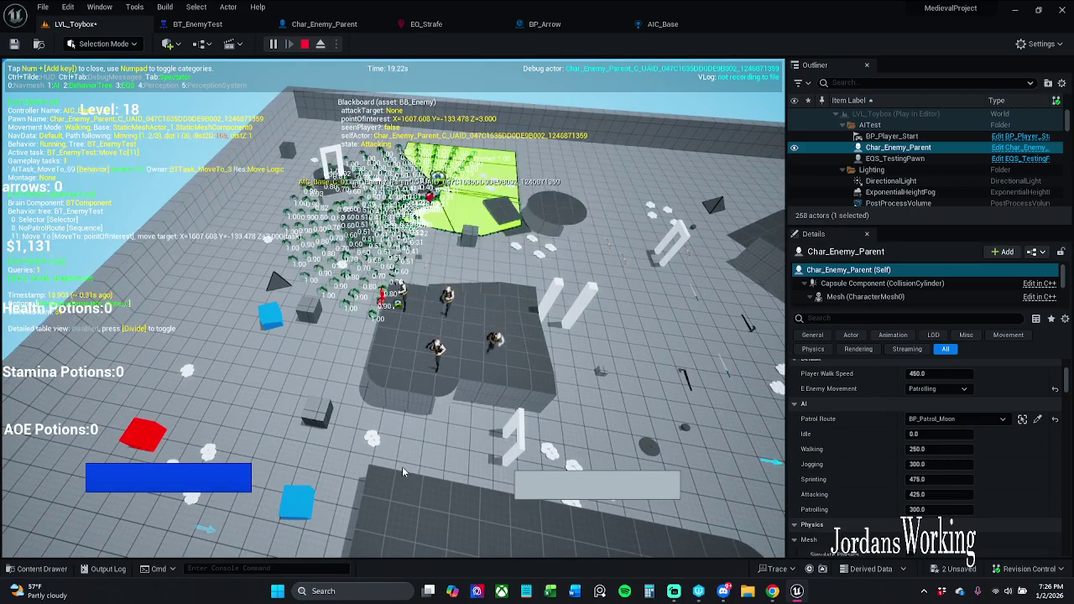
key("Escape")
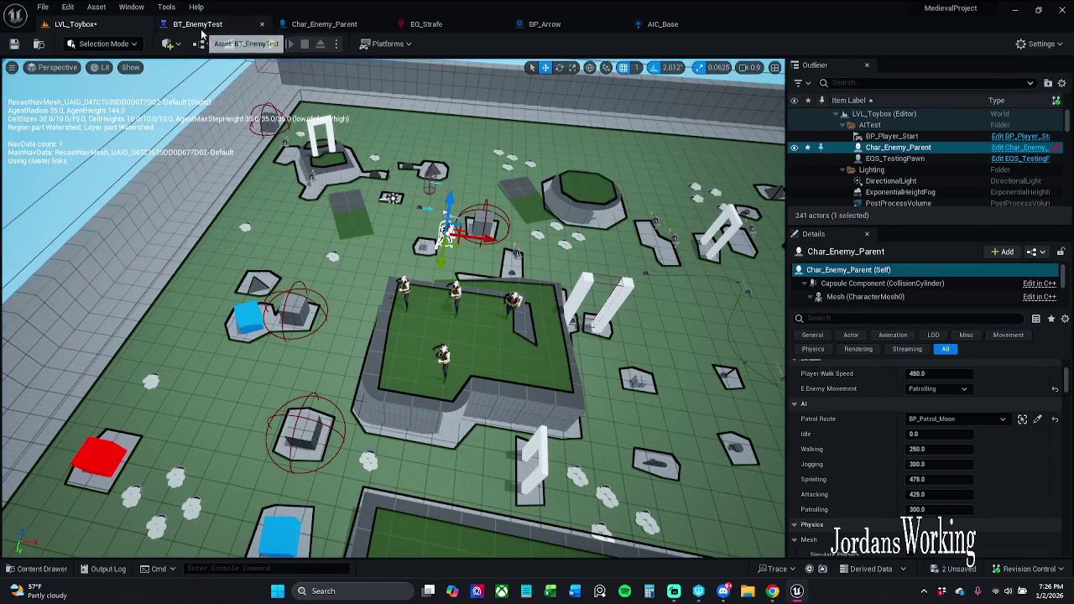
Step: Set the Run EQS Query task's Run Mode to Single Random Item from Best 25% and save
left_click(198, 24)
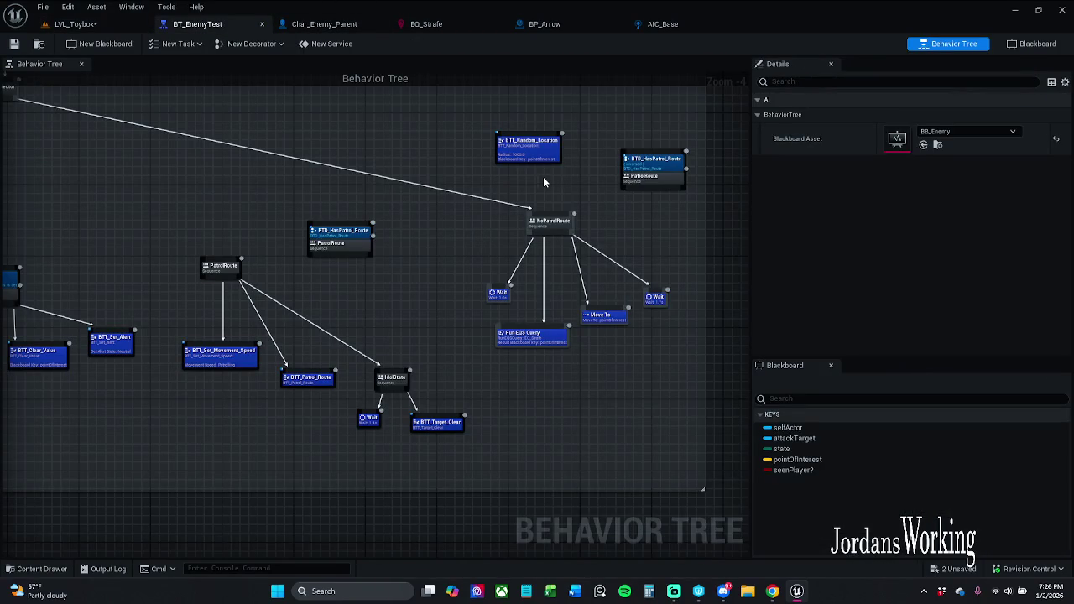
scroll(542, 176, "up", 3)
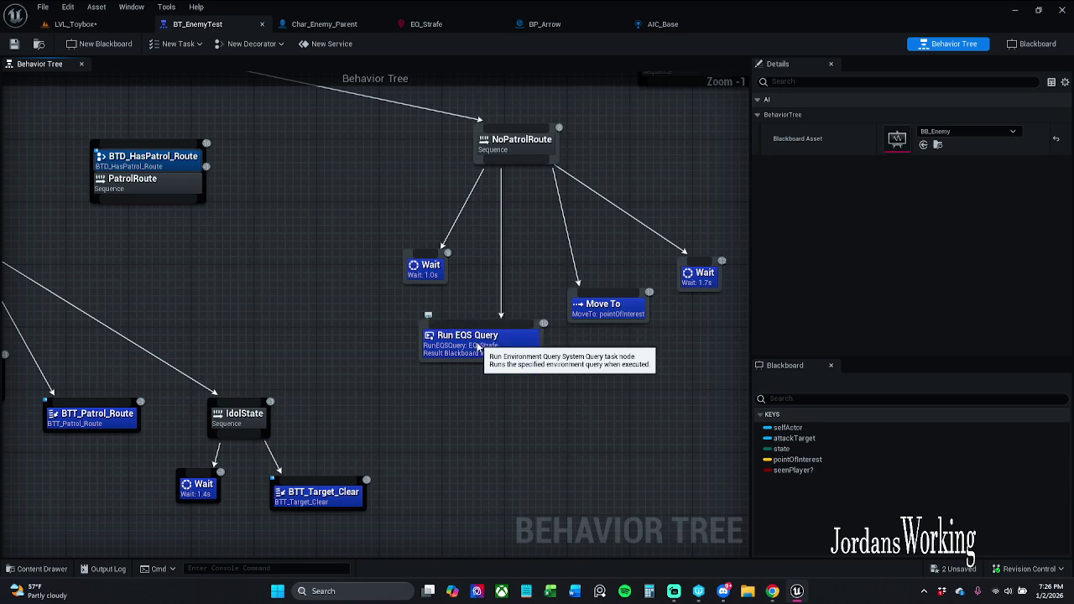
left_click(478, 334)
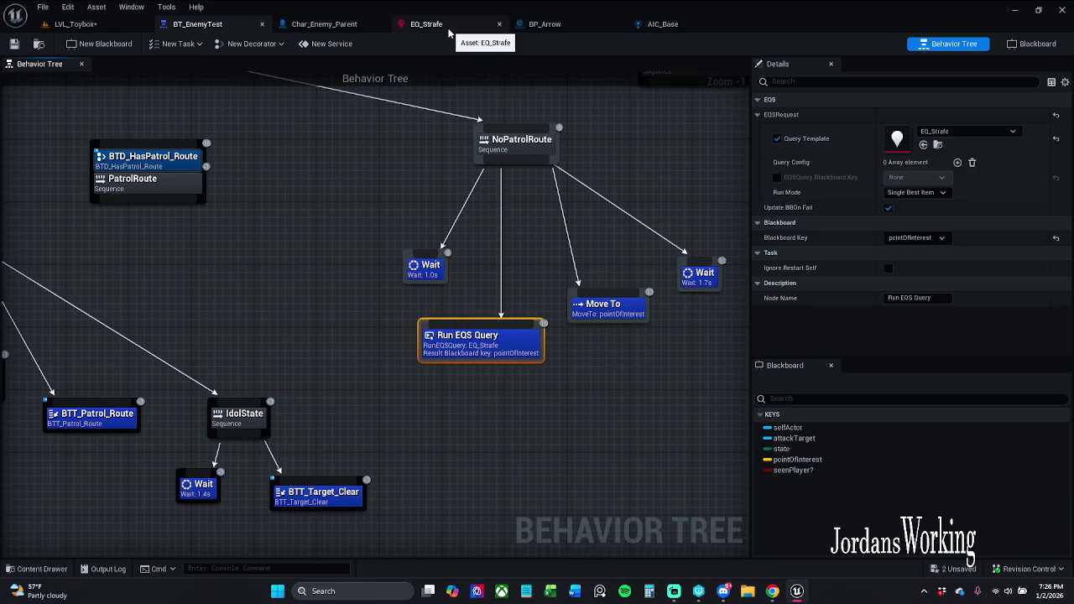
left_click(919, 192)
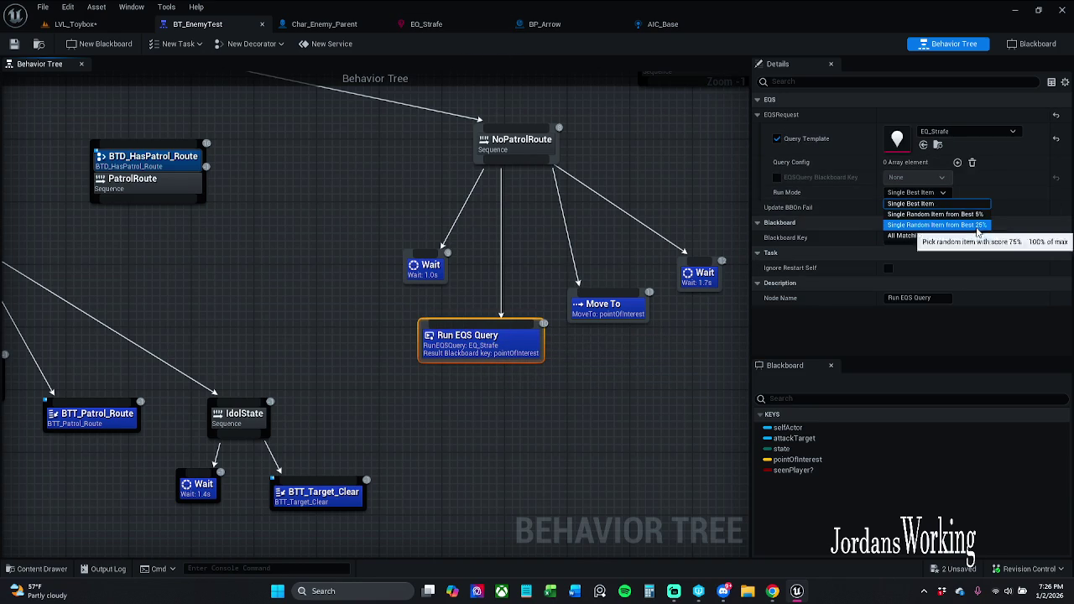
left_click(976, 227)
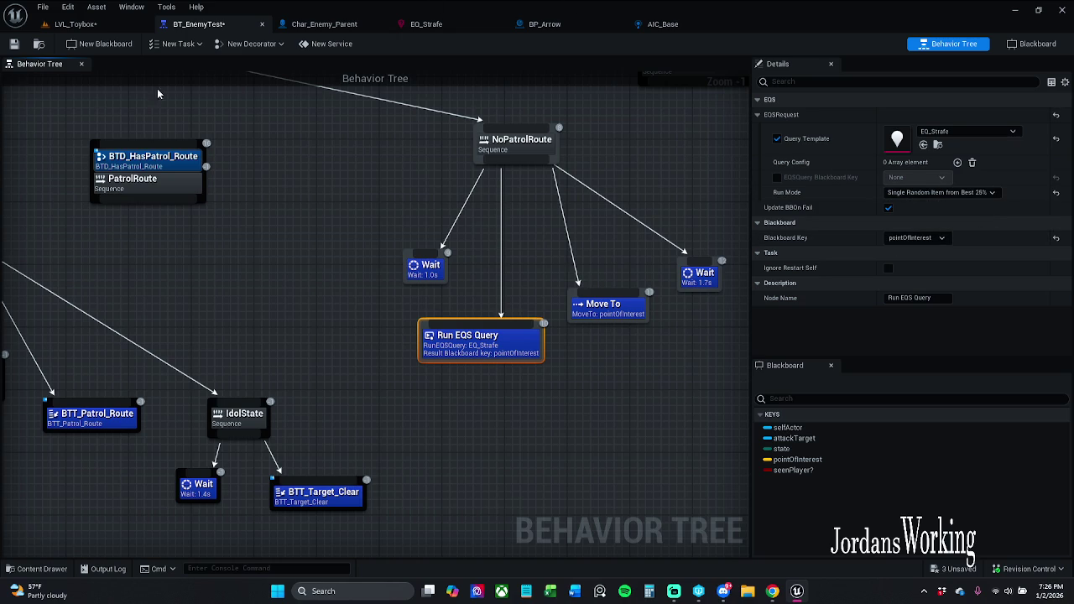
left_click(14, 44)
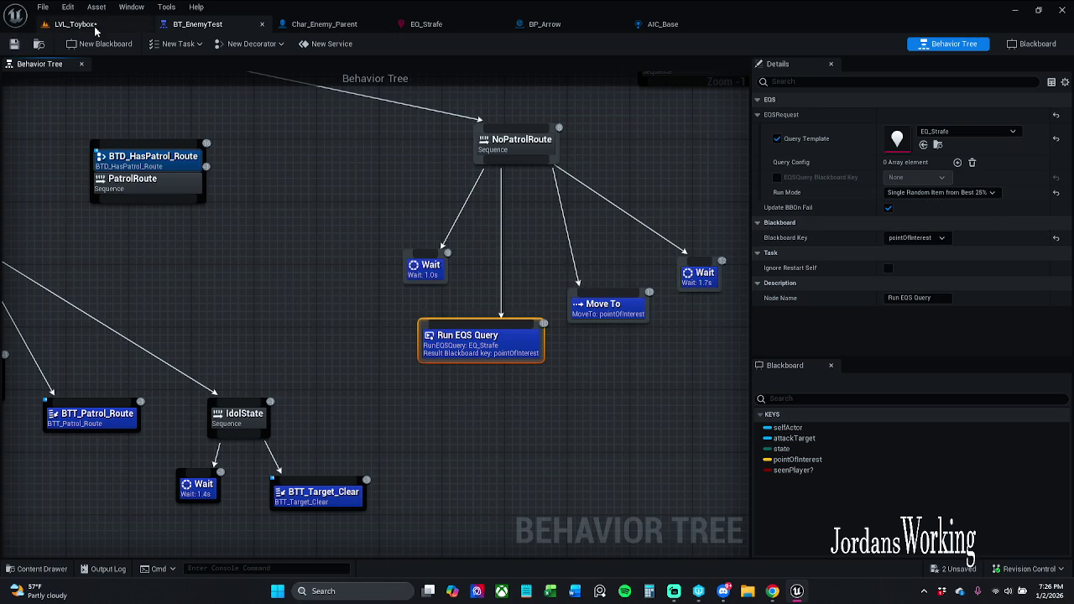
Step: Playtest LVL_Toybox with the AI gameplay debugger and EQS query points shown
left_click(84, 25)
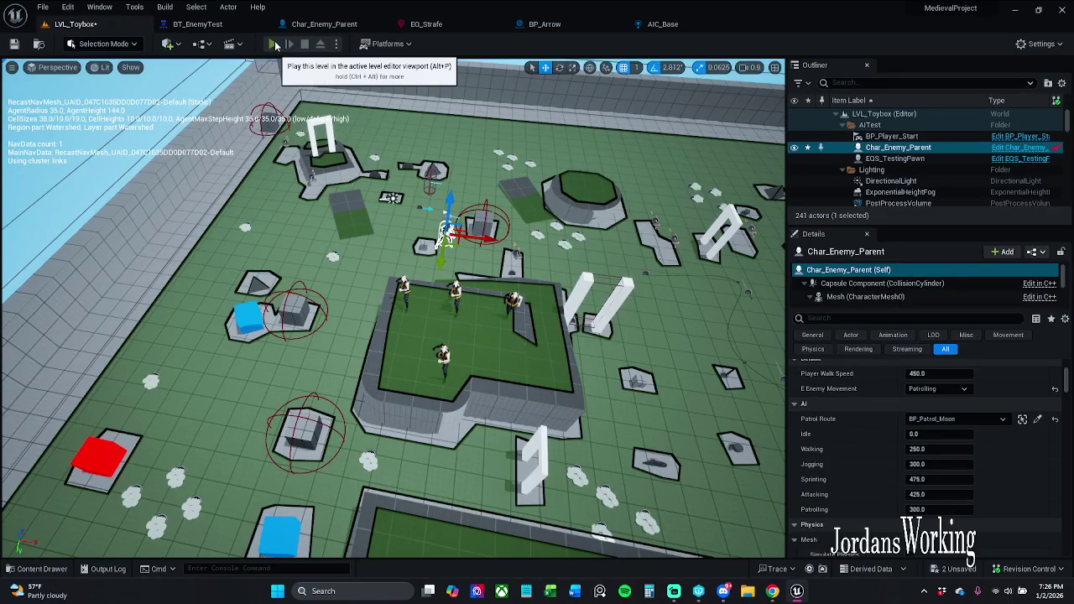
left_click(273, 45)
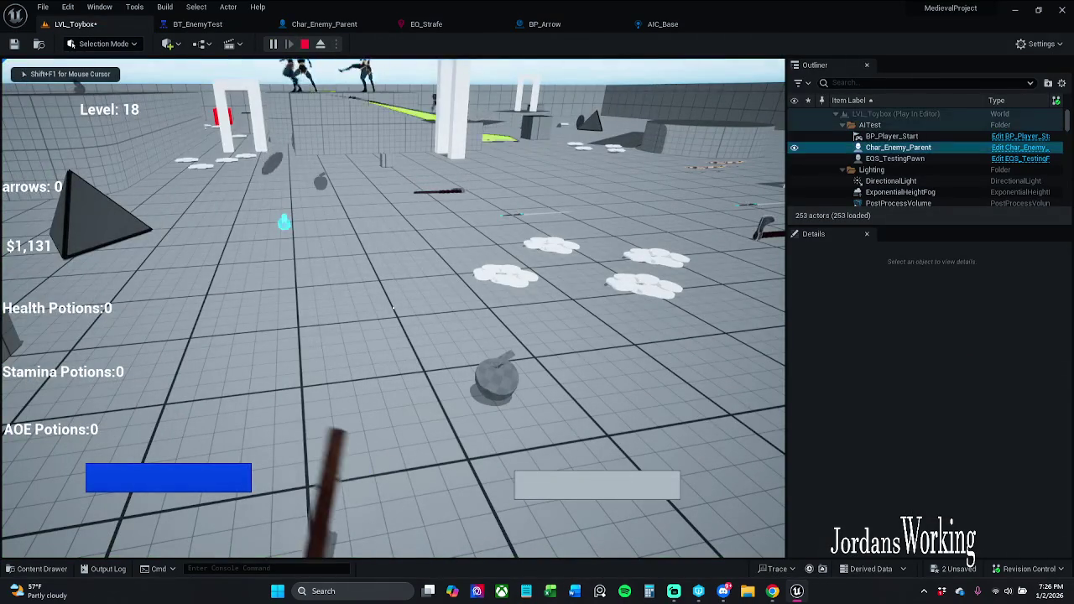
key("apostrophe")
key("KP_3")
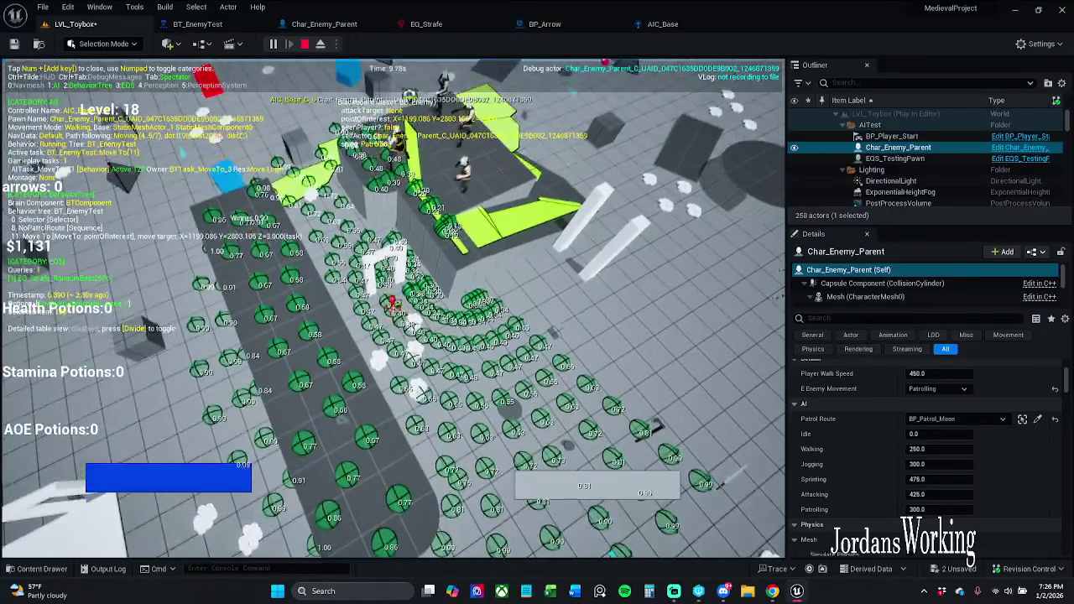
key("Escape")
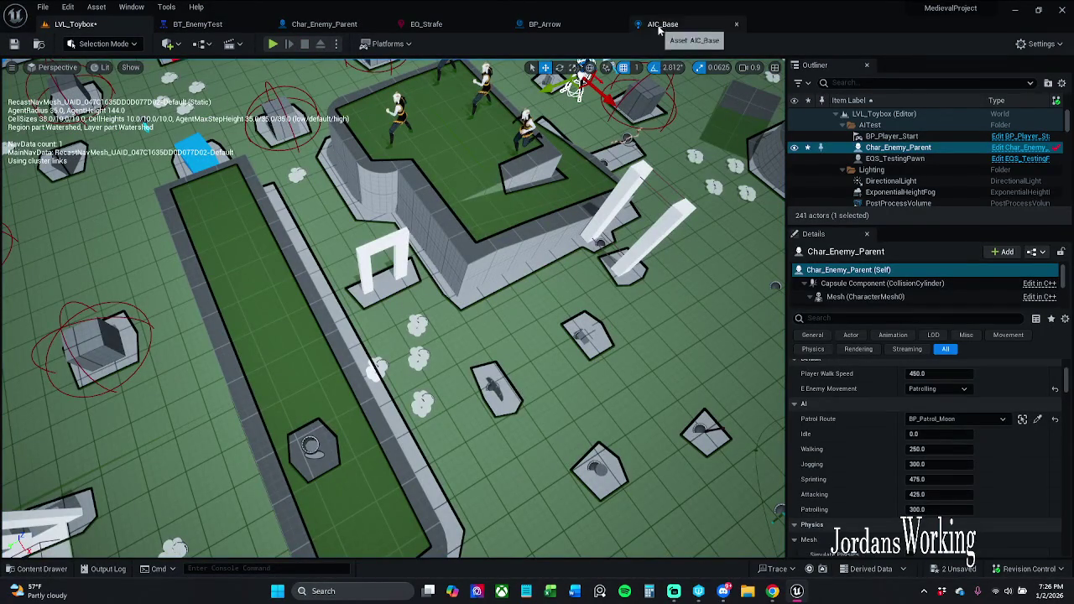
left_click(210, 24)
Step: Switch EQ_Strafe's Distance test Filter Type to Maximum with a 0.6 limit
left_click(424, 24)
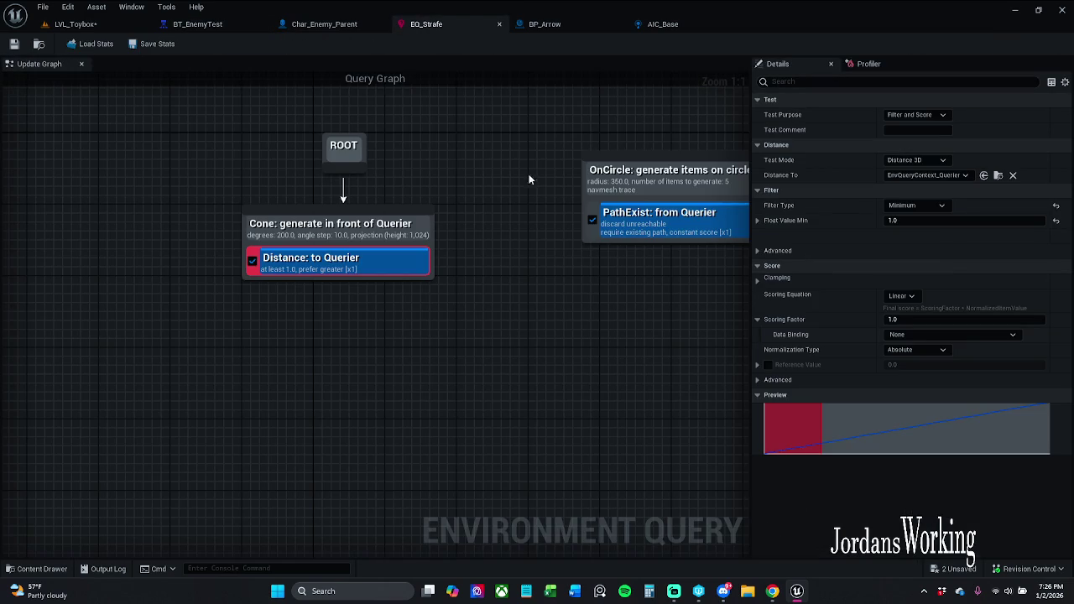
left_click(915, 206)
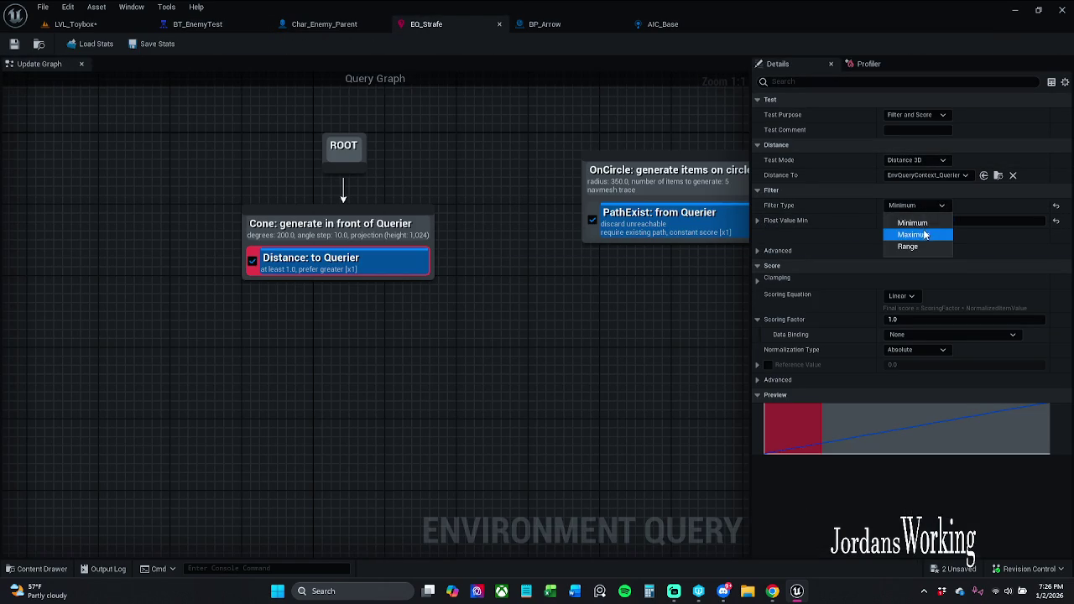
left_click(1056, 225)
left_click(924, 209)
left_click(923, 234)
left_click(926, 221)
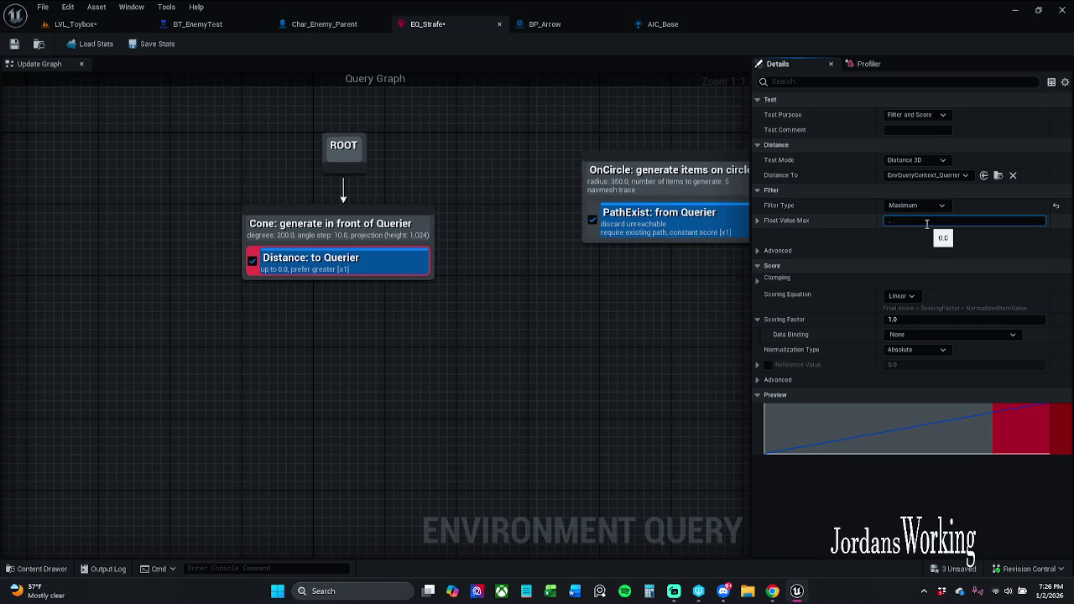
key("Return")
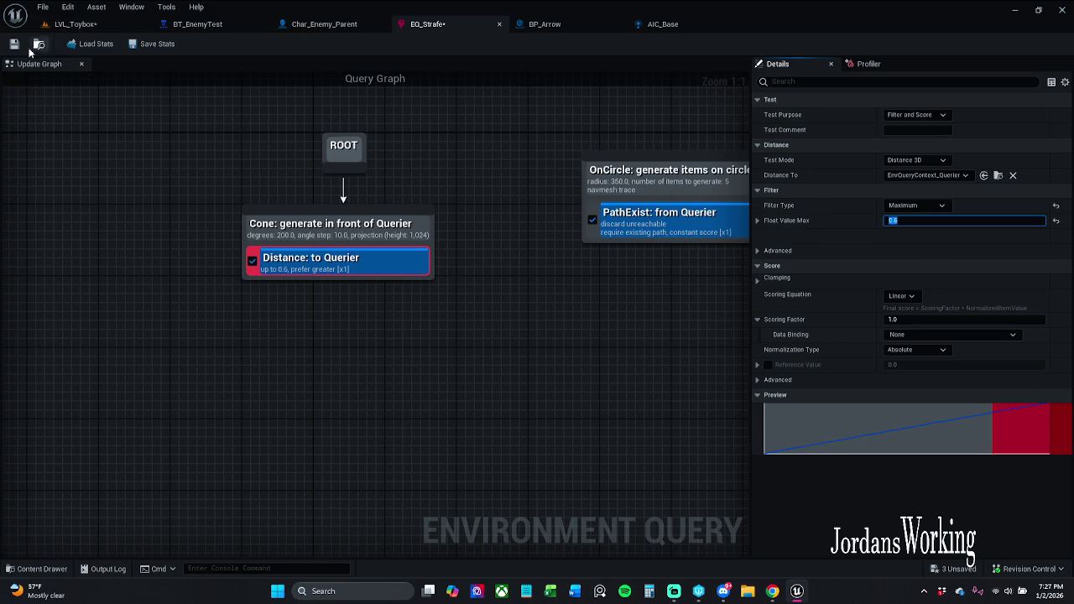
Step: Save EQ_Strafe and playtest LVL_Toybox, debugging the selected enemy with the AI gameplay debugger
left_click(14, 44)
left_click(84, 24)
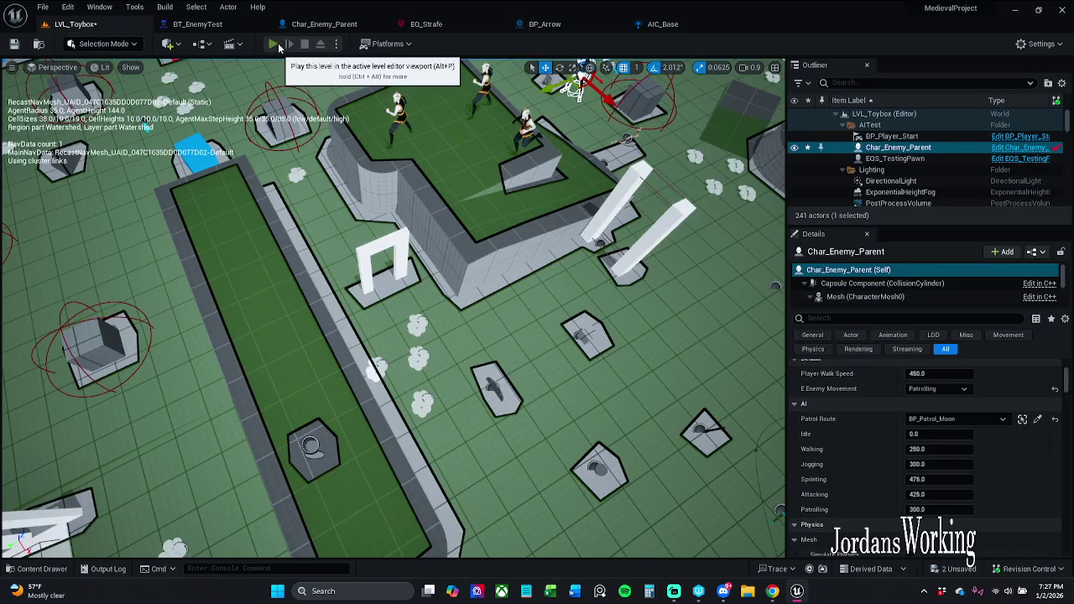
left_click(282, 46)
key("p")
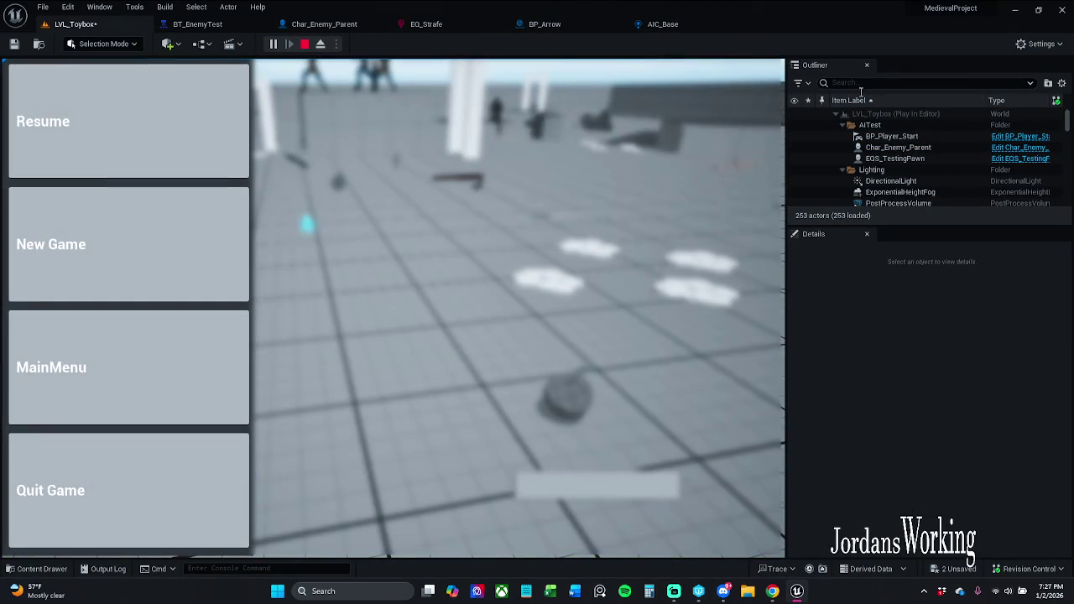
left_click(897, 148)
left_click(239, 143)
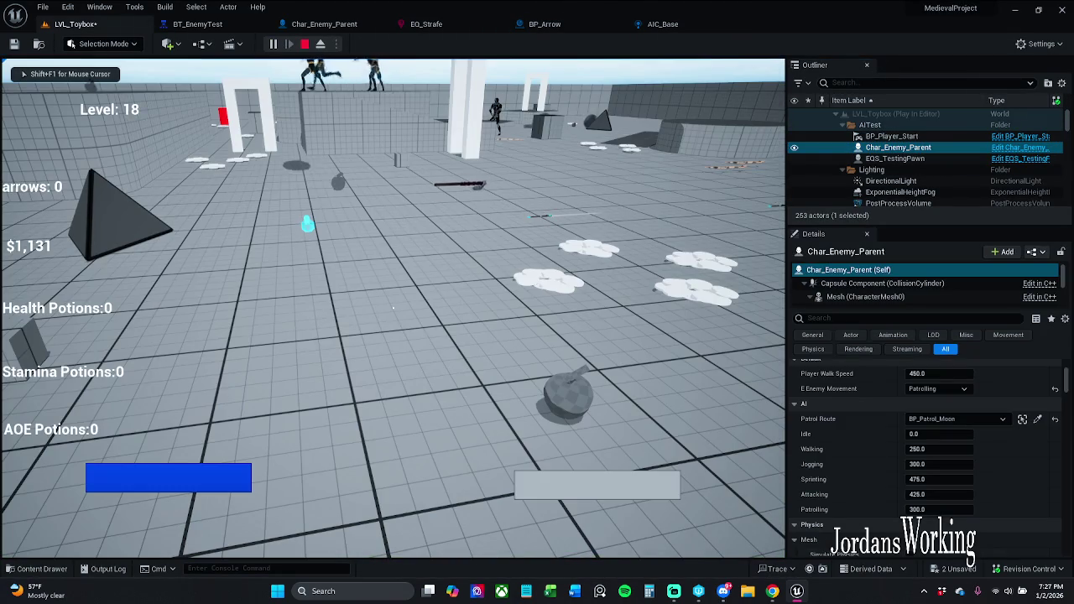
key("apostrophe")
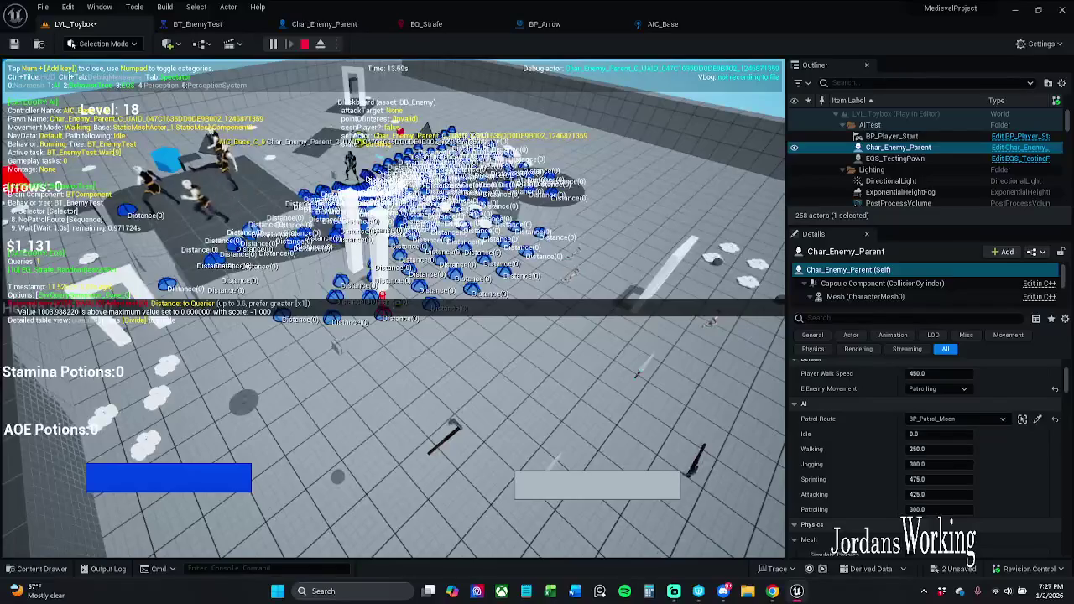
key("Escape")
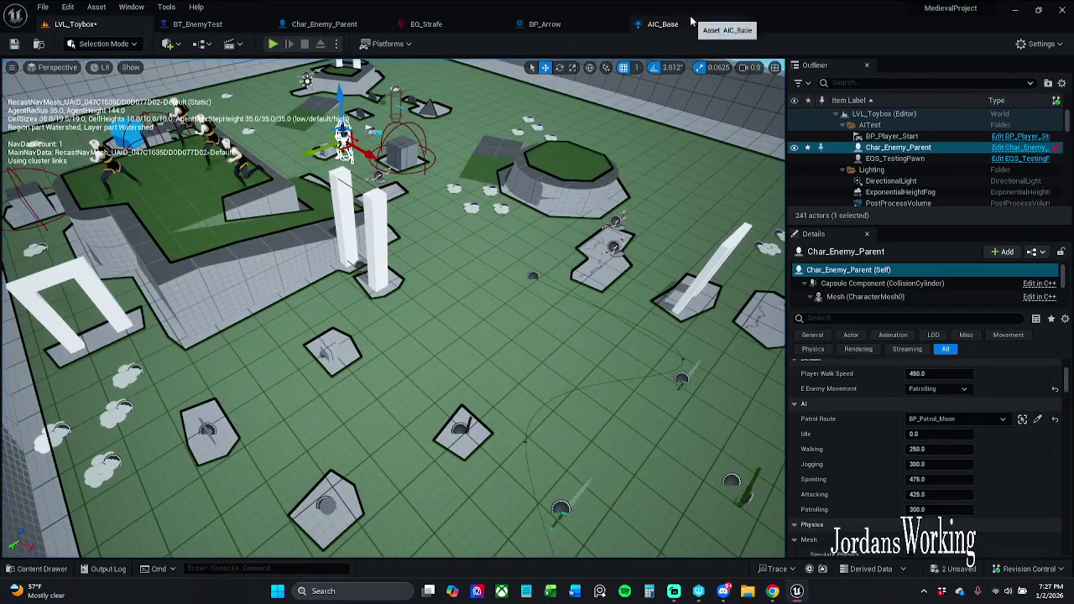
left_click(226, 24)
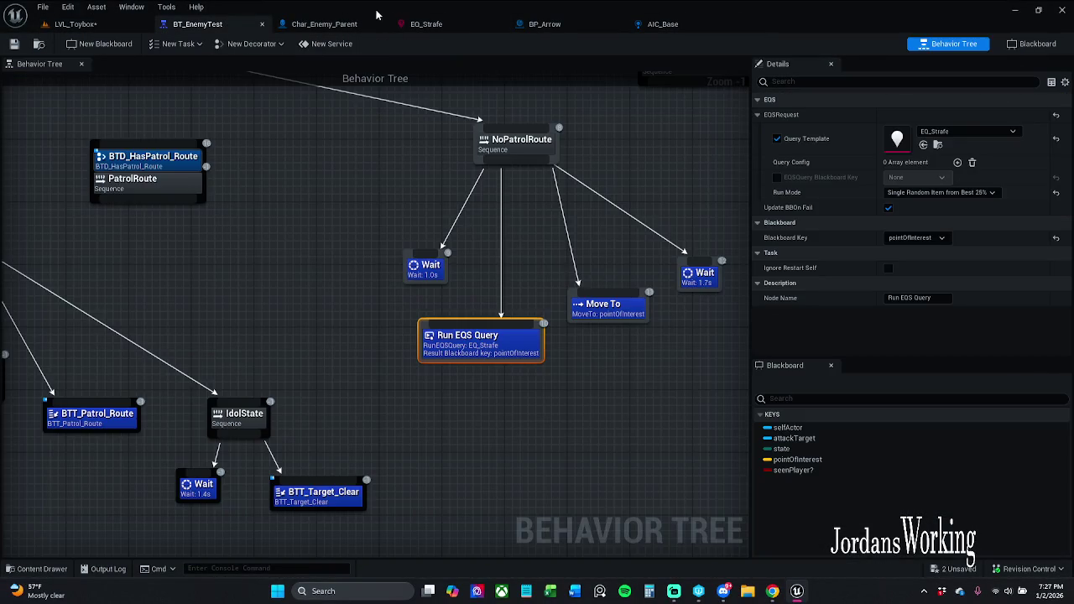
Step: Set EQ_Strafe's Distance Float Value Max to 1.0 and save the query
left_click(430, 24)
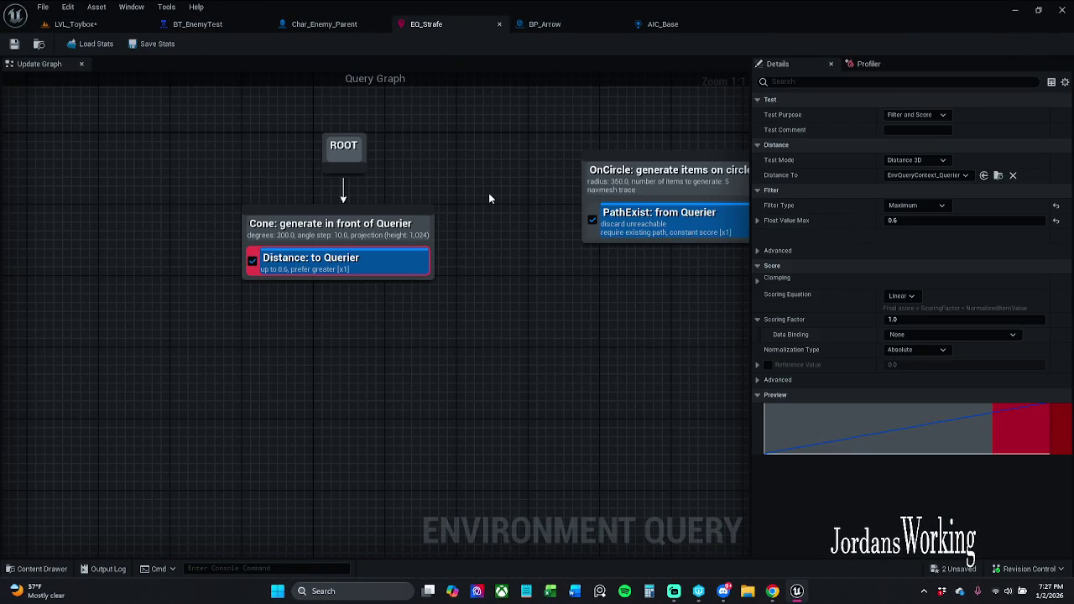
left_click(942, 220)
type("1")
key("Return")
left_click(14, 44)
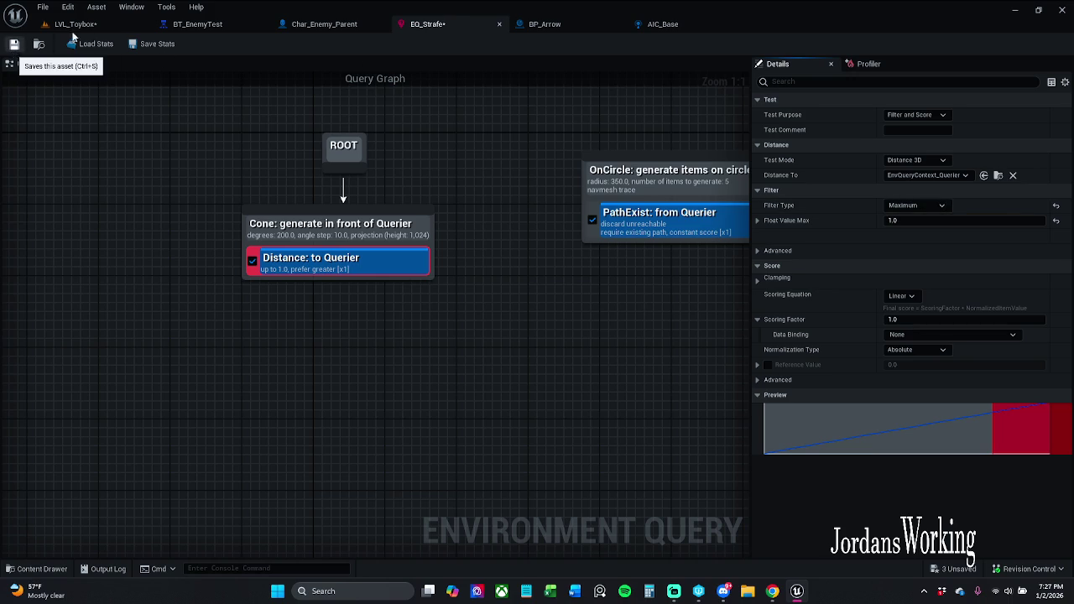
Step: Playtest LVL_Toybox with the enemy selected and the AI gameplay debugger on
left_click(75, 23)
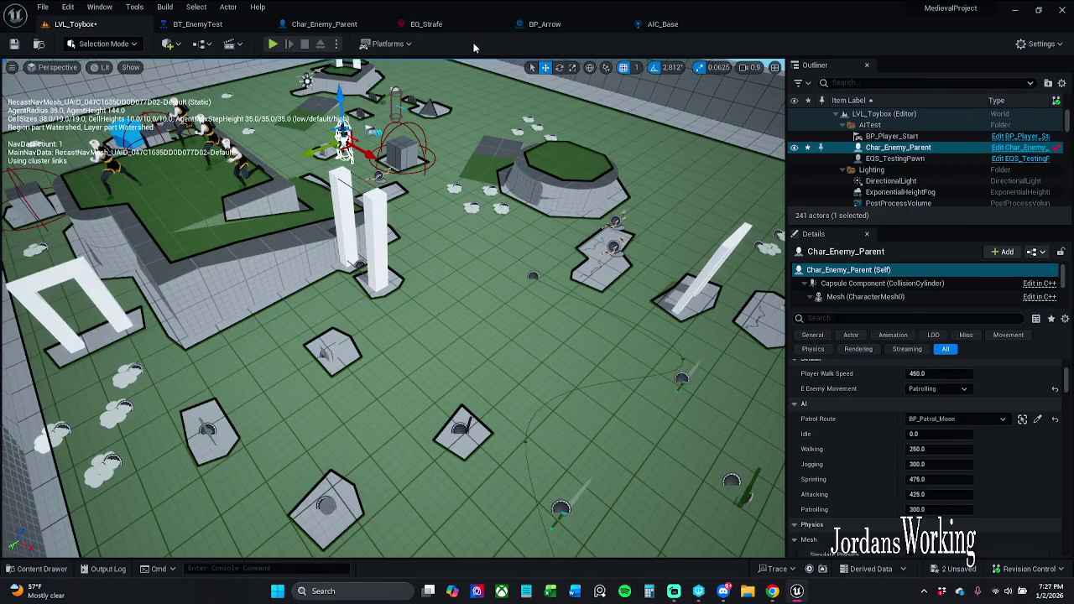
left_click(273, 45)
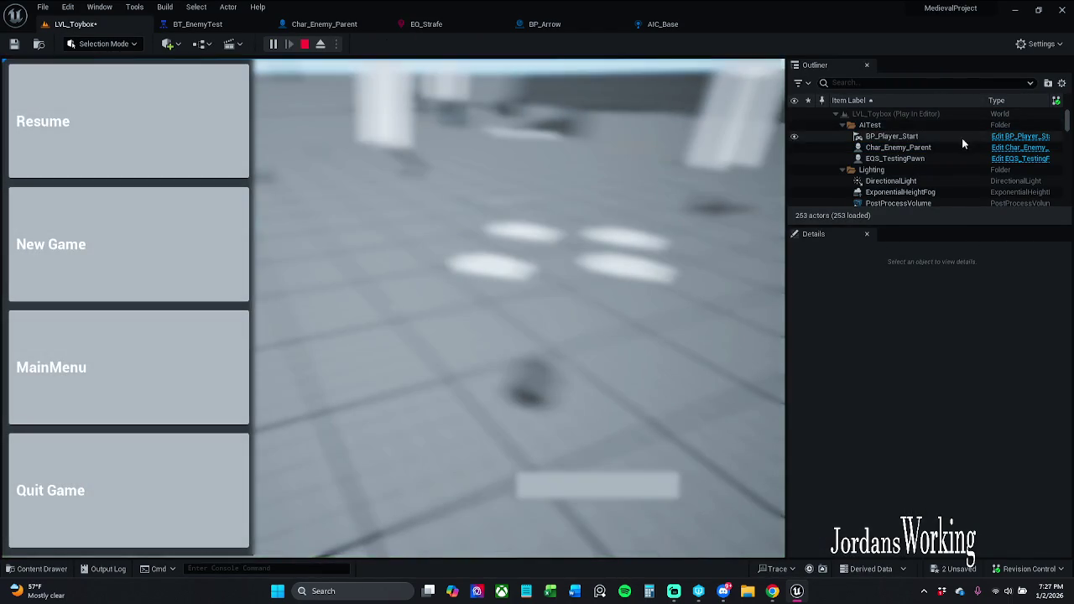
left_click(961, 146)
left_click(179, 144)
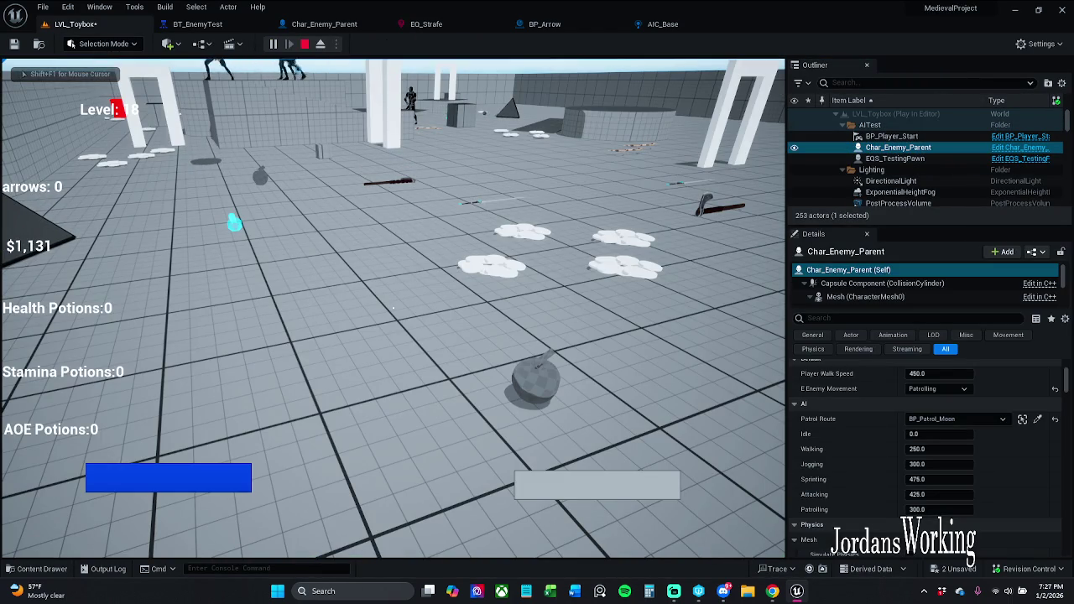
key("apostrophe")
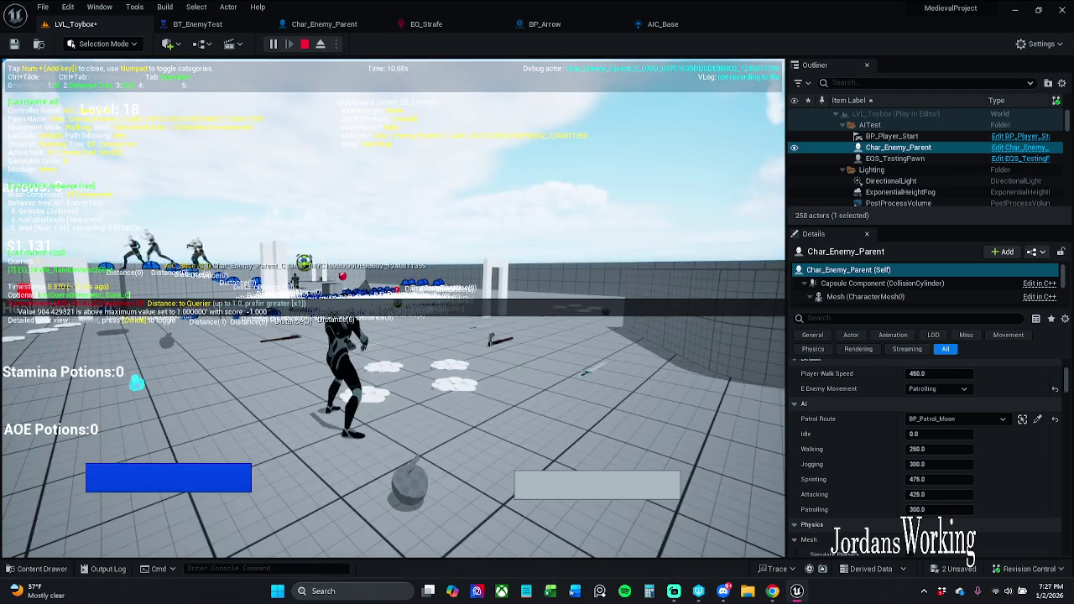
key("Escape")
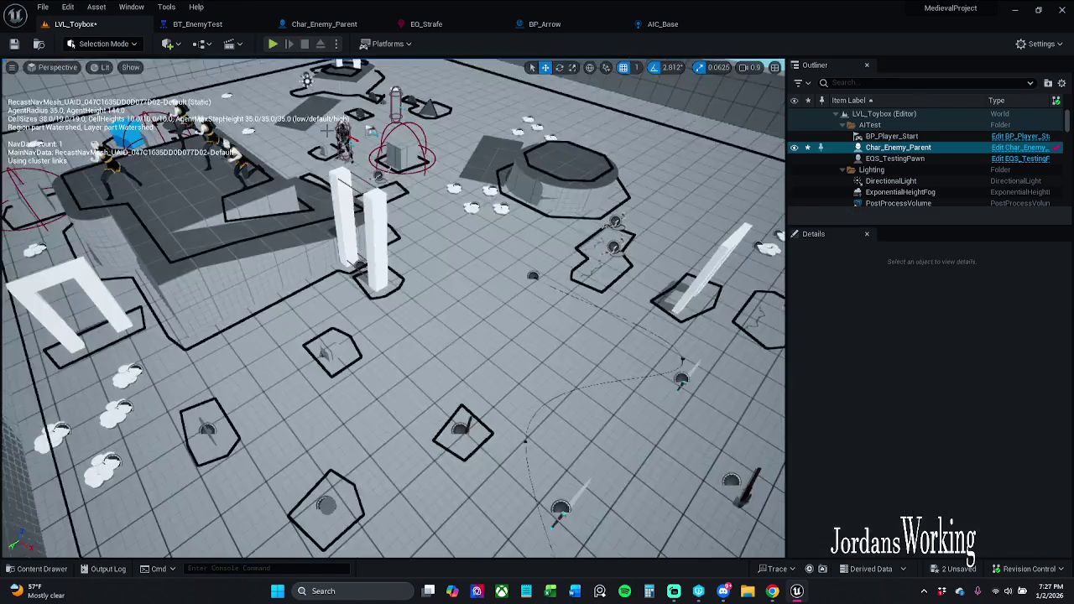
Step: Set the Run EQS Query Run Mode to Single Best Item and save BT_EnemyTest
left_click(198, 24)
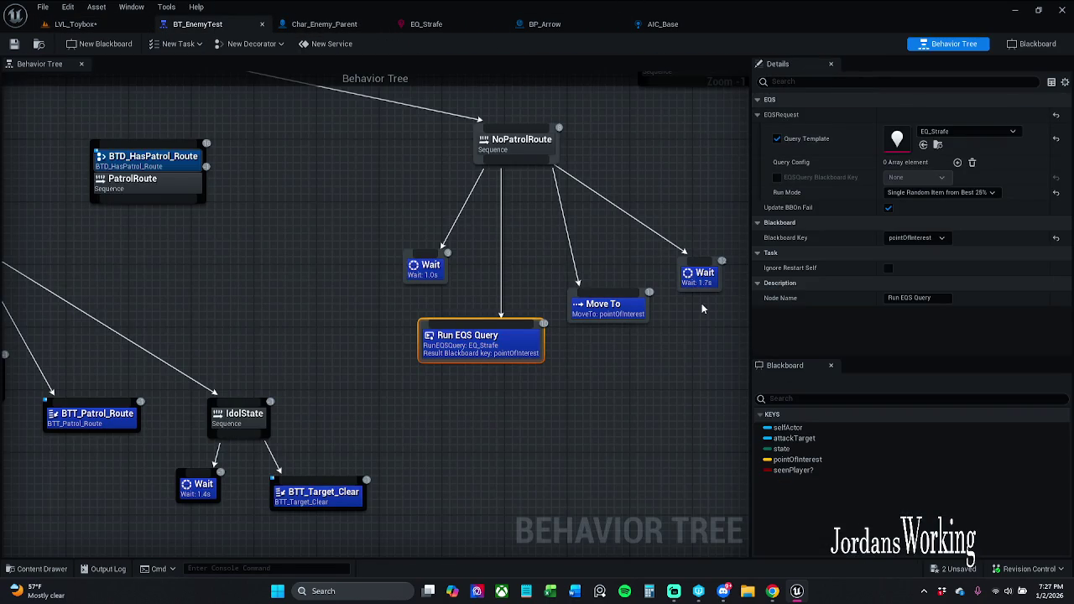
left_click(955, 192)
left_click(923, 204)
left_click(14, 45)
Step: Playtest LVL_Toybox with the gameplay debugger's EQS view (numpad 3) enabled
left_click(84, 23)
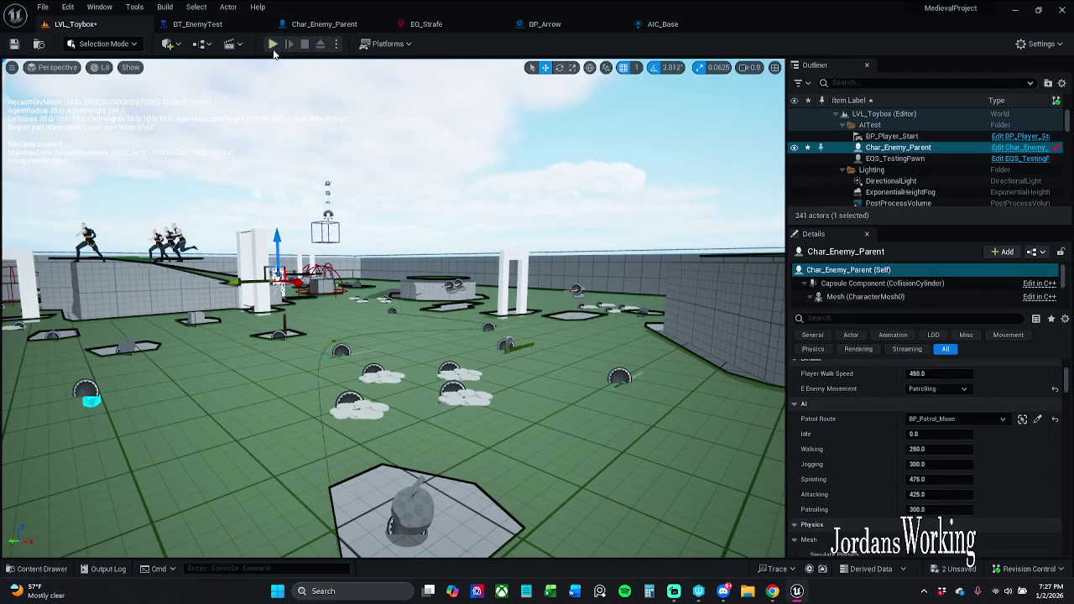
left_click(273, 45)
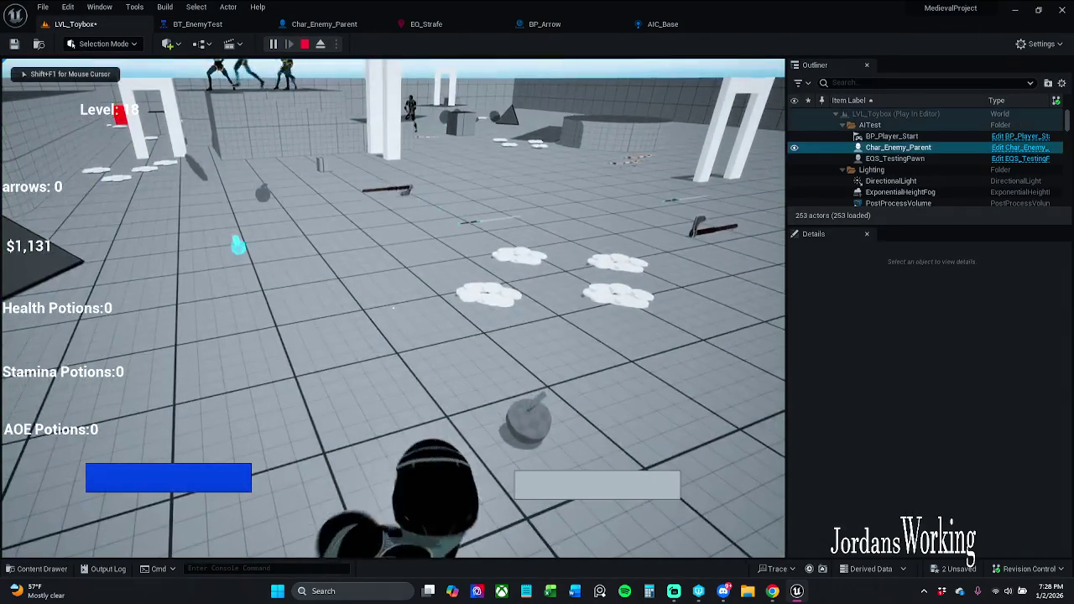
key("apostrophe")
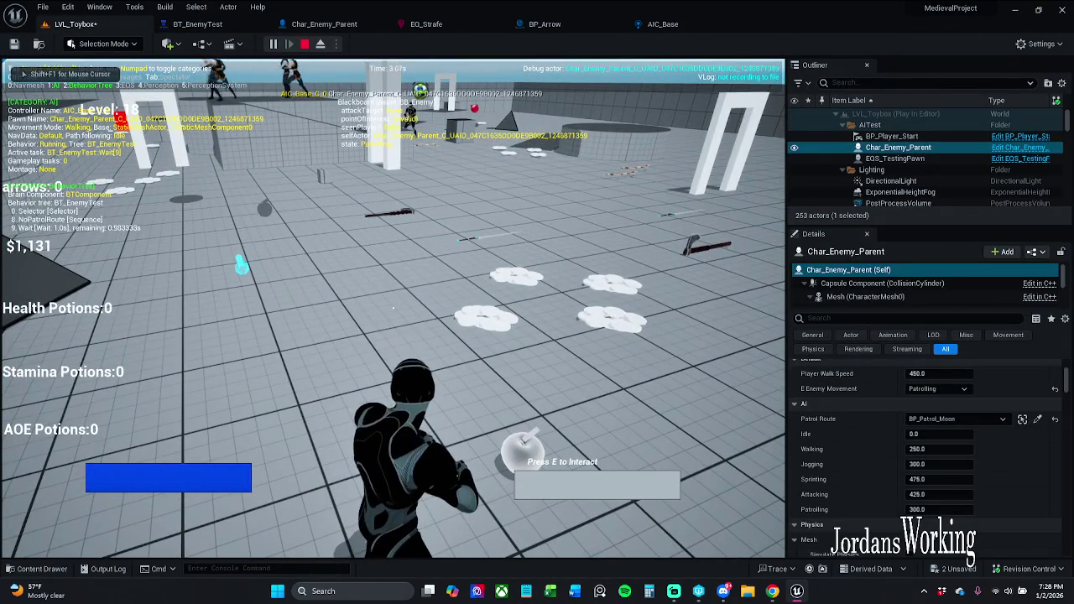
key("KP_3")
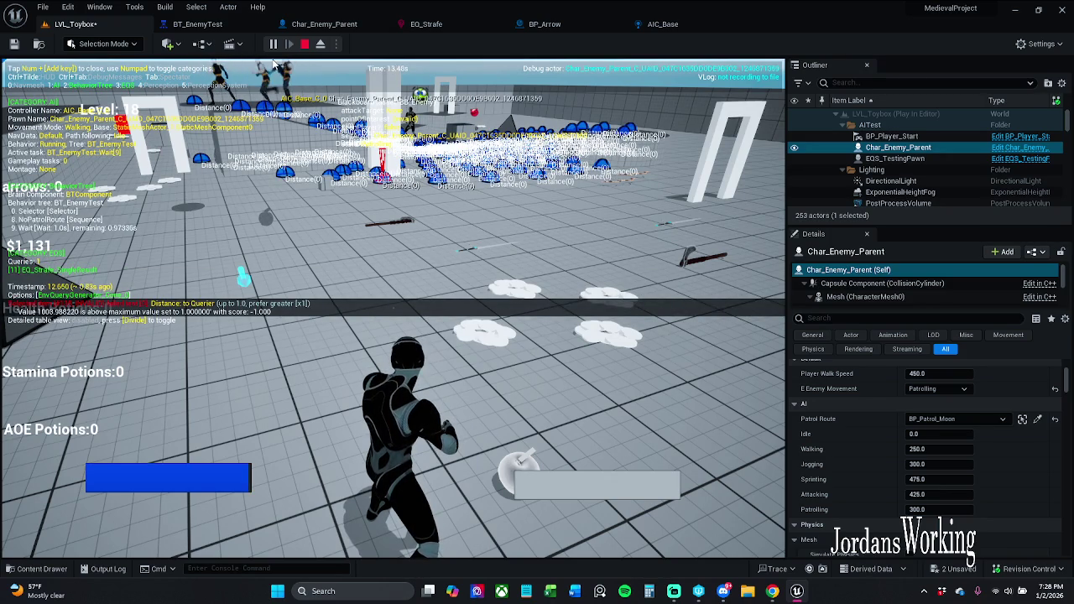
key("Escape")
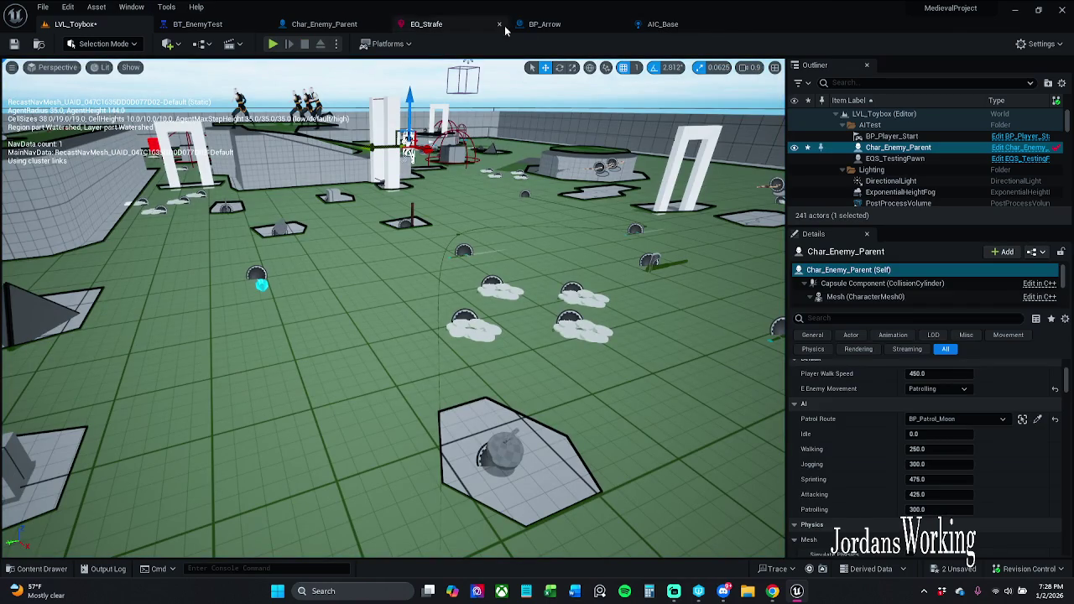
left_click(202, 25)
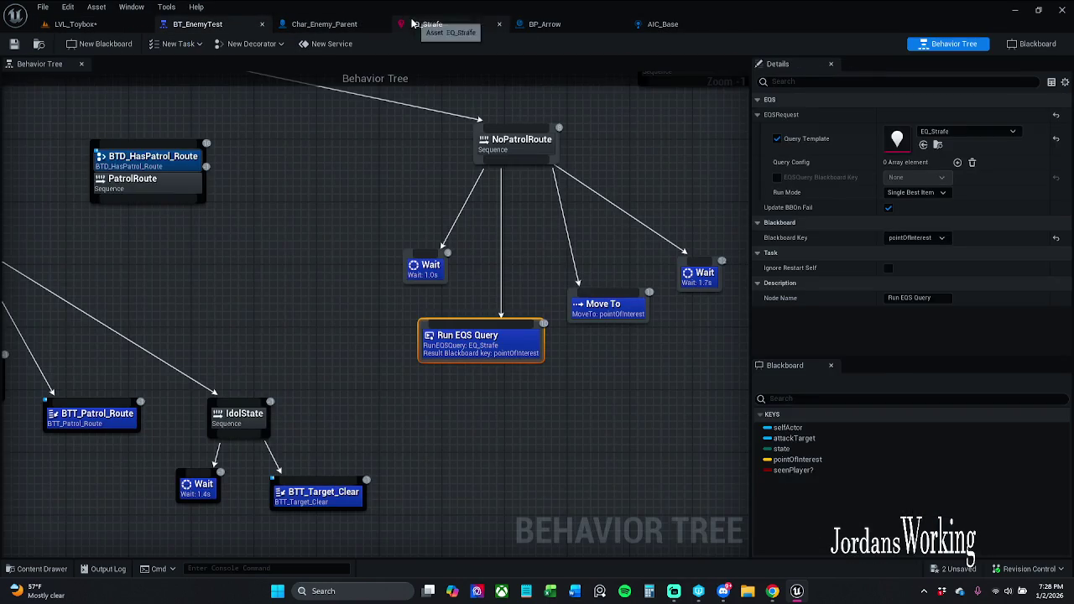
Step: Set the Run EQS Query Run Mode back to Single Random Item from Best 25%
left_click(424, 24)
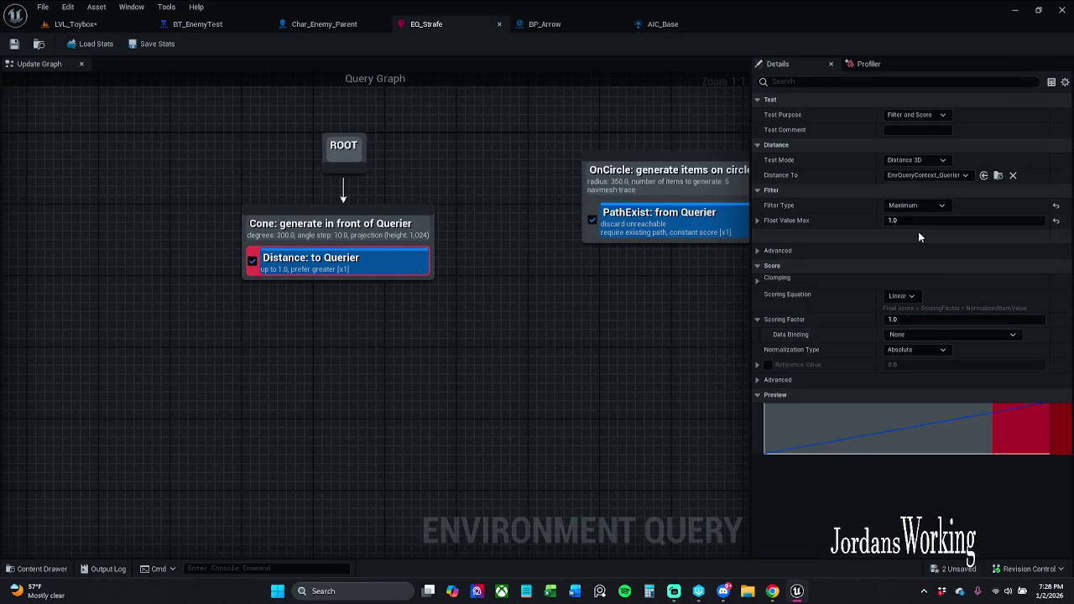
left_click(197, 23)
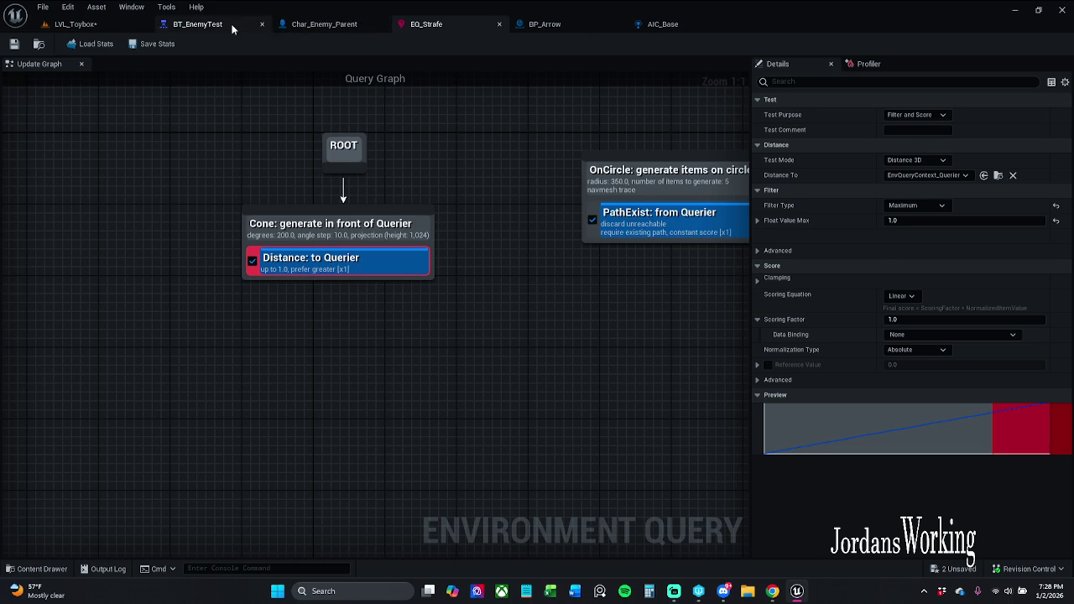
left_click(923, 193)
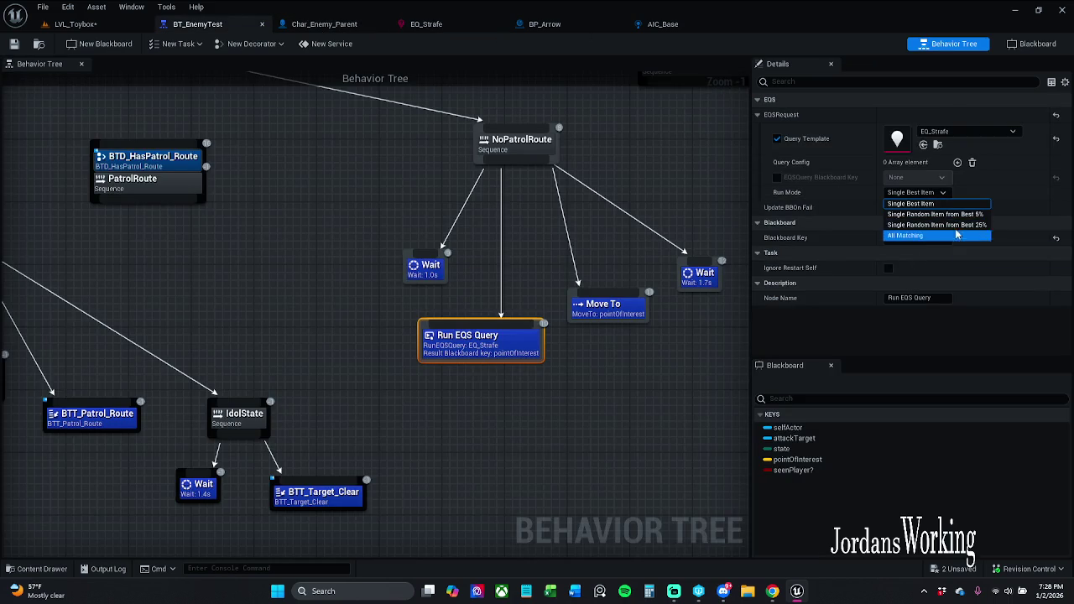
left_click(957, 226)
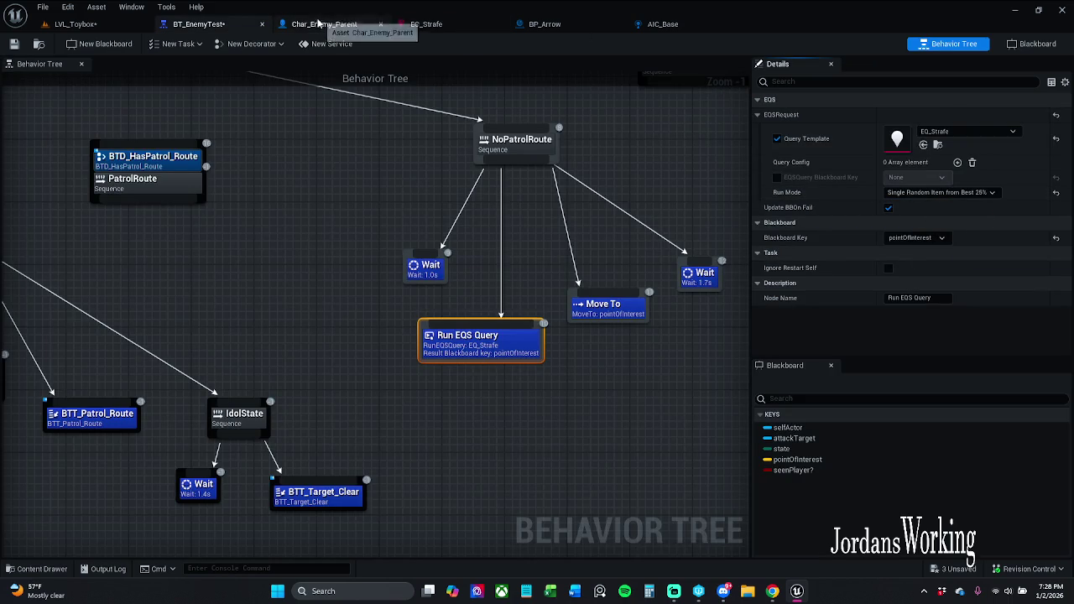
Step: Make EQ_Strafe's Distance filter a 0.3–1.0 Range and save the query
left_click(460, 26)
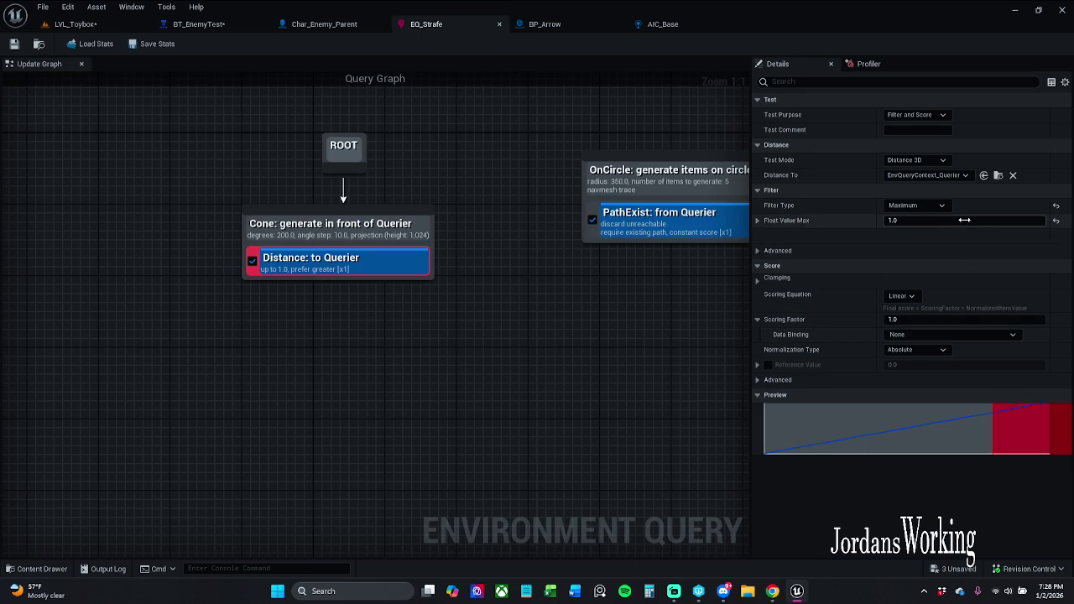
left_click(942, 205)
left_click(940, 207)
left_click(940, 207)
left_click(914, 245)
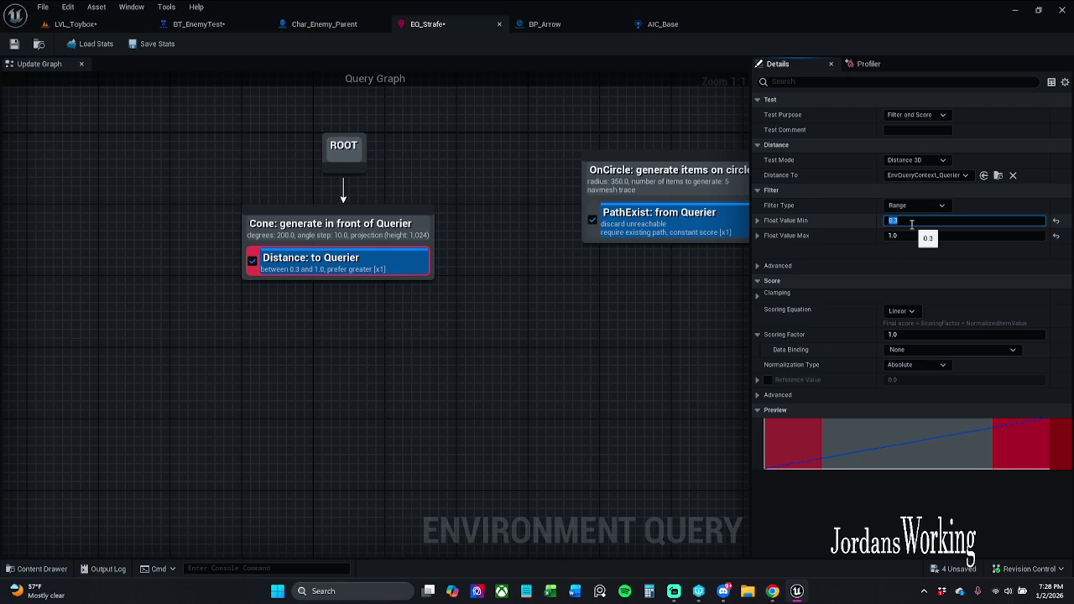
left_click(14, 46)
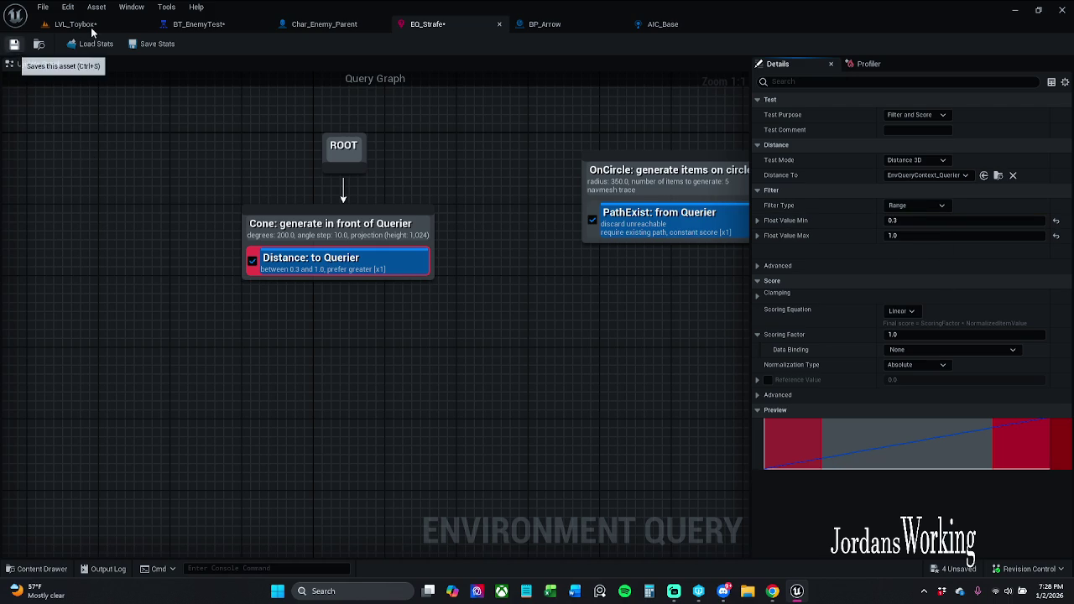
left_click(95, 25)
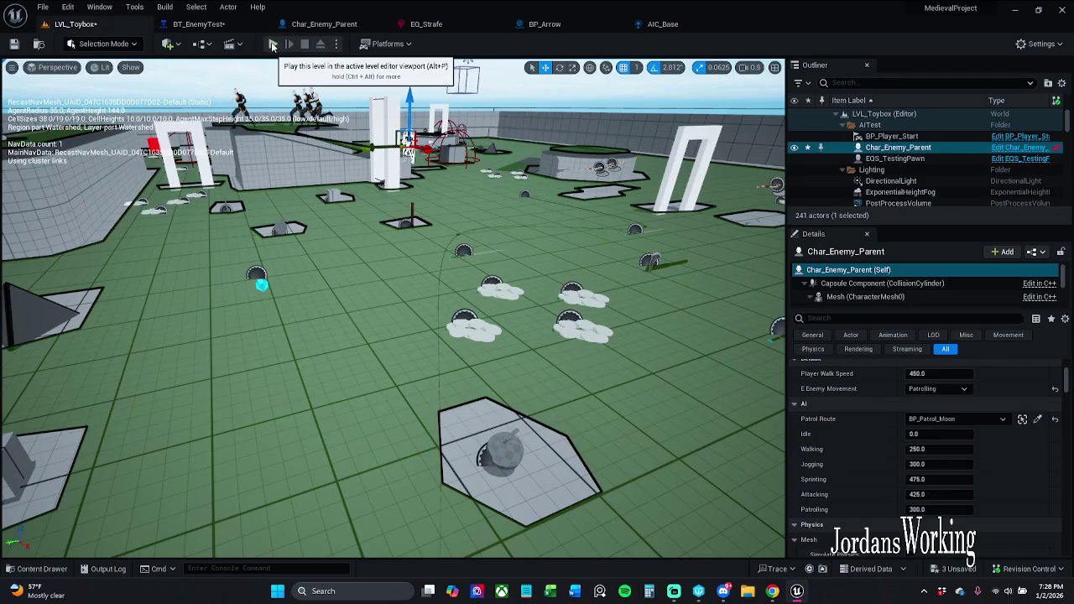
Step: Playtest with the enemy selected and EQS overlay on, moving the player forward, then stop
left_click(273, 45)
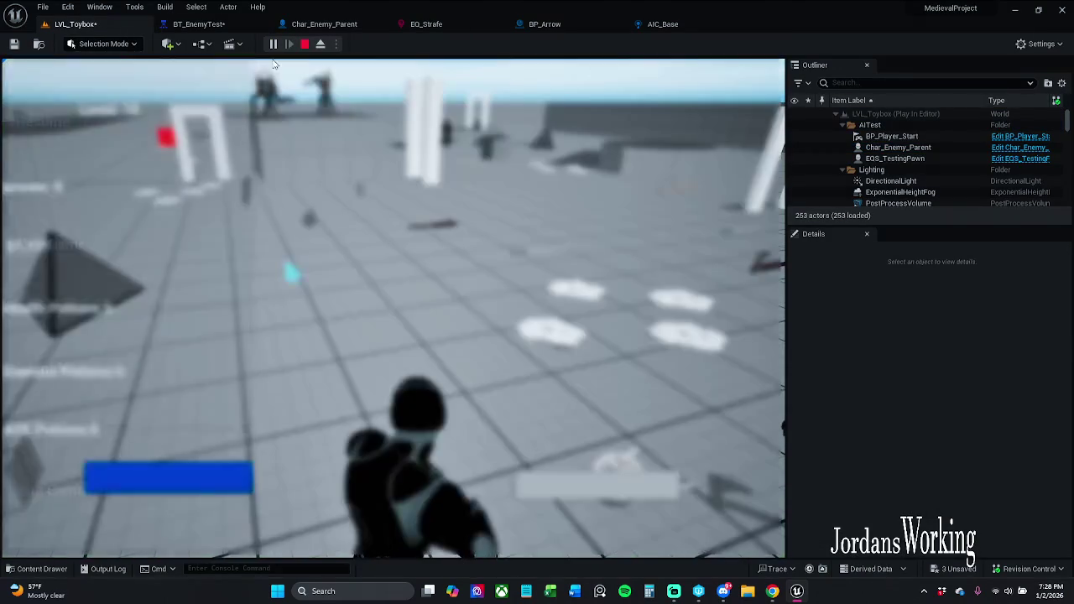
key("p")
left_click(898, 147)
left_click(210, 159)
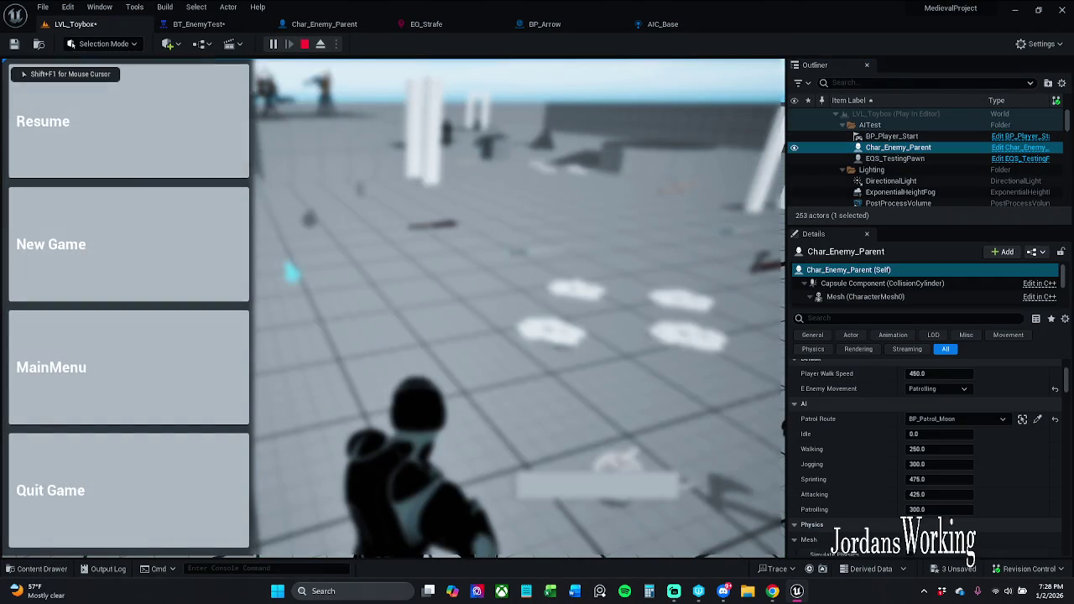
key("KP_3")
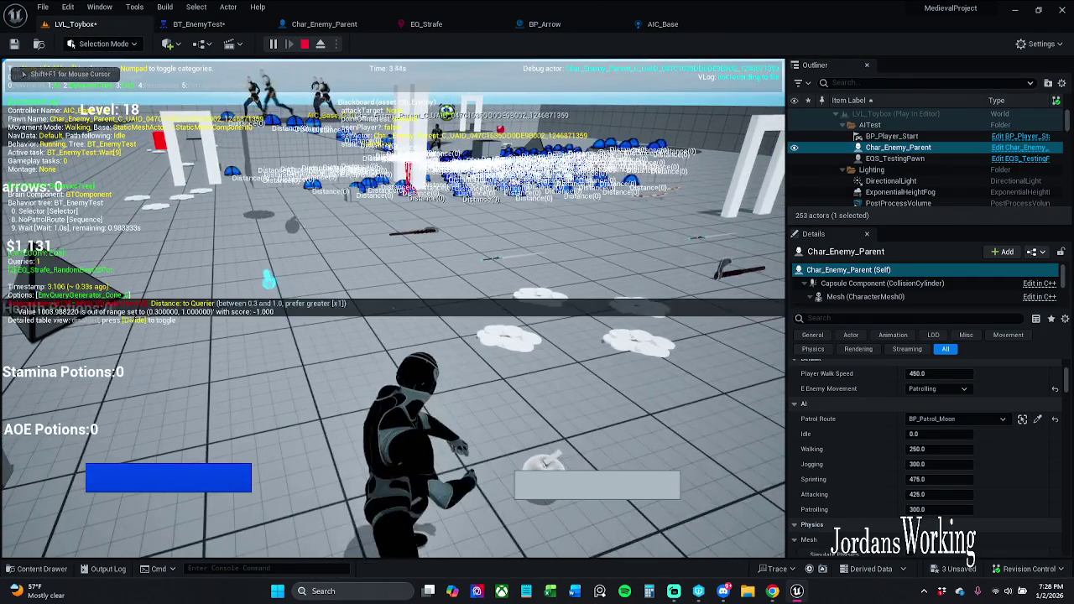
key("w")
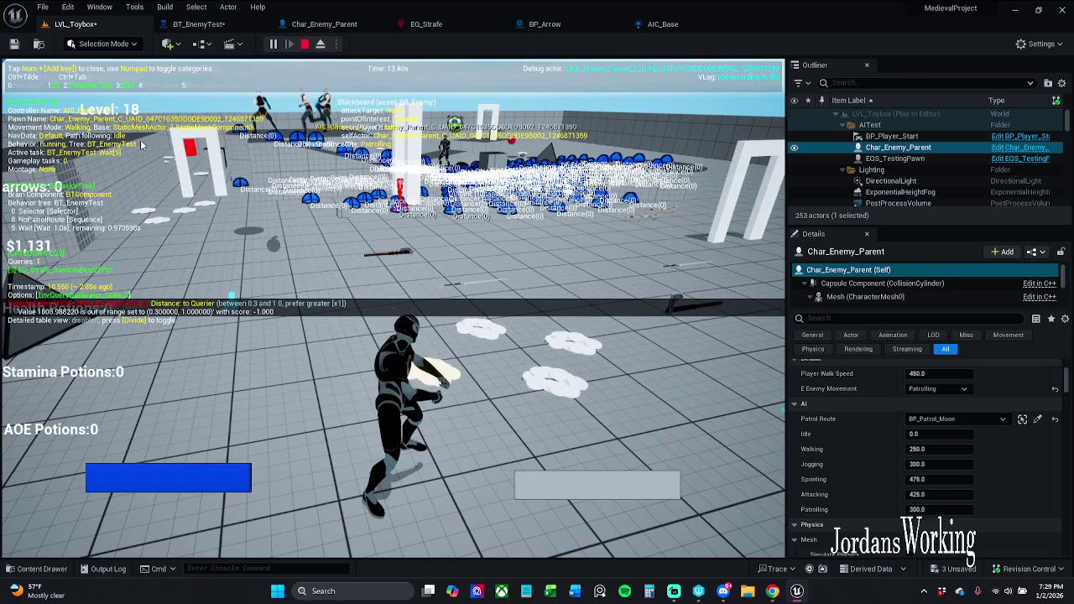
key("Escape")
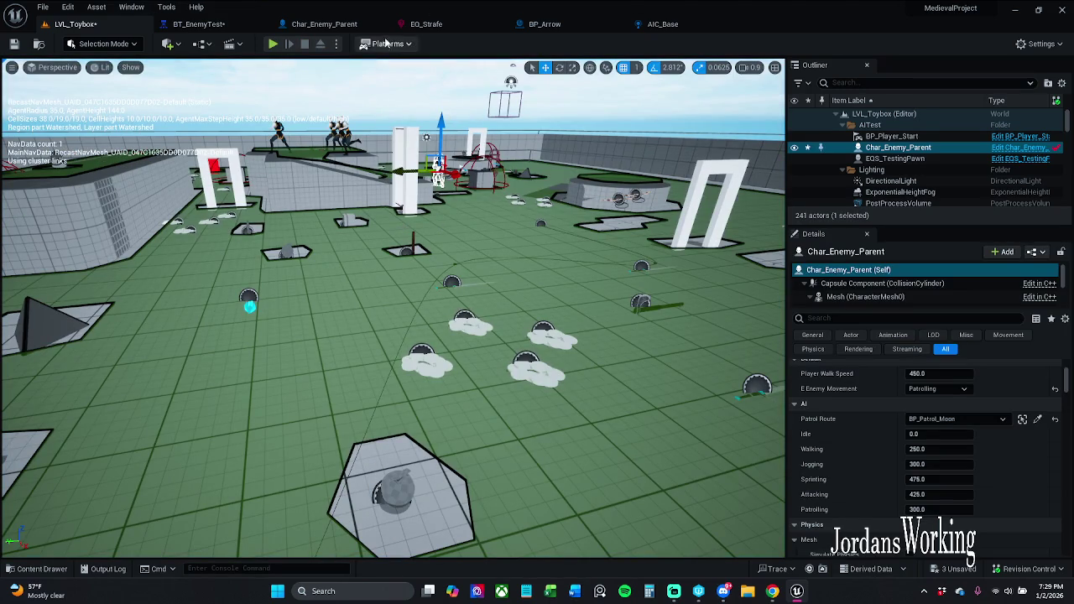
left_click(199, 24)
Step: Reset the Distance test's Float Value Max and Min to 0.0 and run a quick playtest
left_click(425, 24)
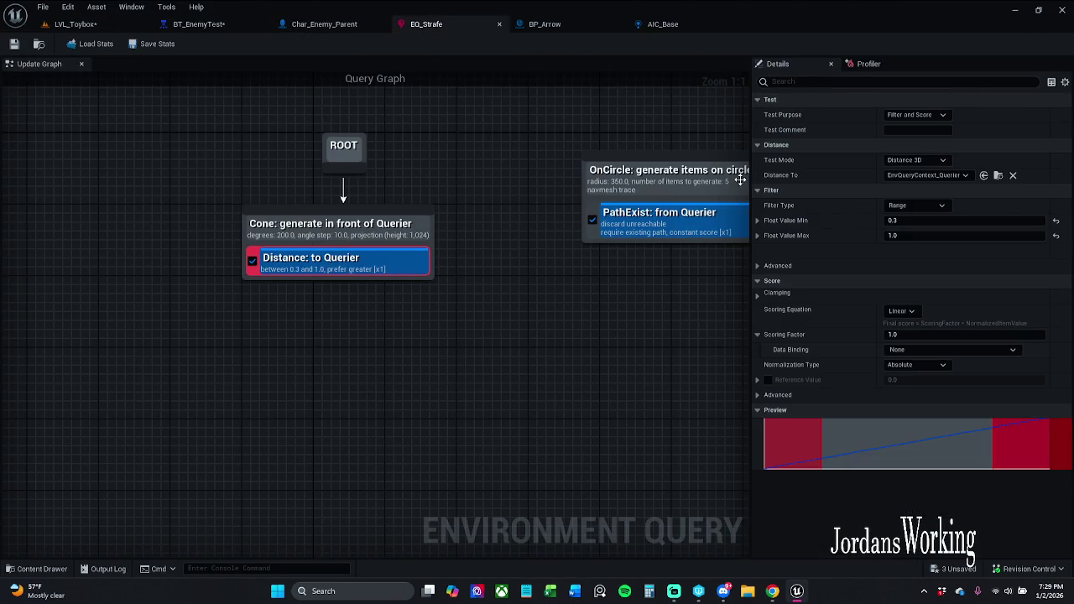
left_click(1057, 236)
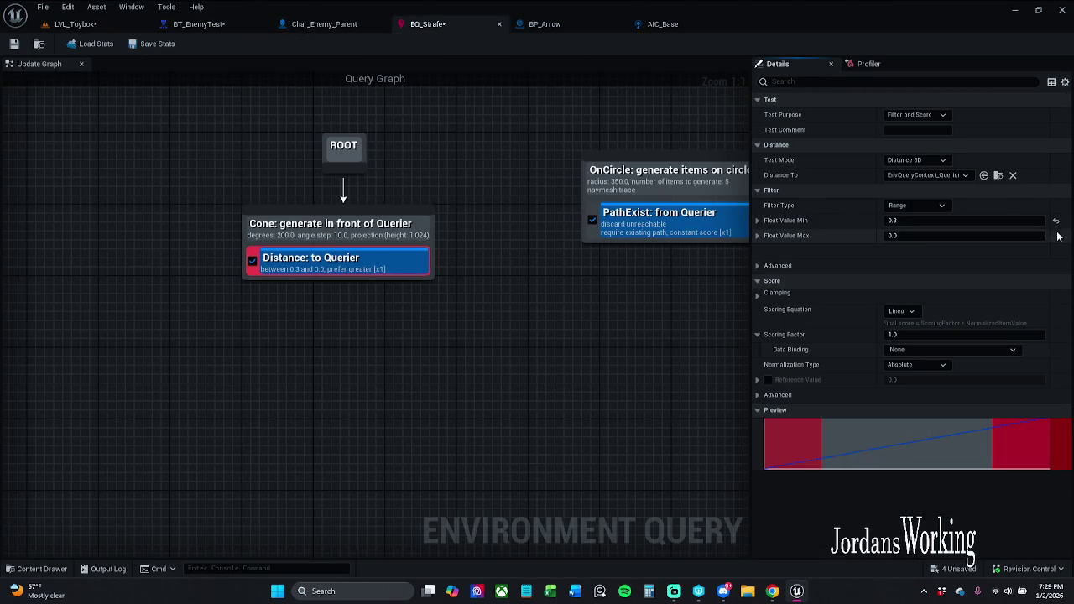
left_click(1056, 221)
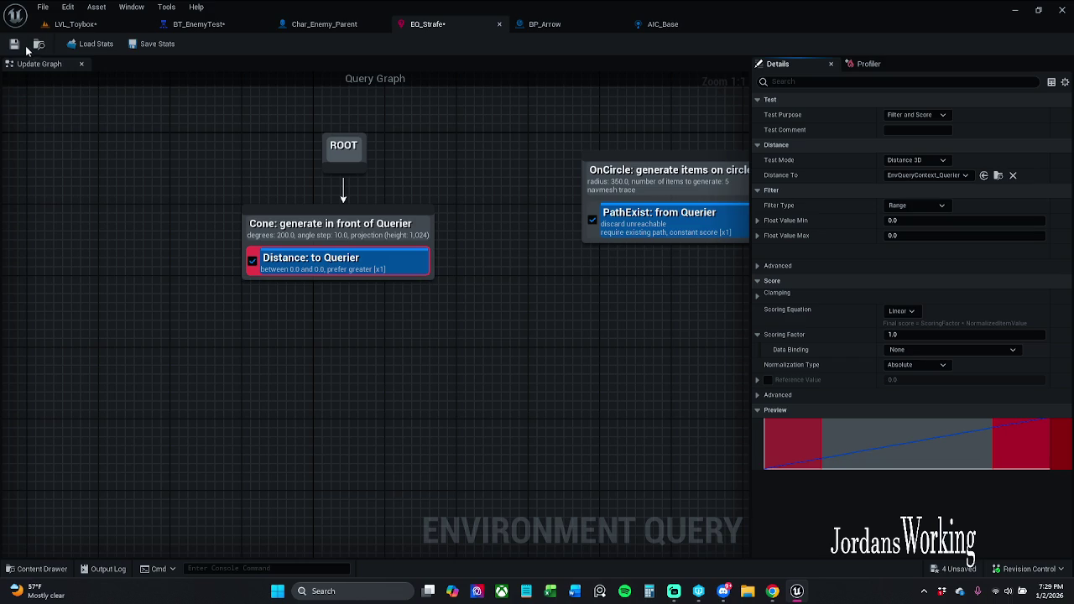
left_click(75, 24)
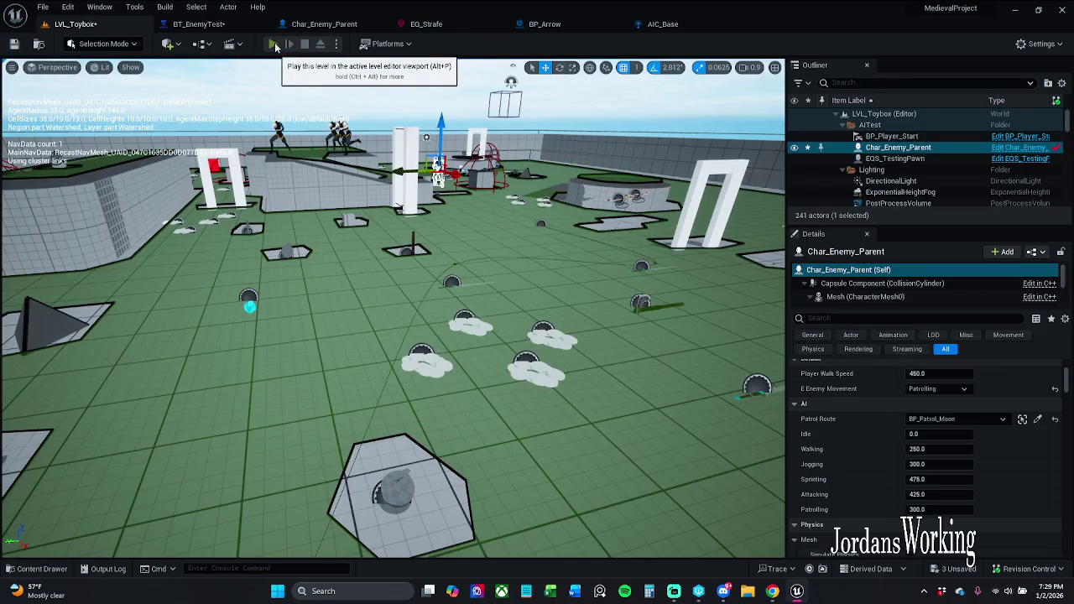
left_click(274, 45)
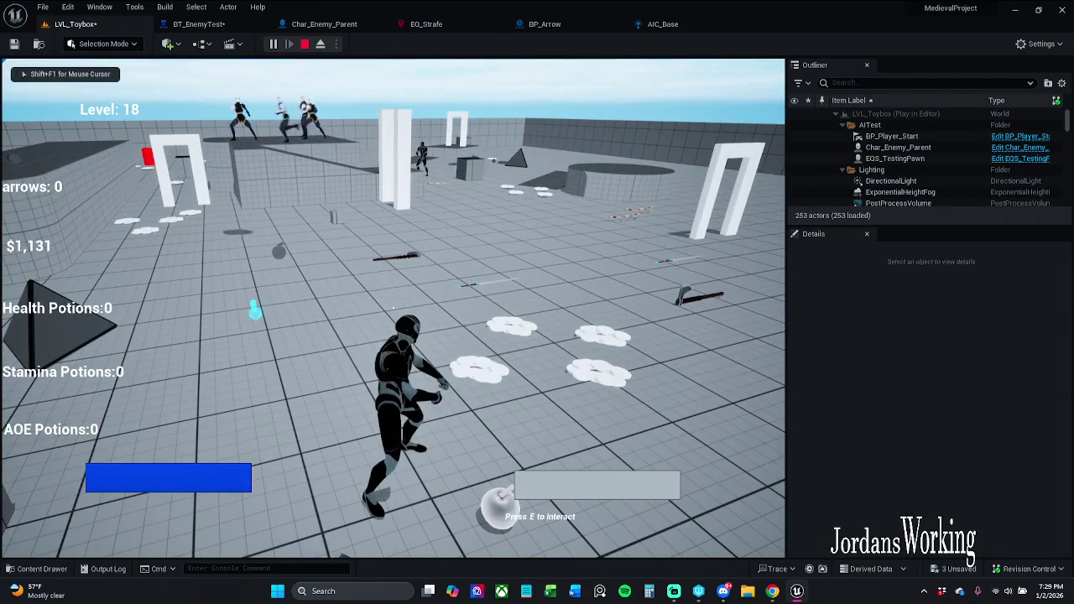
left_click(897, 147)
key("Escape")
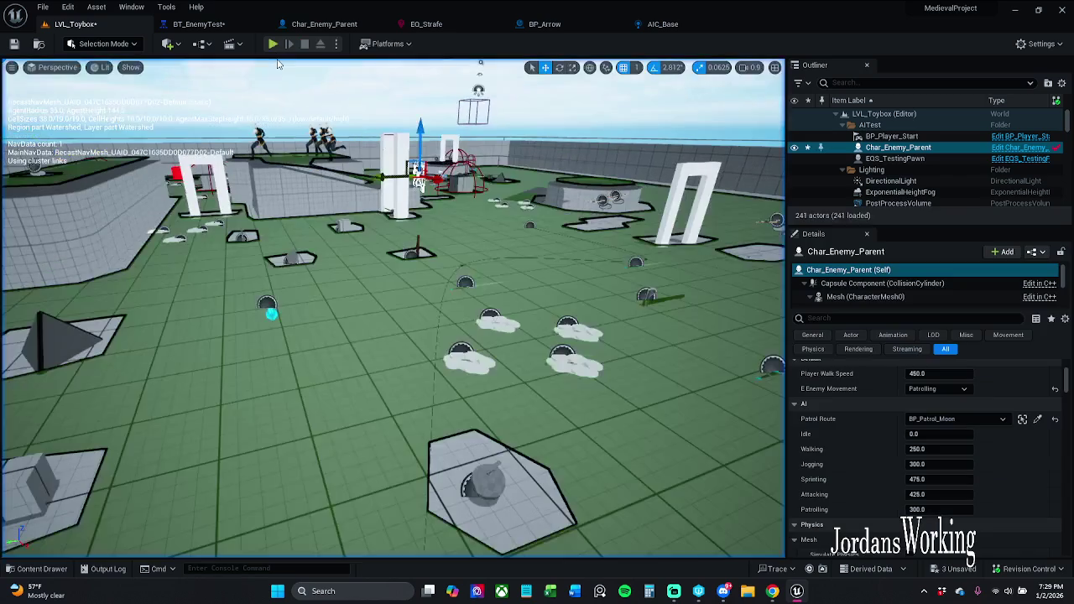
left_click(184, 25)
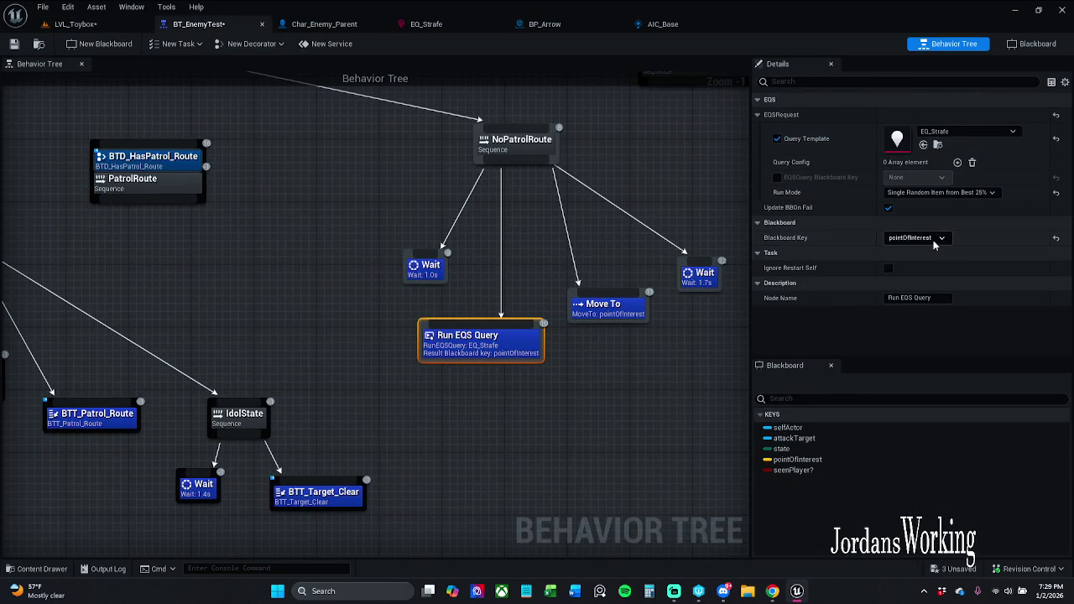
Step: Change the Distance test's Filter Type to Minimum and save EQ_Strafe
left_click(447, 25)
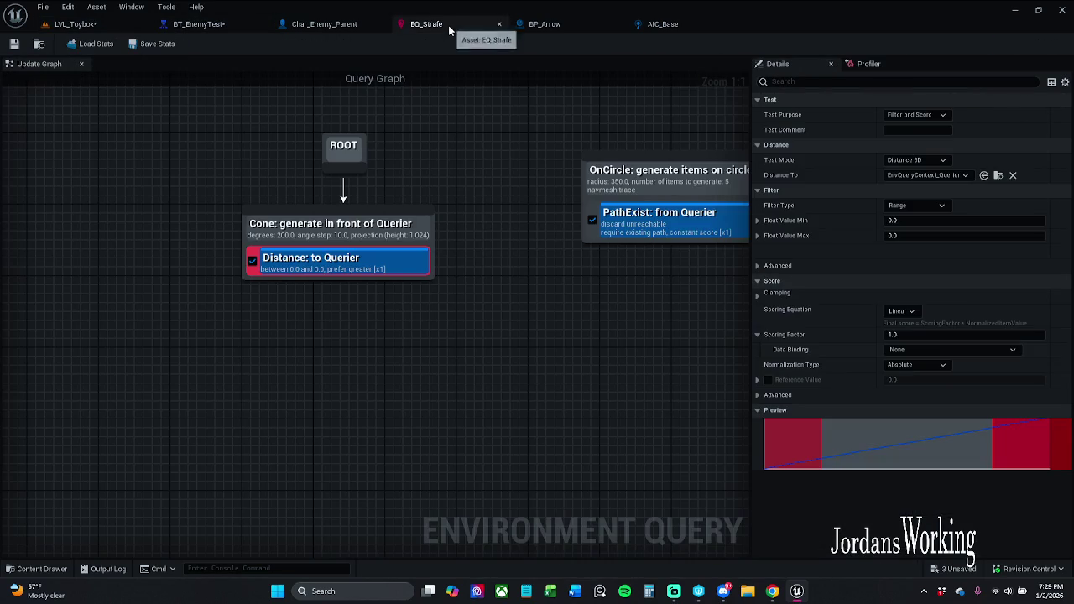
left_click(917, 207)
left_click(930, 224)
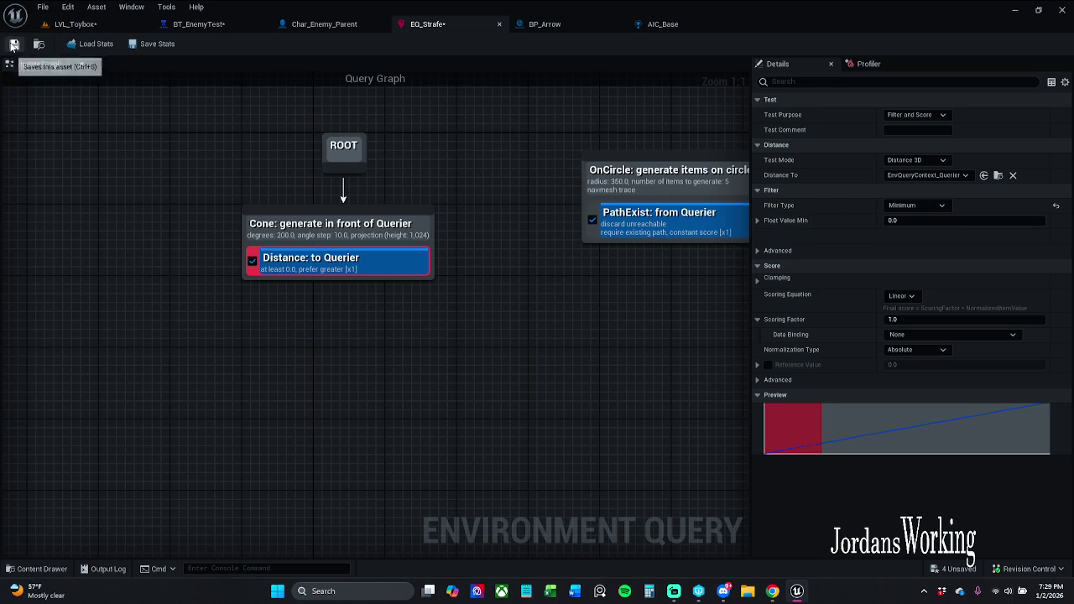
left_click(75, 23)
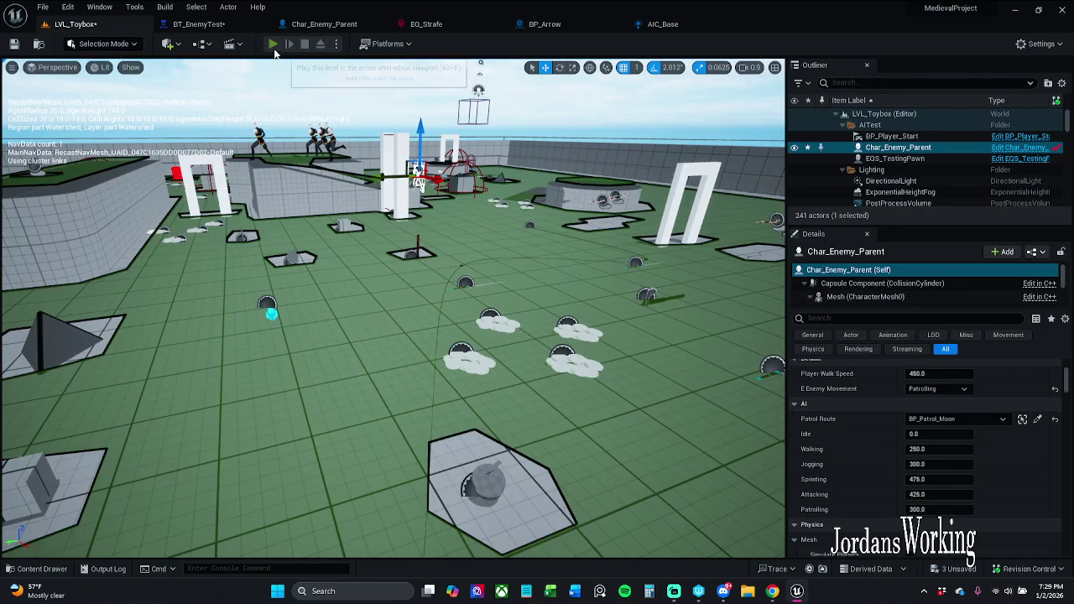
Step: Play LVL_Toybox with the Gameplay Debugger on the enemy, then resume and run toward it
left_click(273, 47)
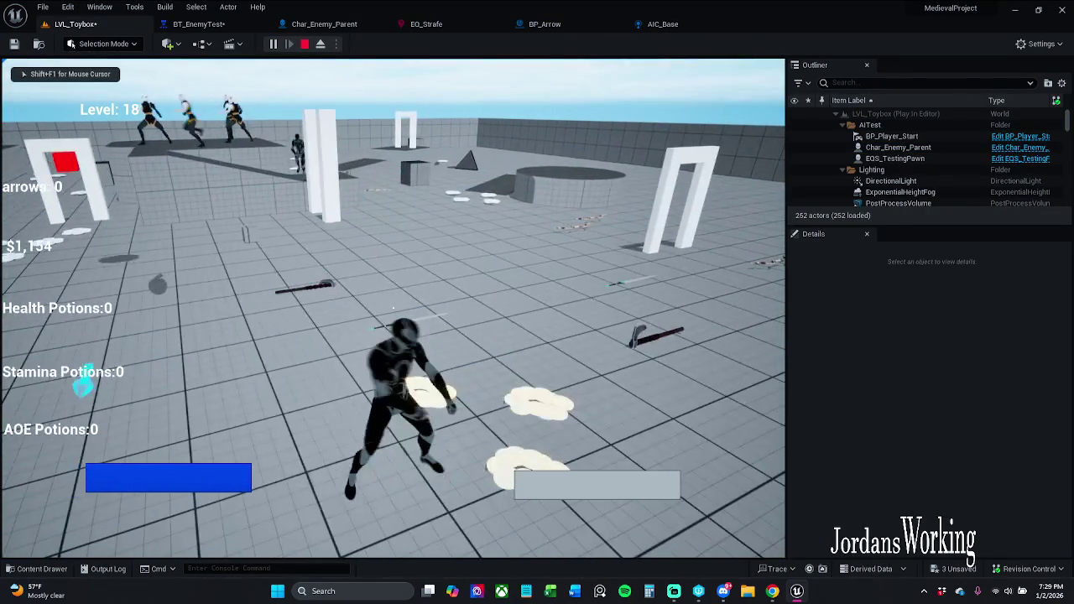
key("apostrophe")
key("shift+F1")
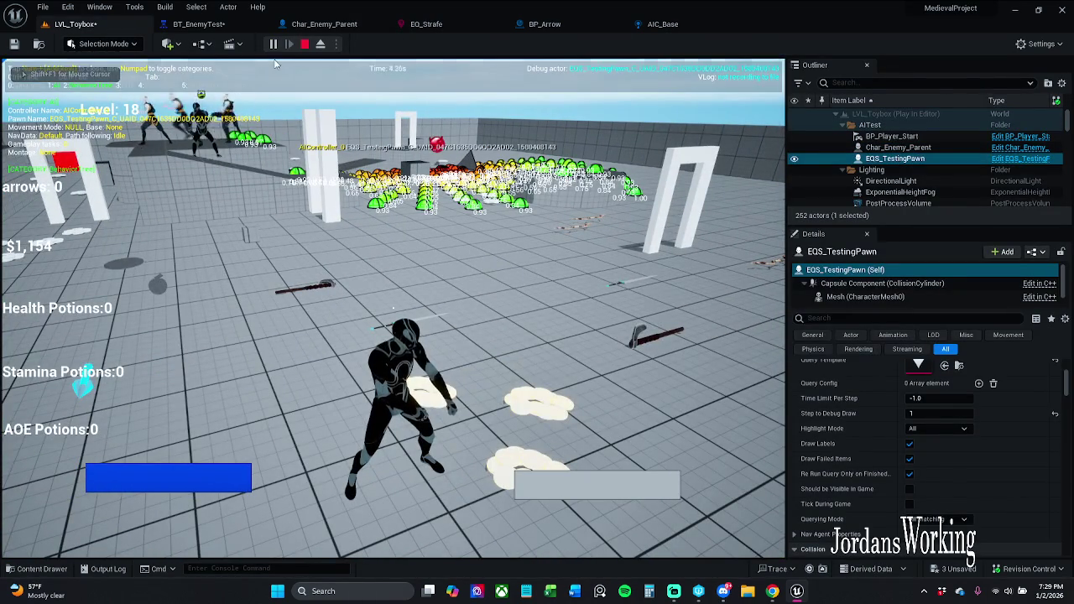
key("p")
left_click(898, 147)
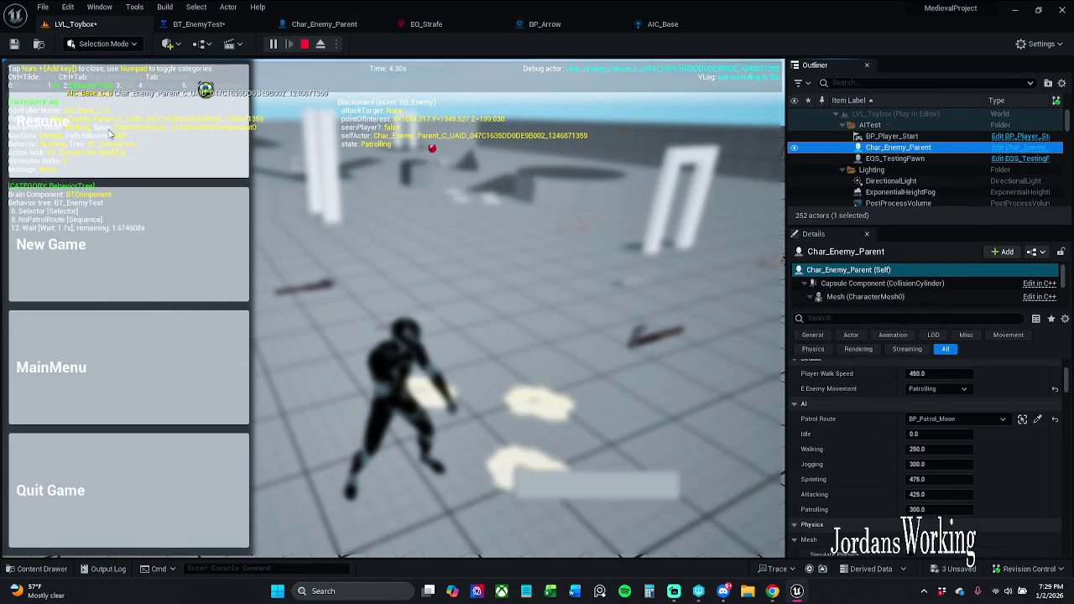
left_click(110, 135)
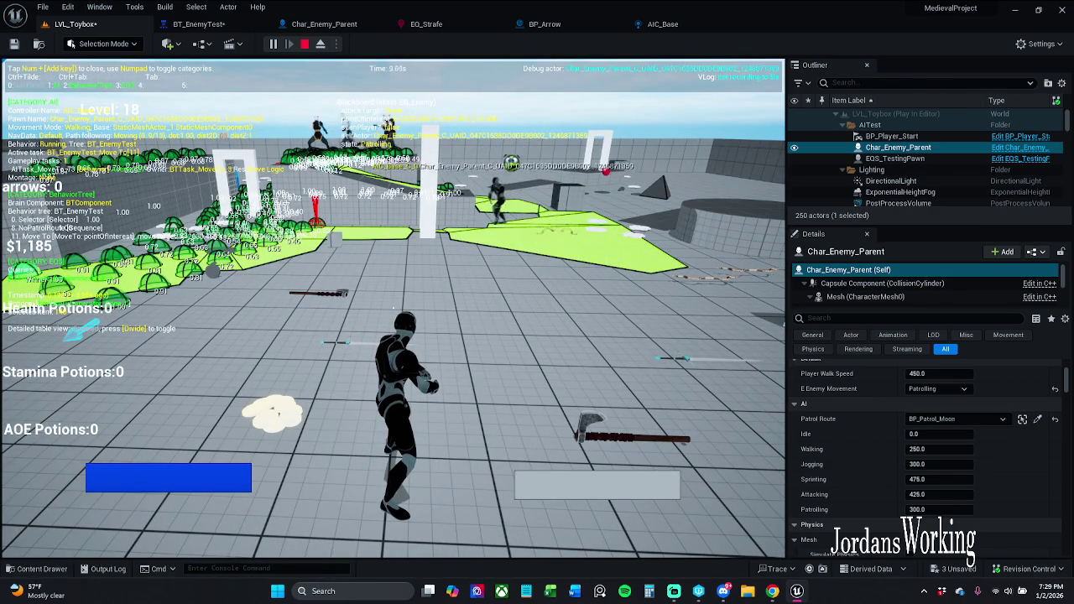
key("w")
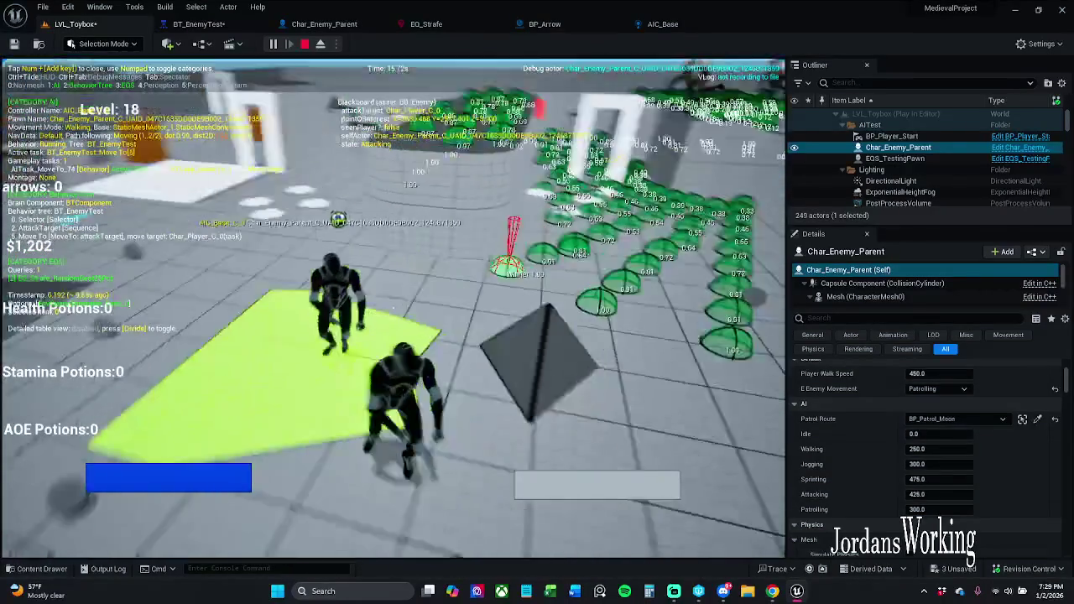
Step: Stop the playtest and look through BT_EnemyTest, AIC_Base and BP_Arrow before returning to EQ_Strafe
key("Escape")
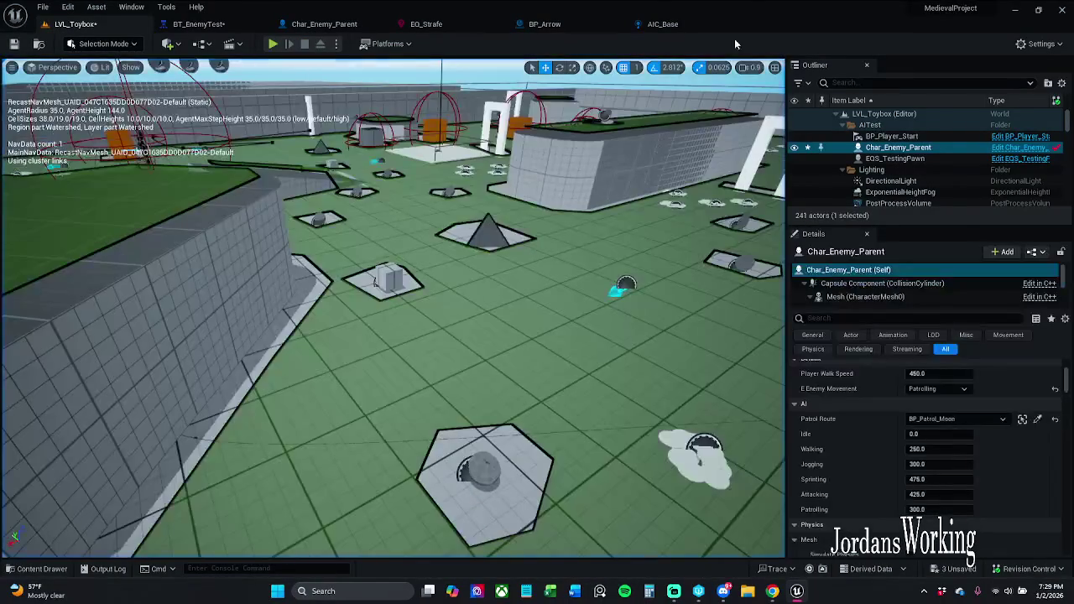
left_click(168, 23)
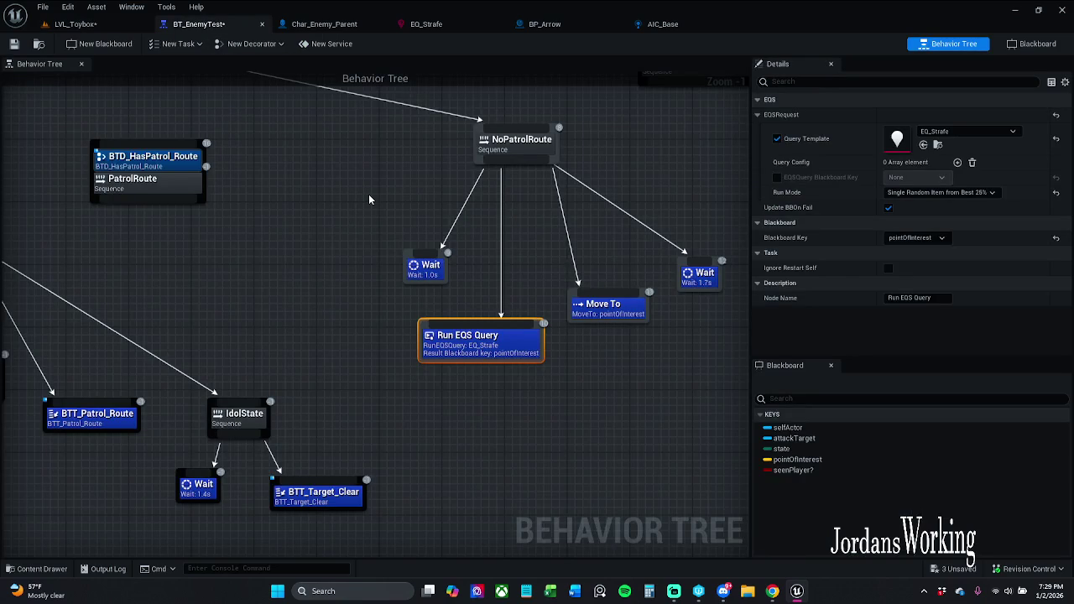
left_click(663, 24)
left_click(558, 25)
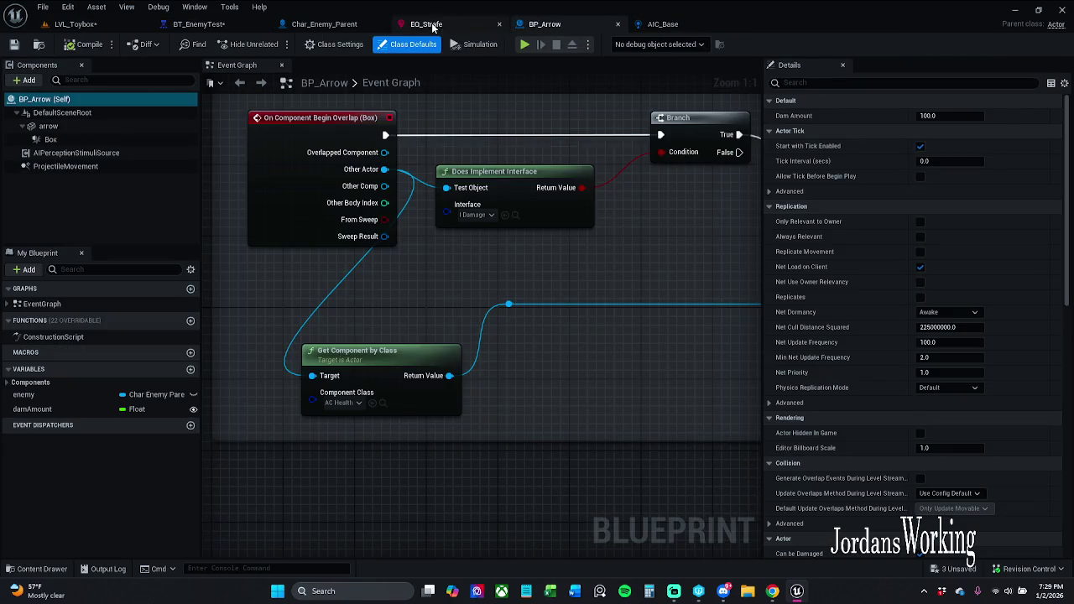
left_click(428, 24)
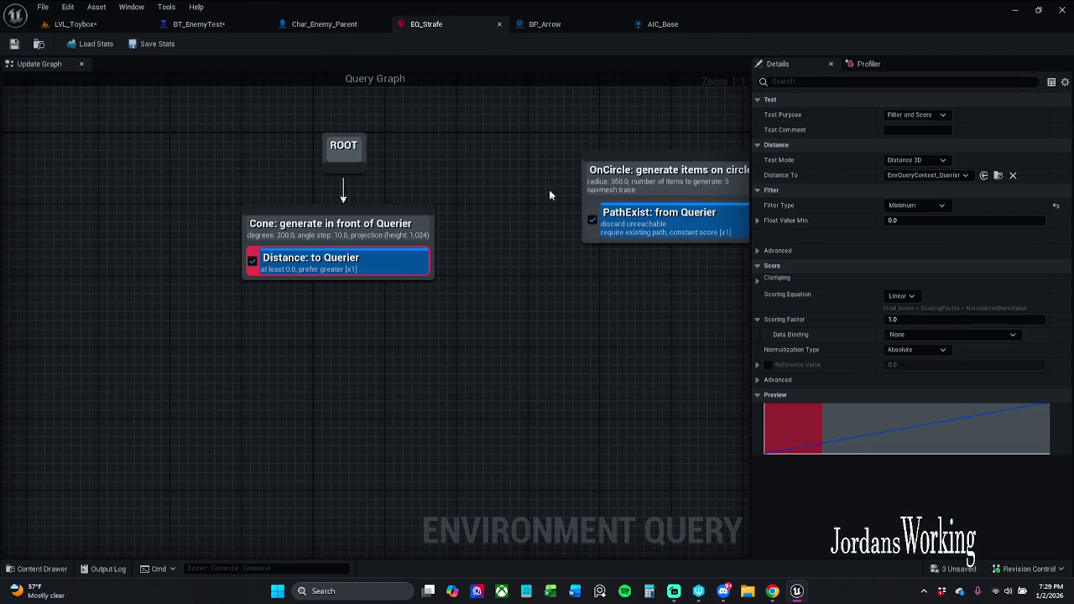
Step: Keep Distance to Querier as a Minimum filter, set Float Value Min to 0.3, and save
left_click(960, 176)
left_click(961, 176)
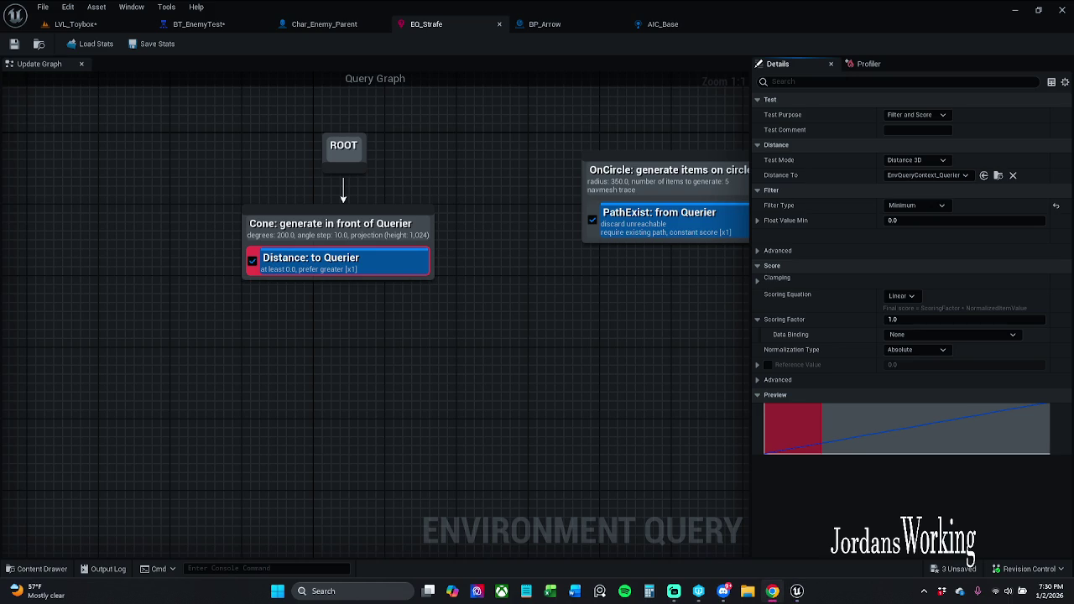
left_click(362, 273)
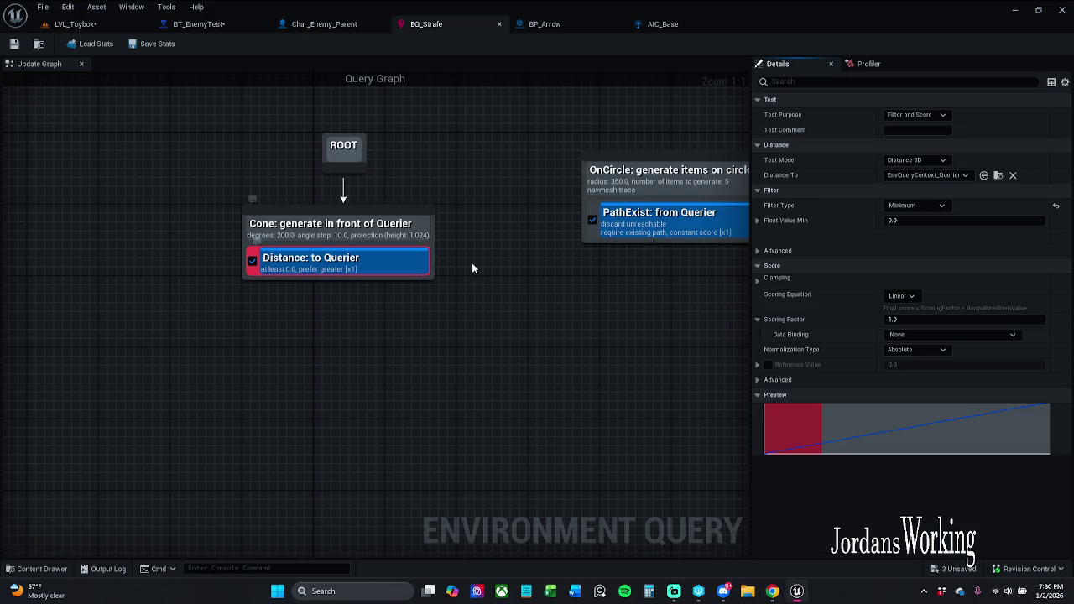
left_click(938, 199)
left_click(939, 202)
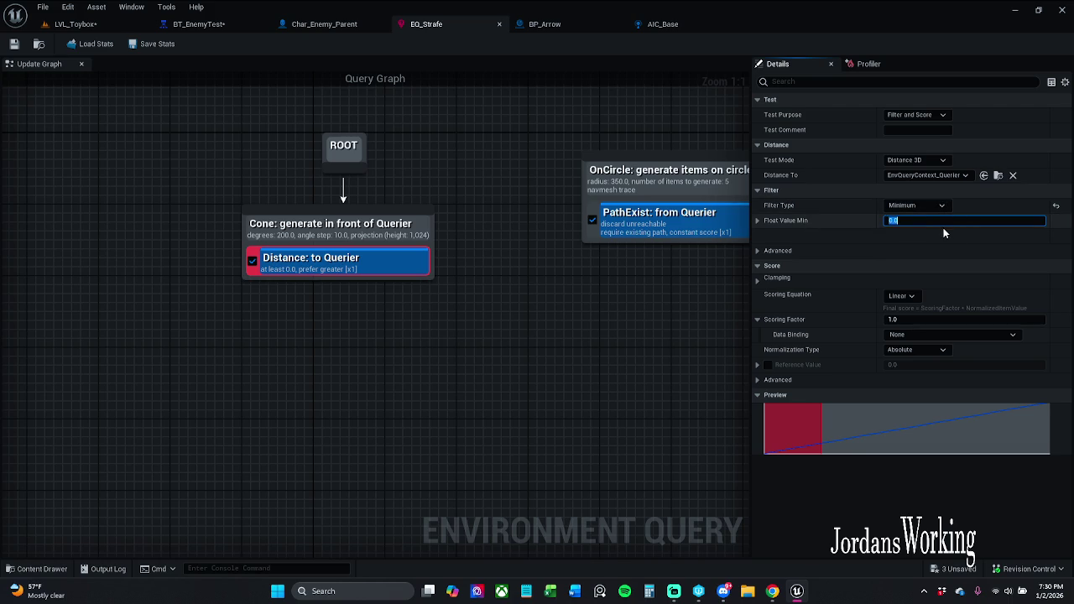
key("BackSpace")
type("3")
key("Return")
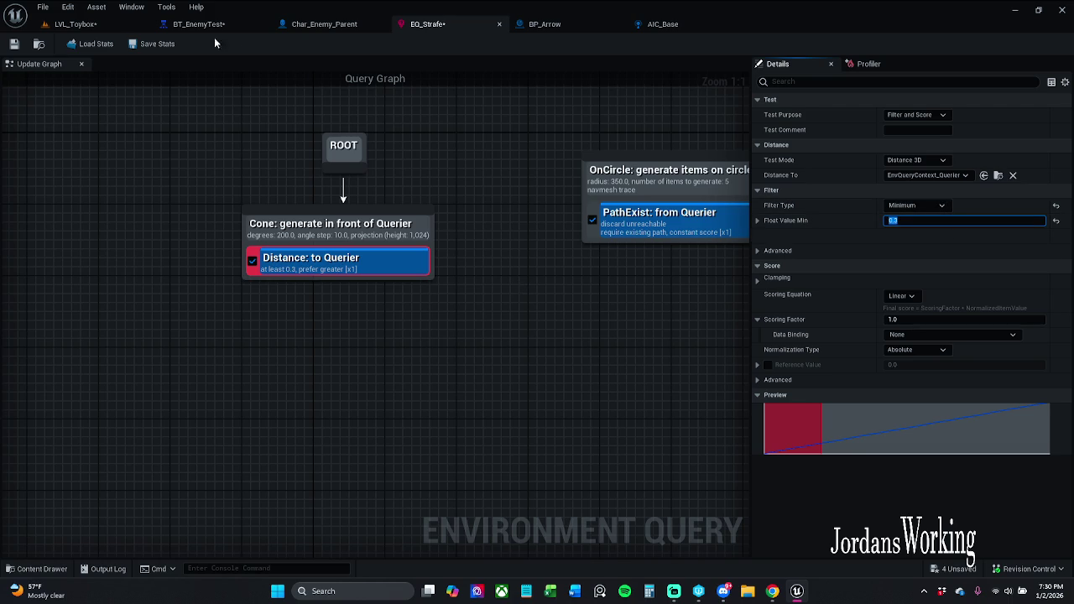
left_click(21, 44)
left_click(126, 25)
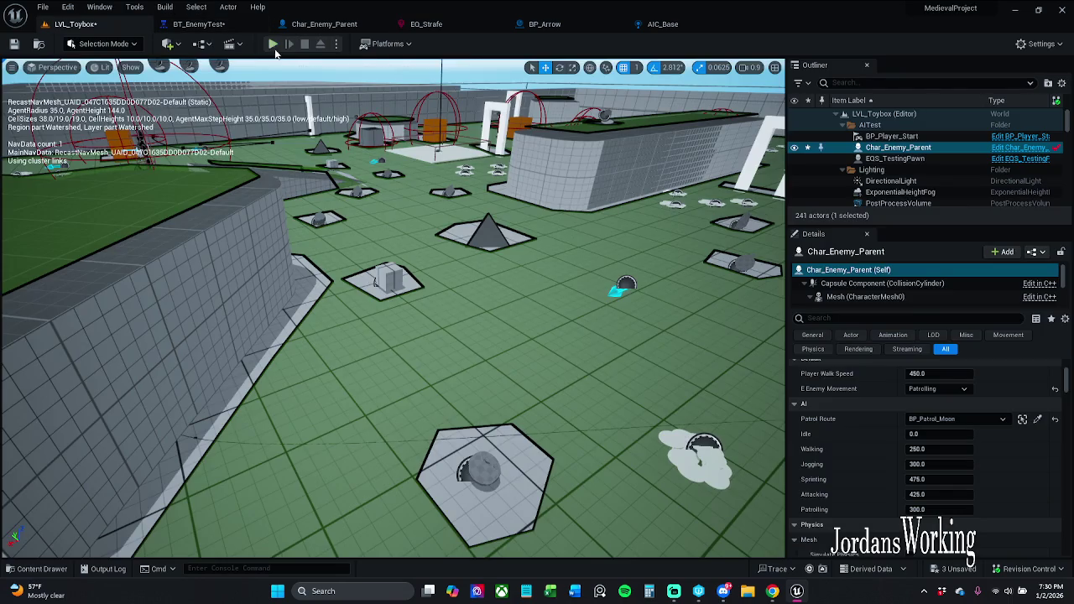
left_click(275, 45)
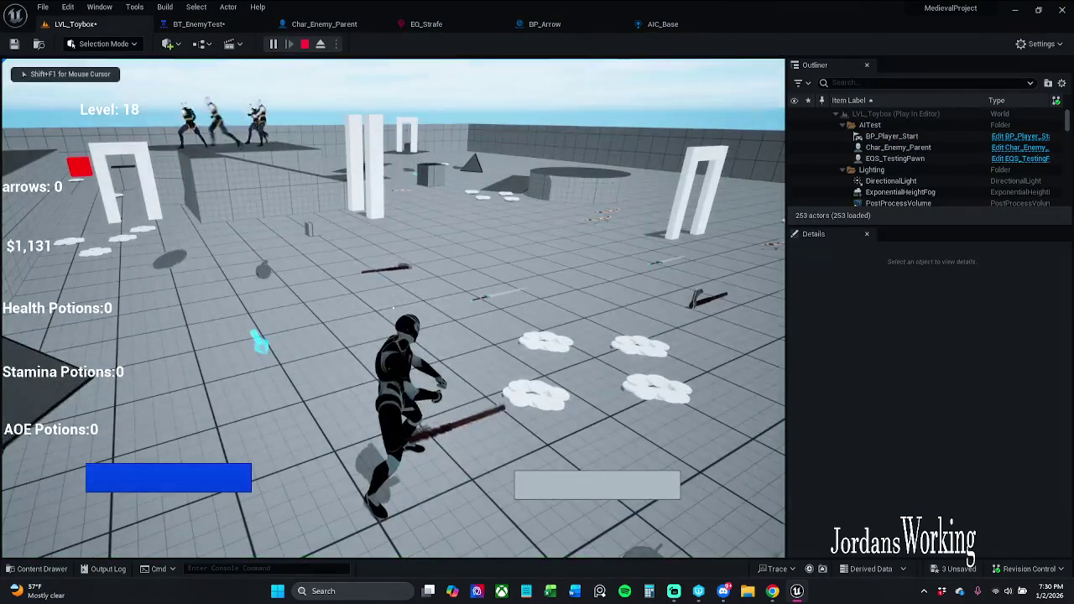
key("p")
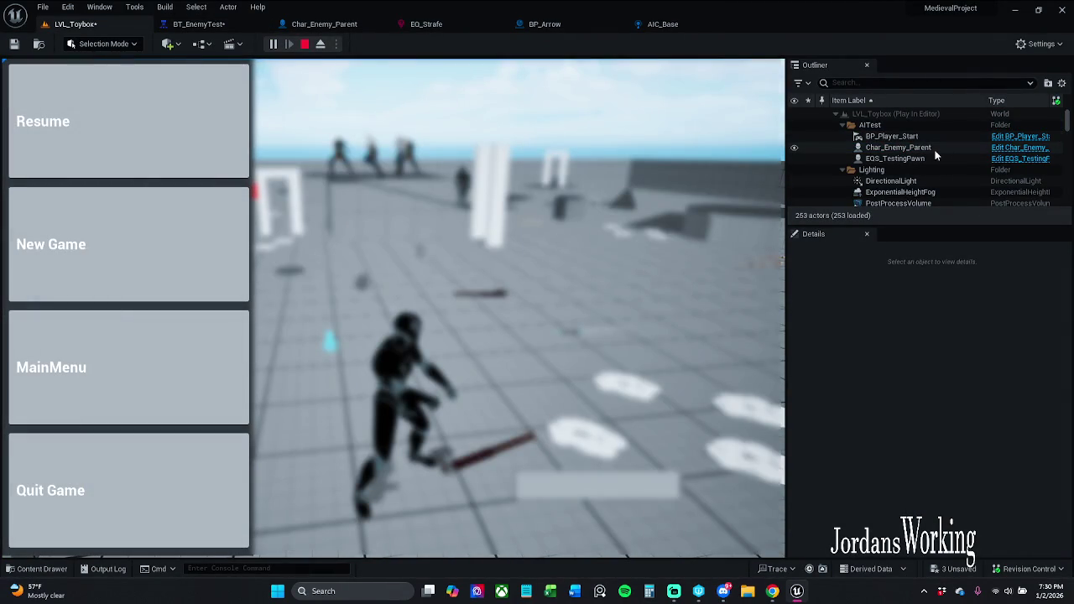
left_click(934, 151)
left_click(159, 149)
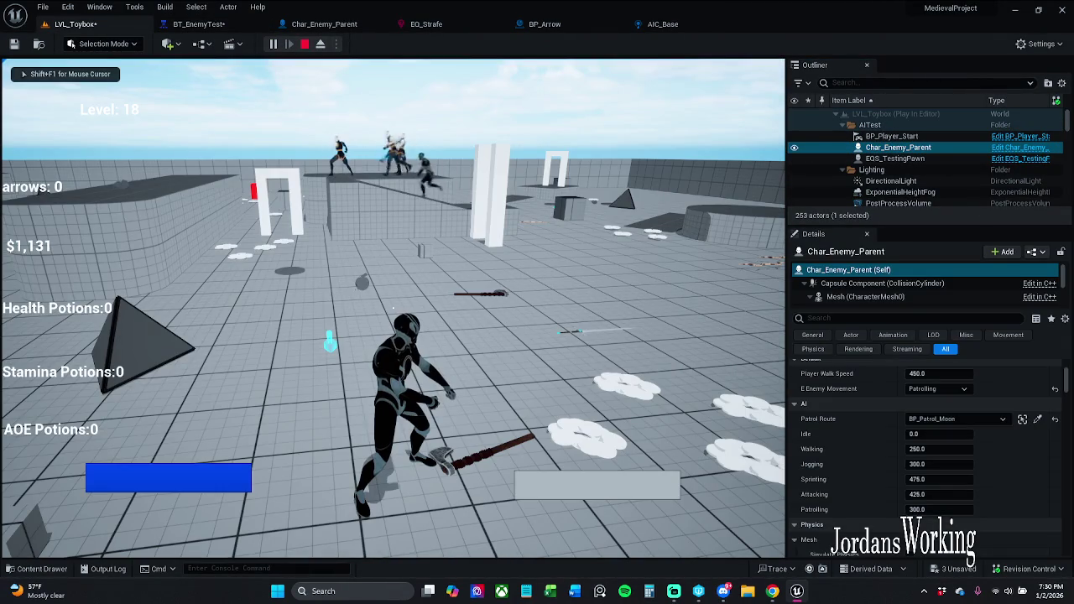
key("apostrophe")
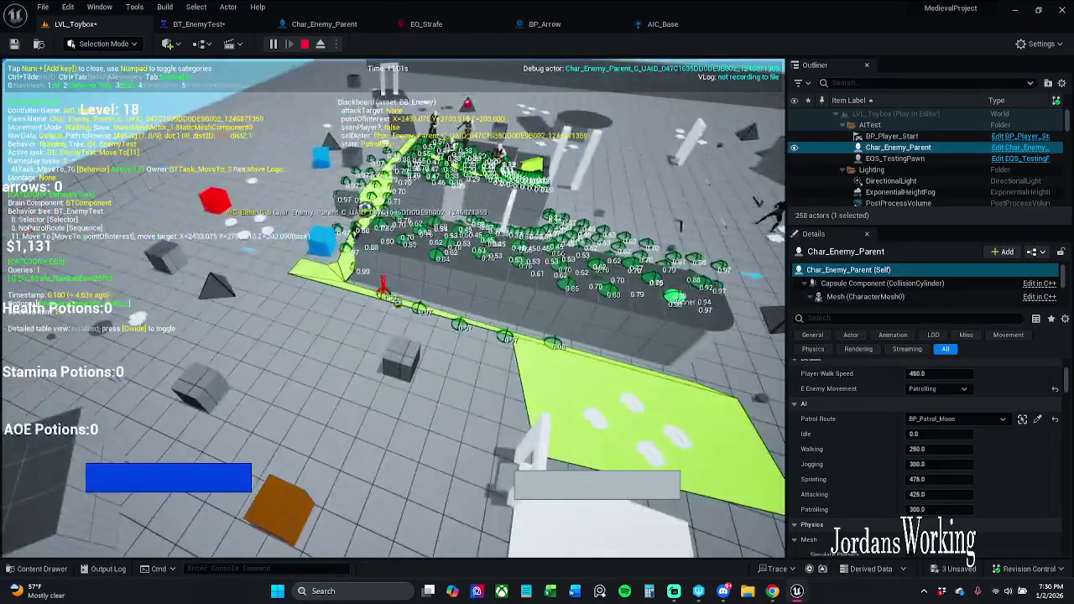
key("Escape")
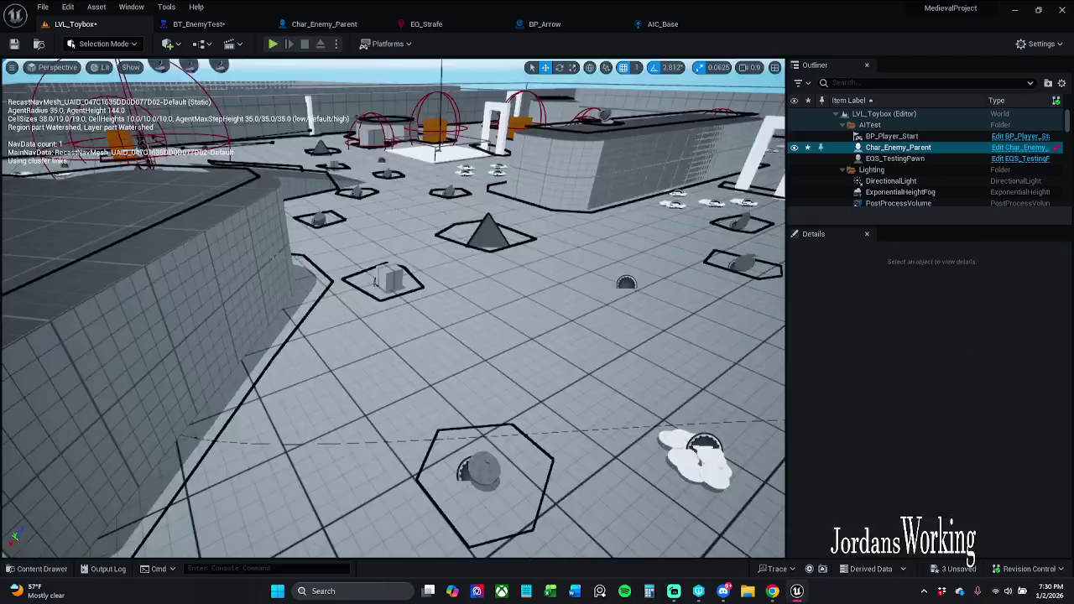
Step: Set EQ_Strafe's Distance test minimum to 0.9 and save the query
left_click(214, 24)
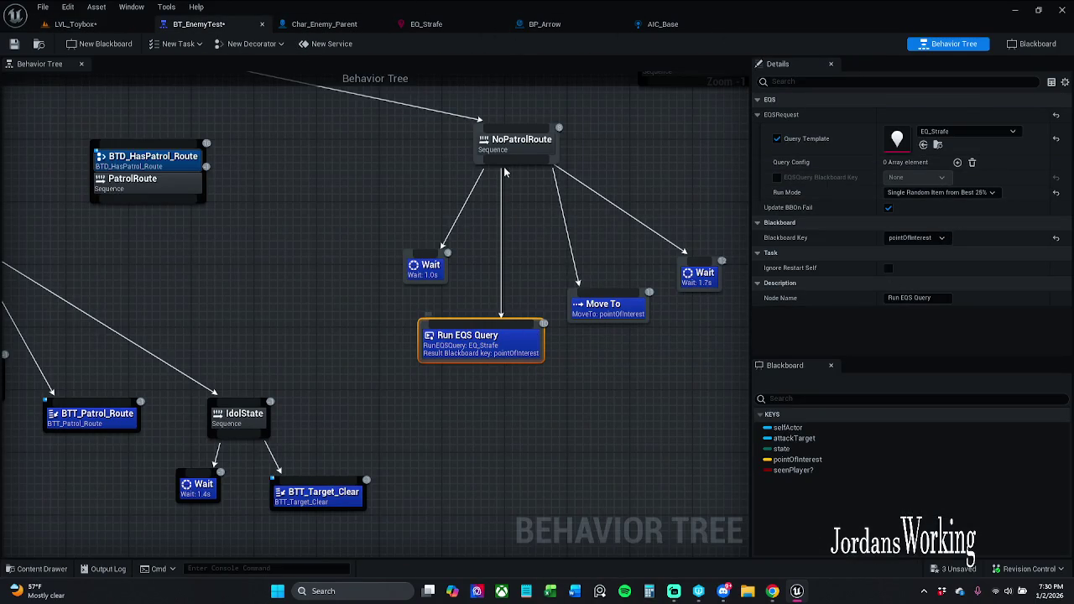
left_click(426, 23)
left_click(931, 221)
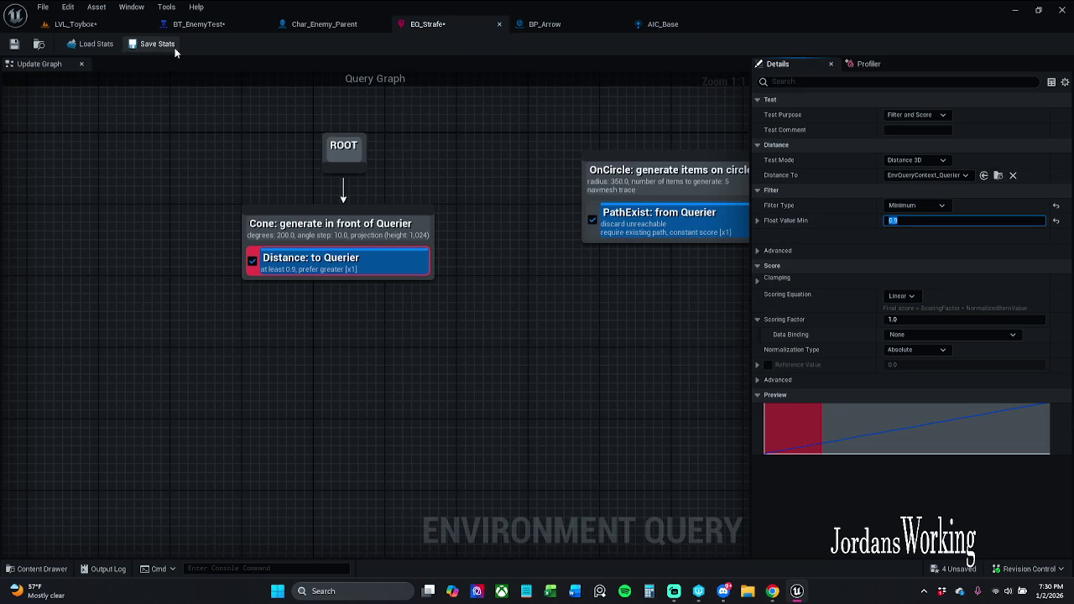
left_click(13, 46)
left_click(145, 27)
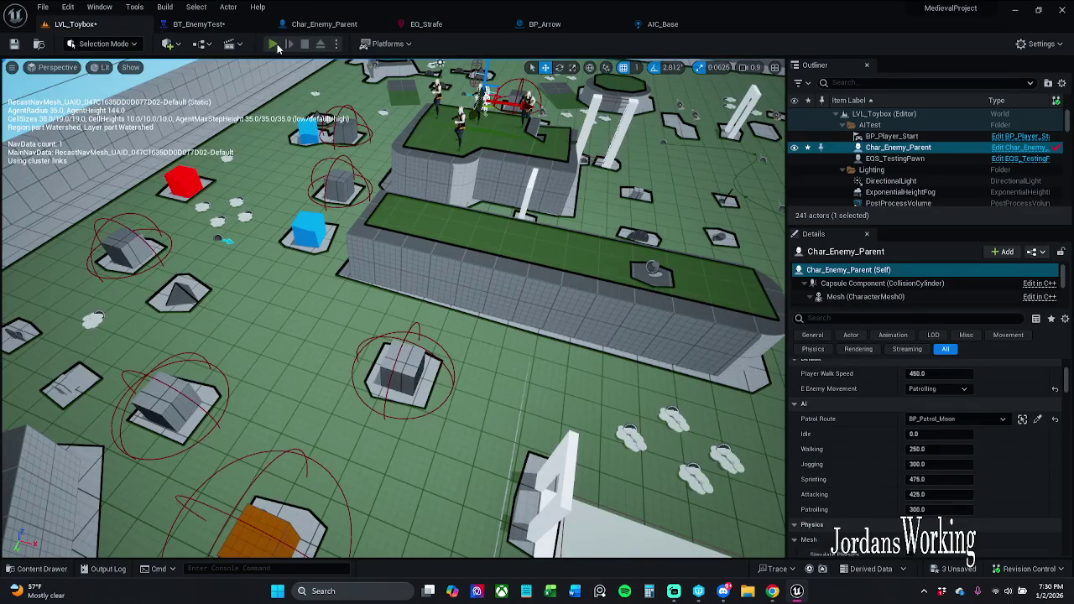
Step: Playtest LVL_Toybox with the EQS debug view shown, then stop
key("alt+p")
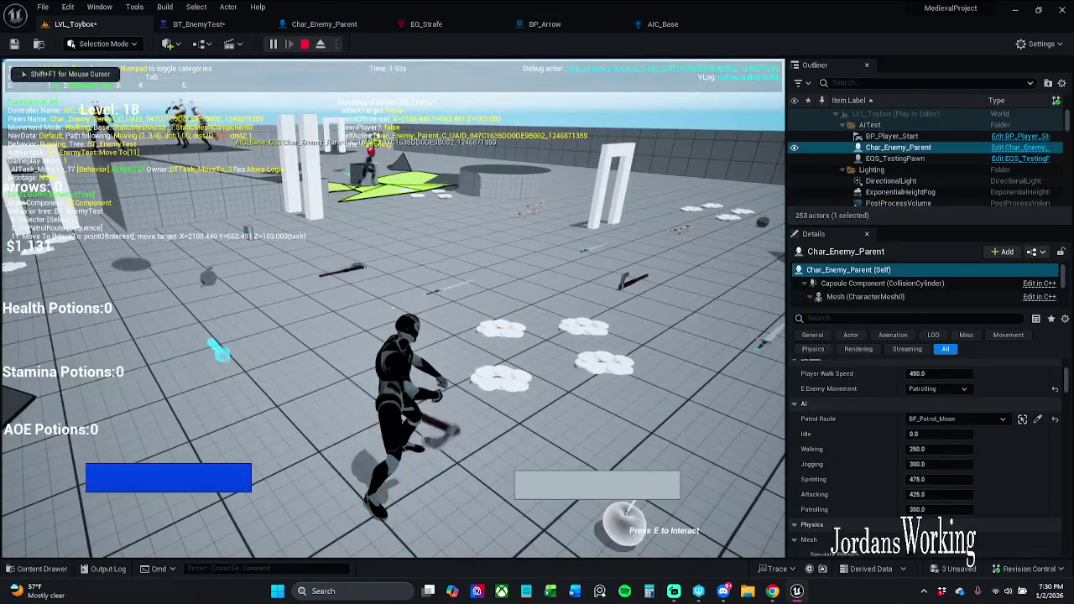
key("KP_3")
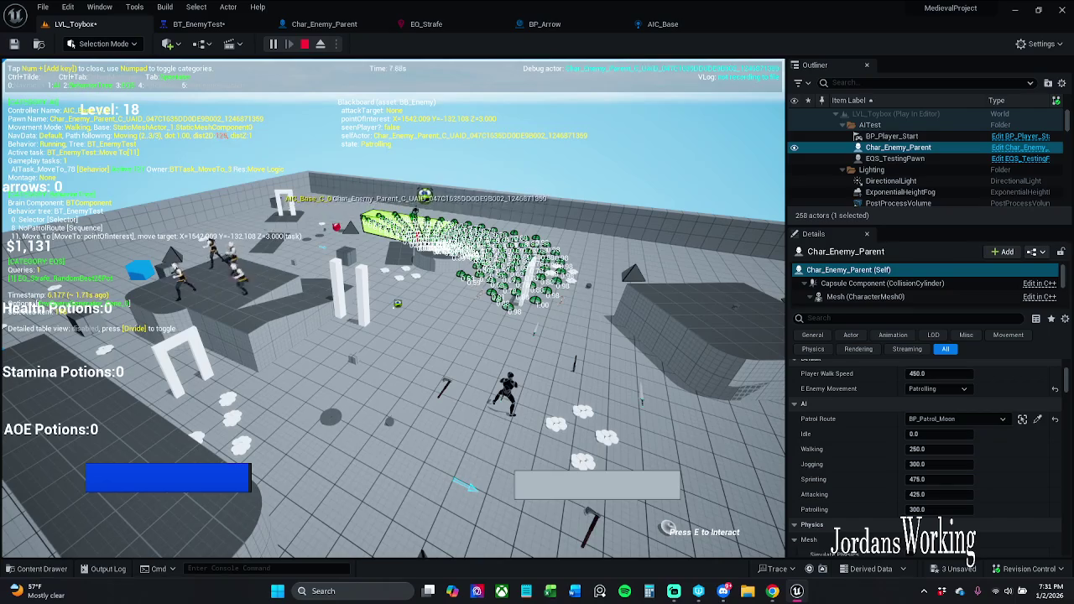
key("Escape")
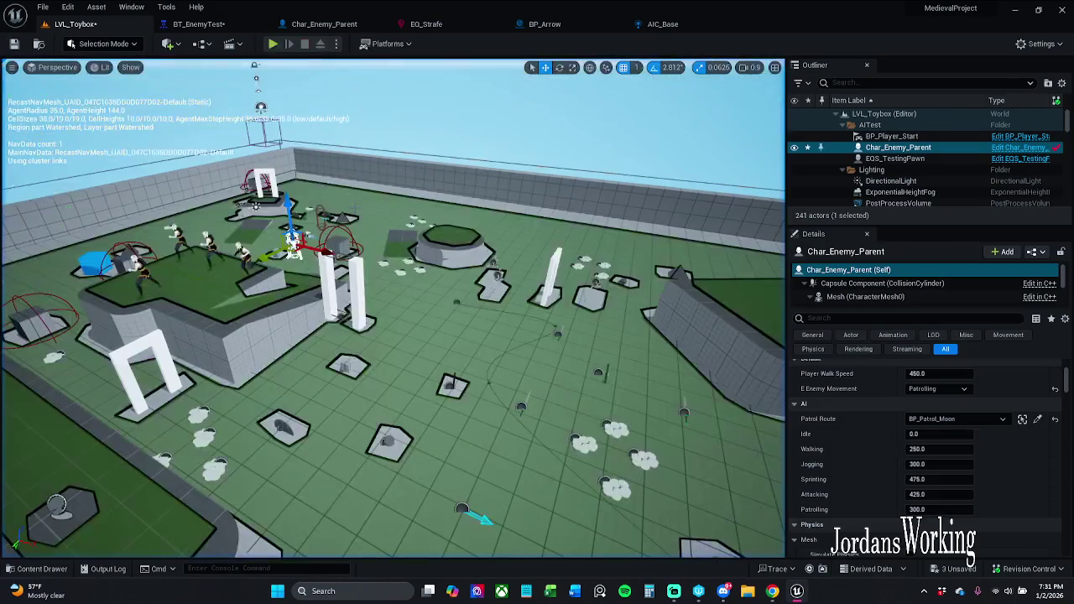
Step: Set BT_EnemyTest's Run EQS Query Run Mode to Single Best Item and save the tree
left_click(199, 23)
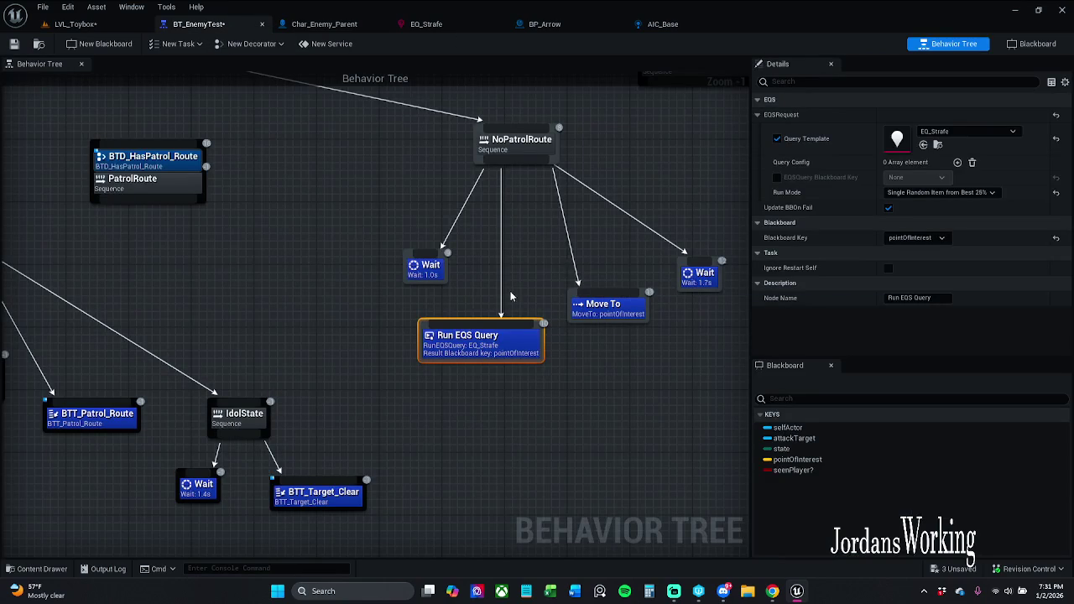
left_click(939, 193)
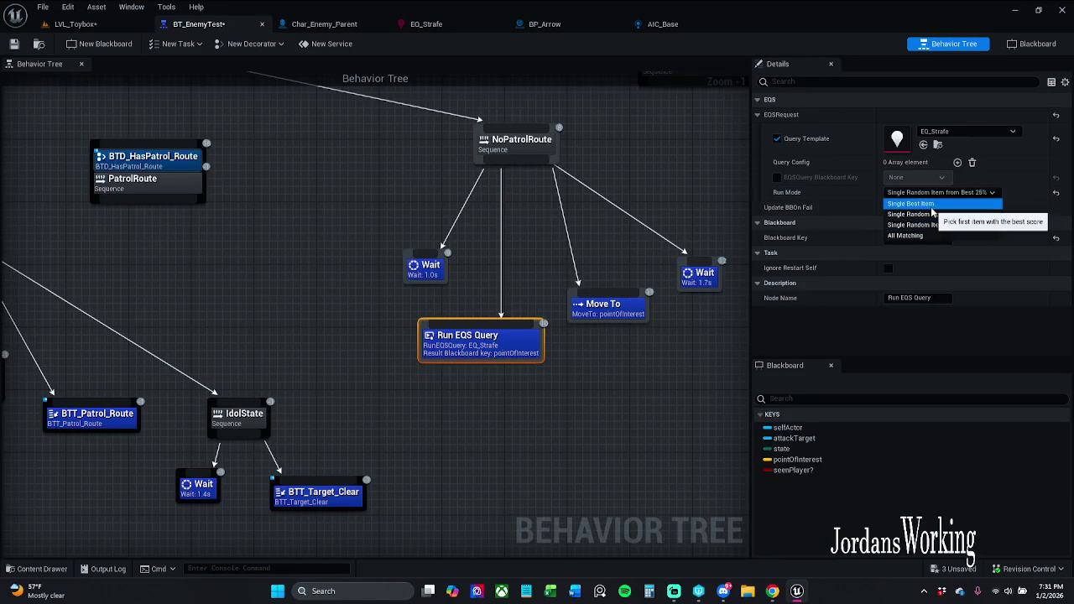
left_click(931, 207)
left_click(71, 24)
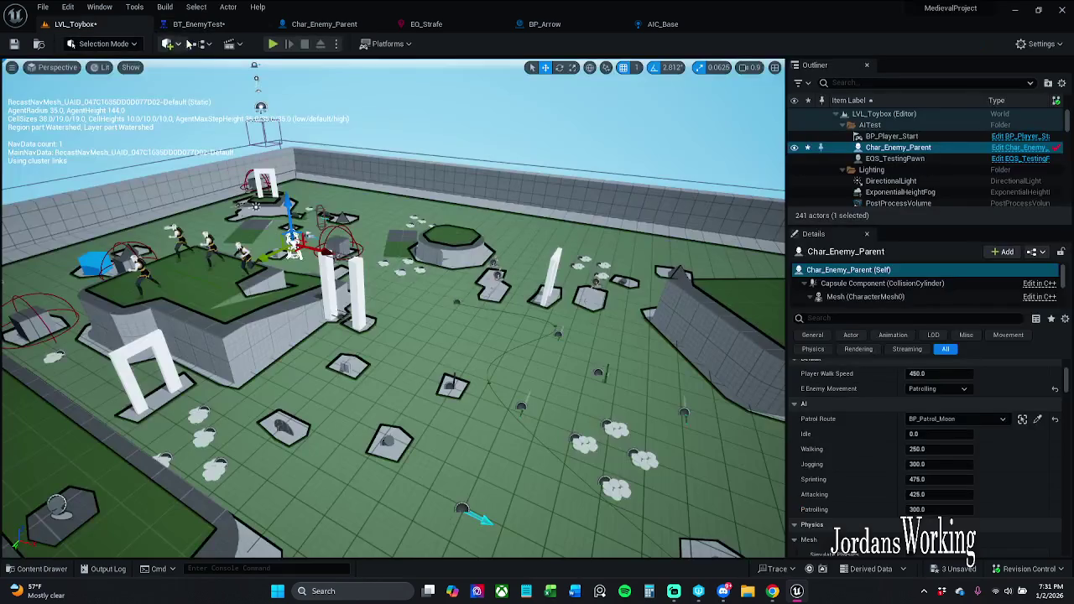
left_click(197, 24)
left_click(14, 43)
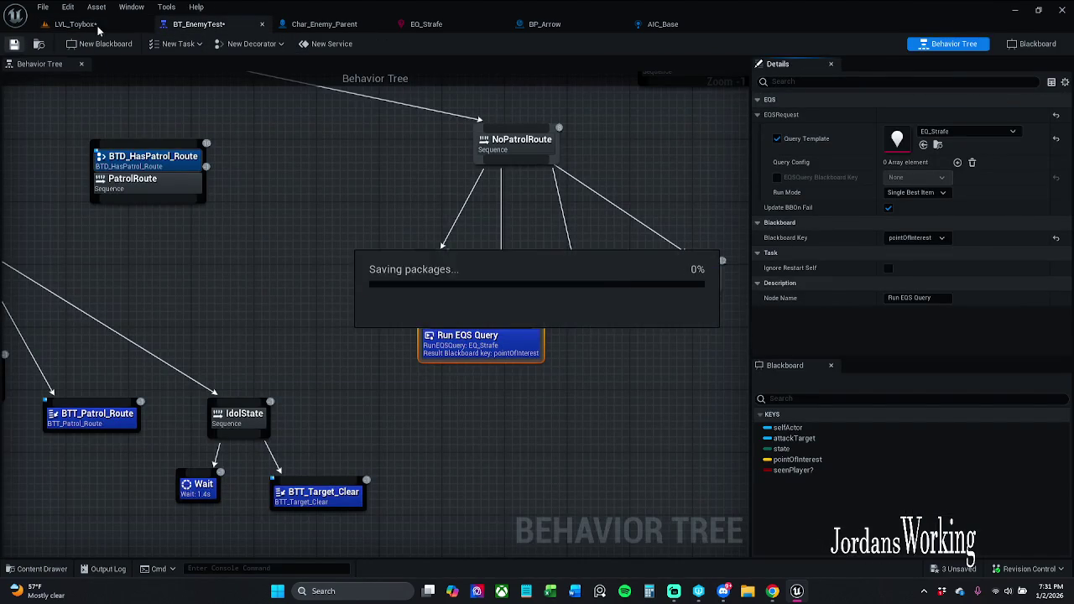
left_click(99, 25)
Step: Playtest the level with the EQS overlay targeting the enemy character, then stop
left_click(272, 44)
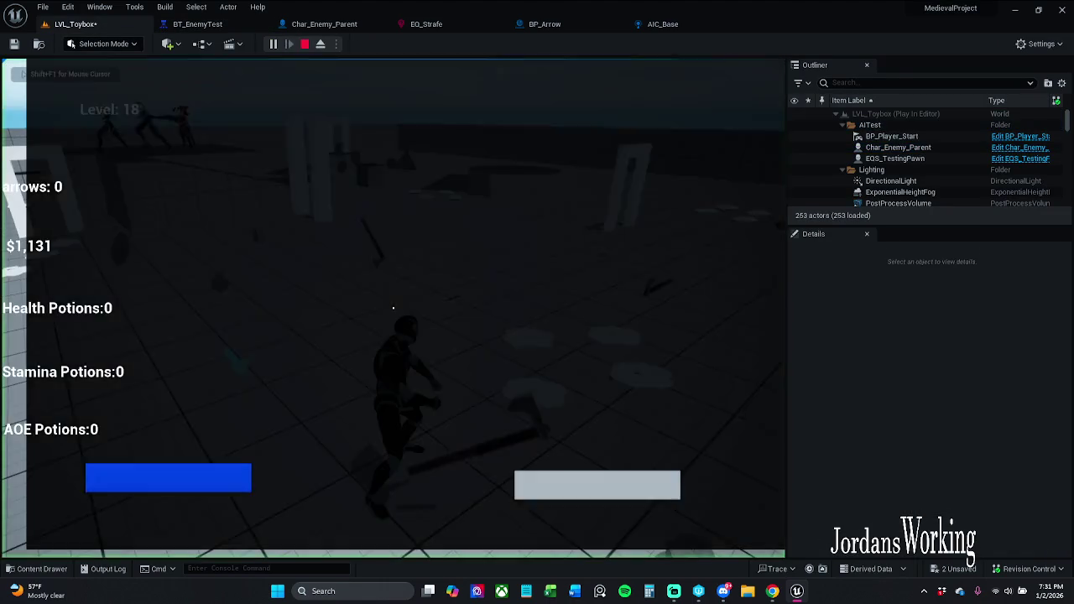
key("apostrophe")
key("Escape")
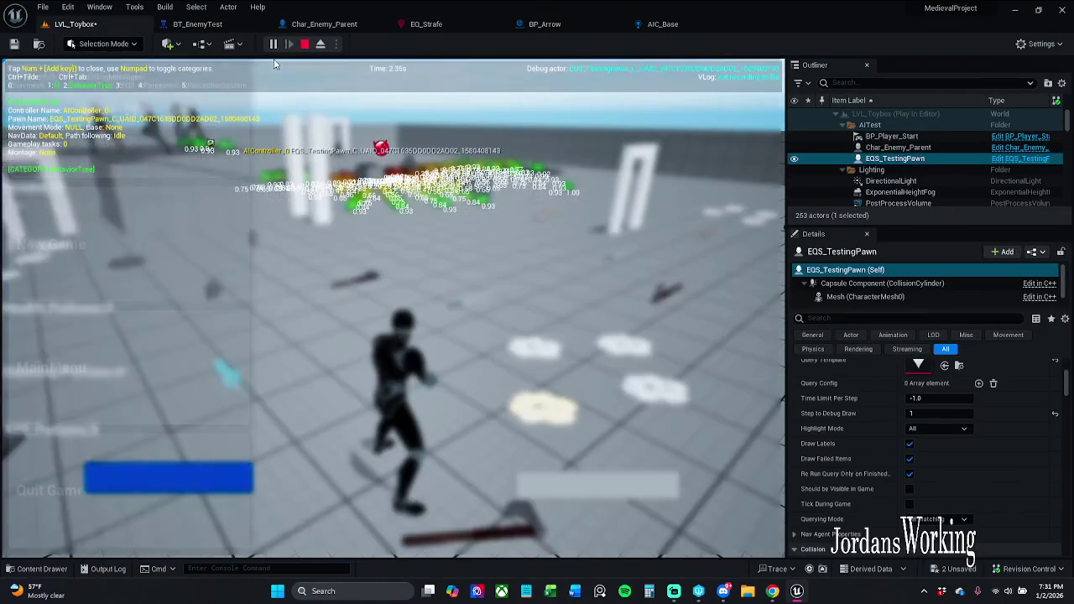
left_click(949, 148)
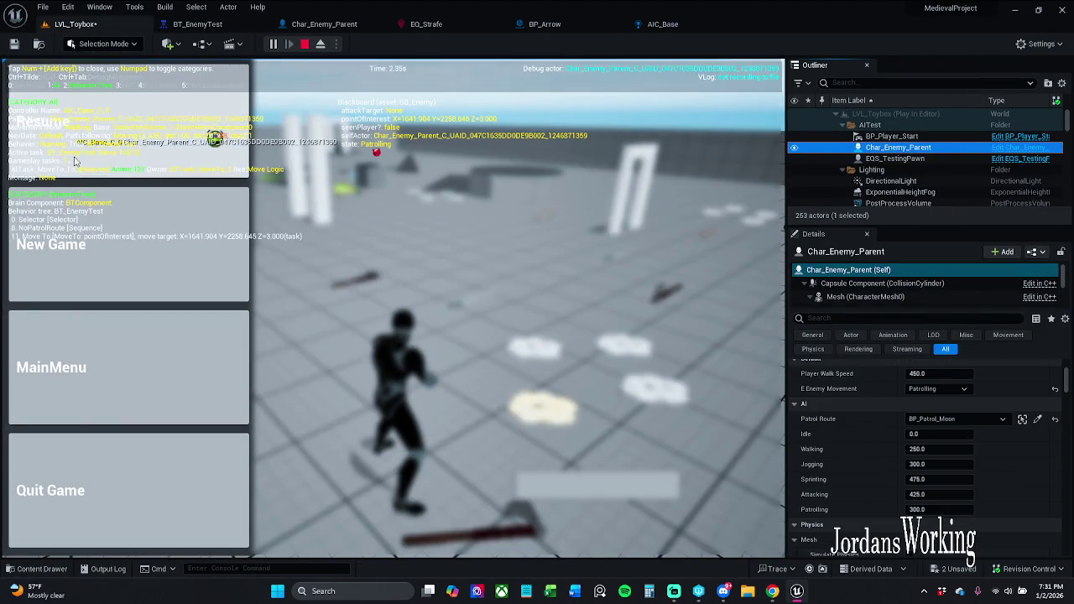
left_click(126, 121)
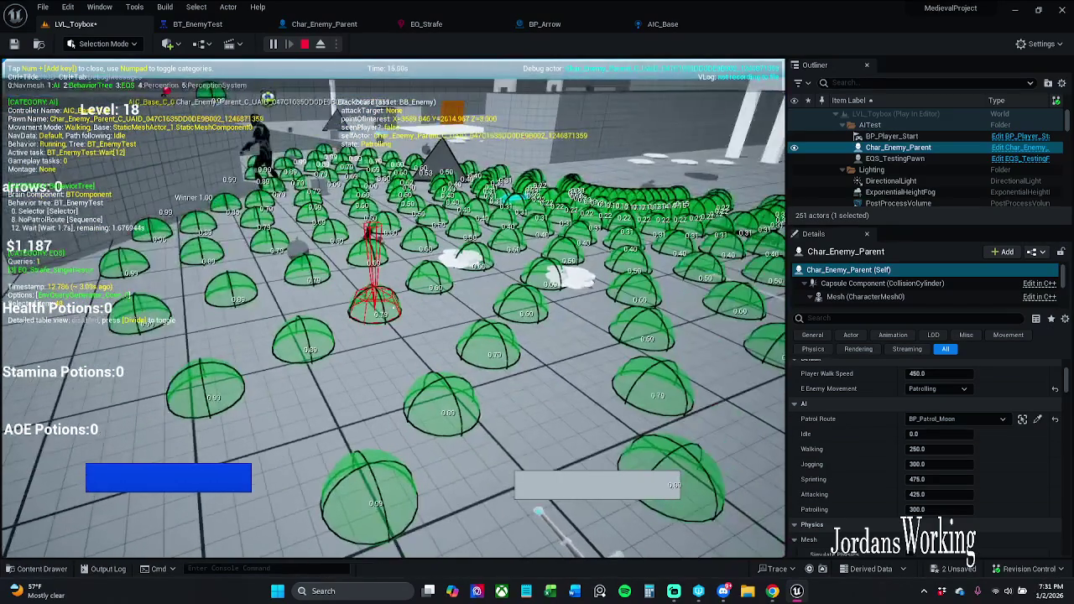
key("Escape")
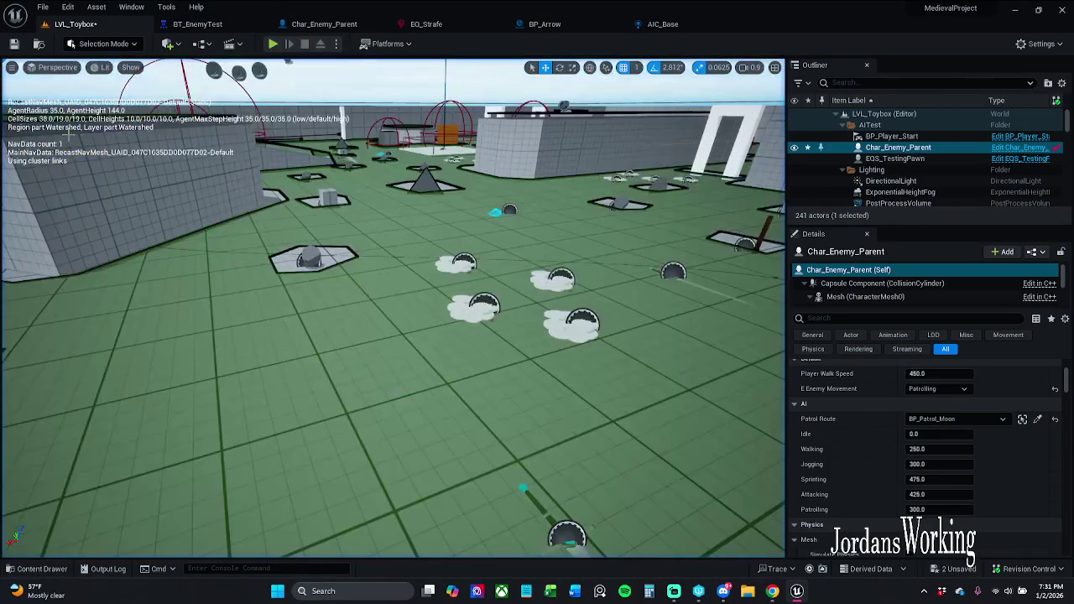
Step: In EQ_Strafe, bind the Distance test's Float Value Min to Random number
left_click(197, 23)
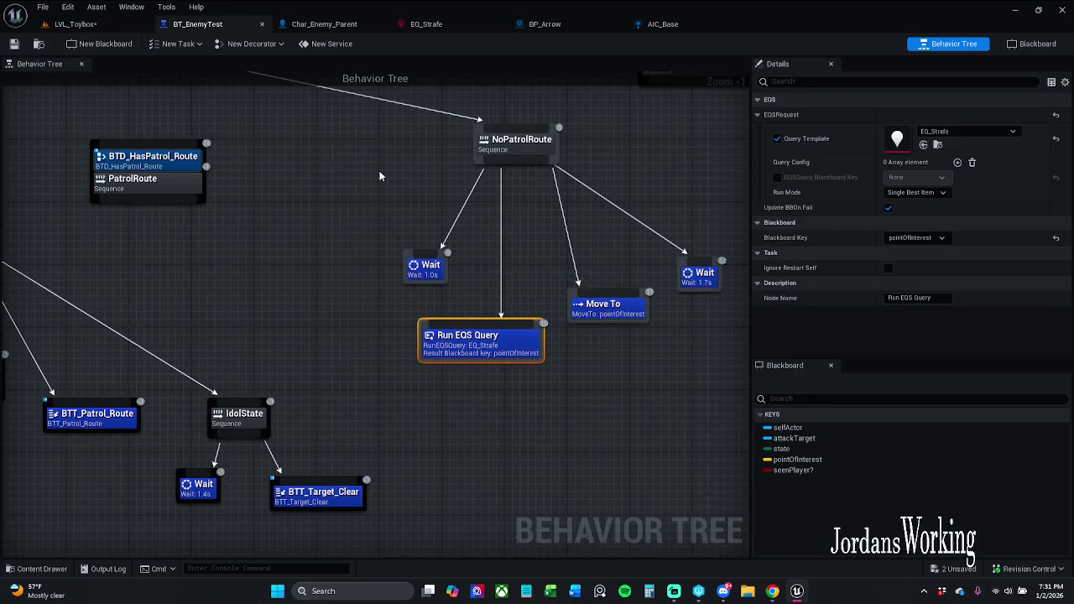
left_click(426, 23)
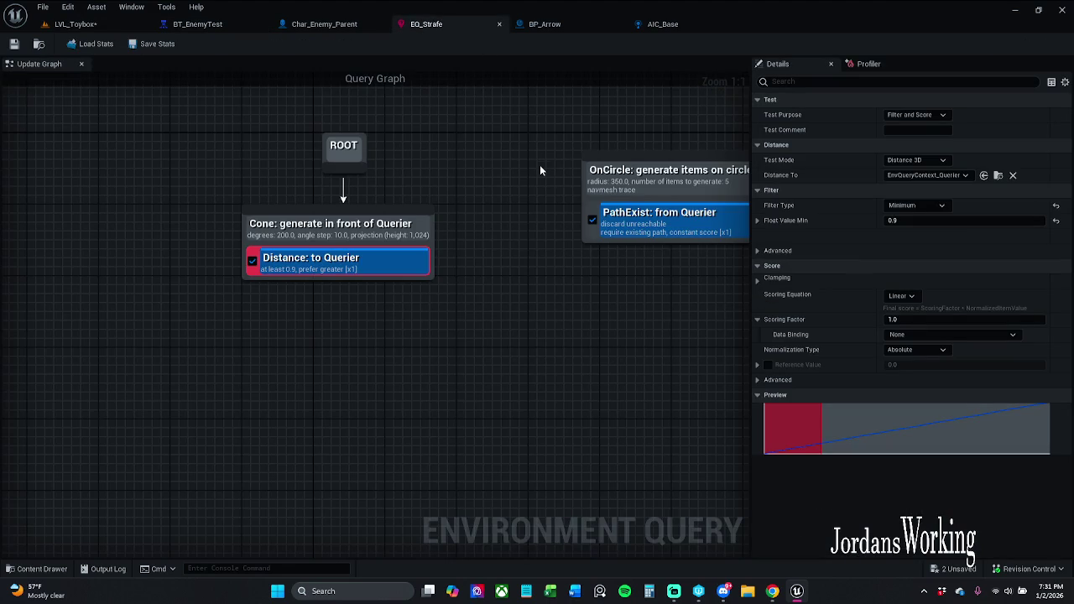
left_click_drag(542, 164, 444, 155)
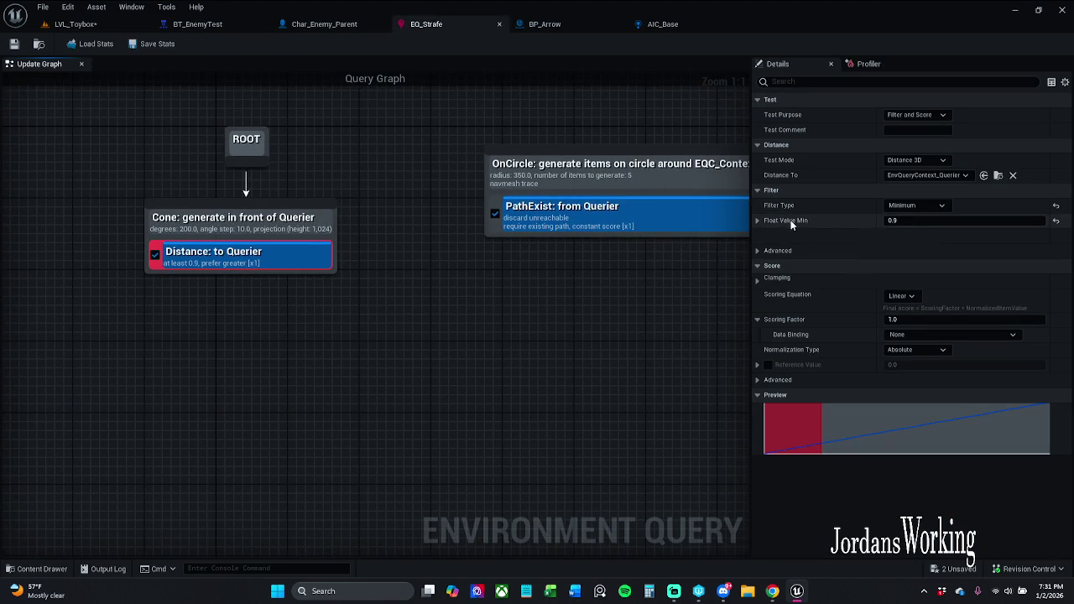
left_click(757, 221)
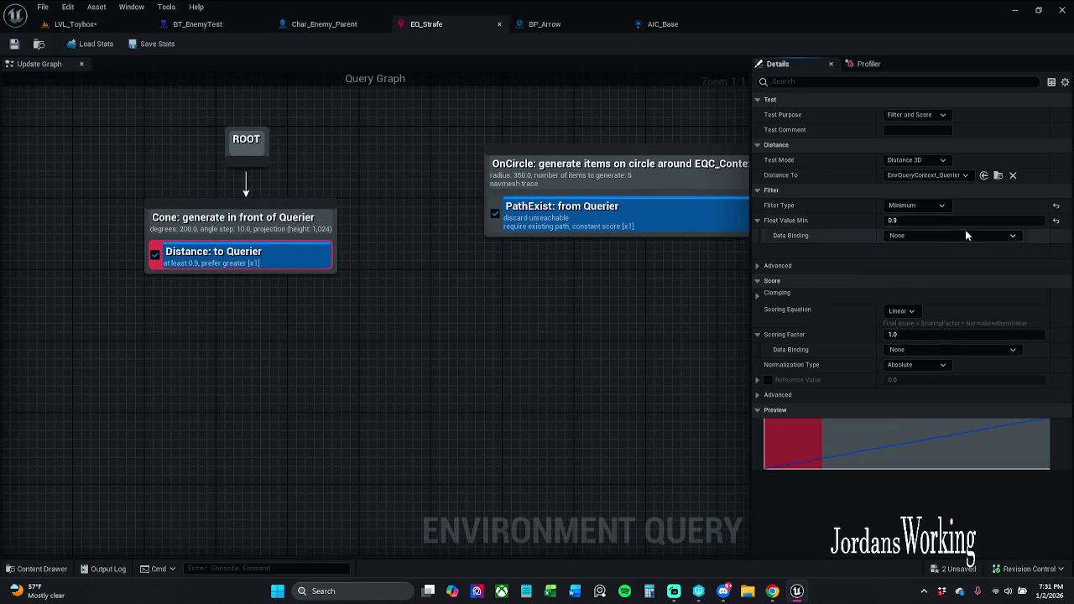
left_click(942, 238)
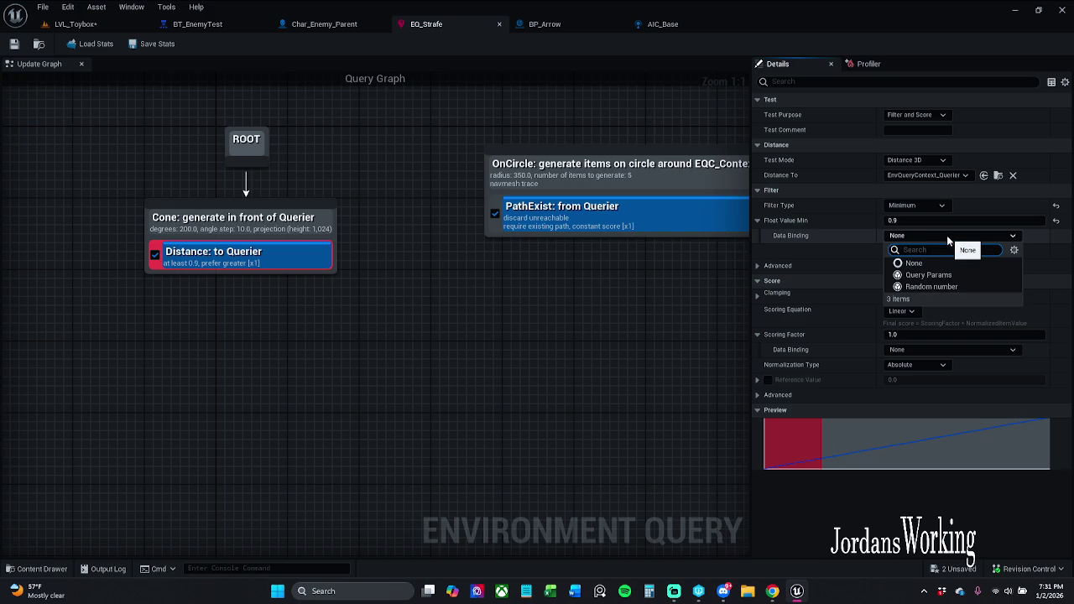
left_click(960, 287)
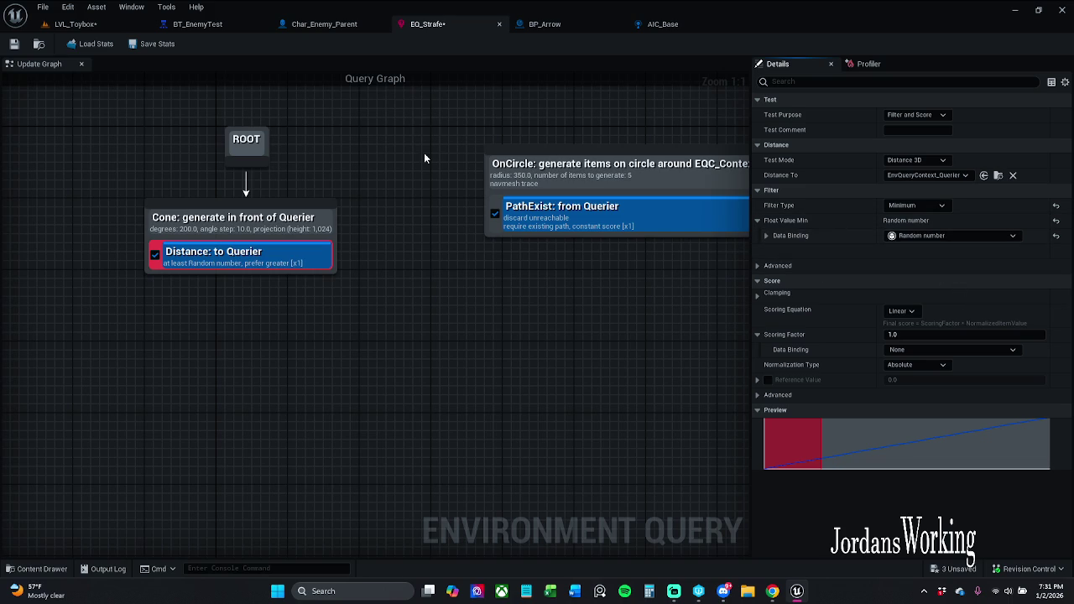
Step: Save the strafe query and start a playtest of LVL_Toybox
left_click(14, 45)
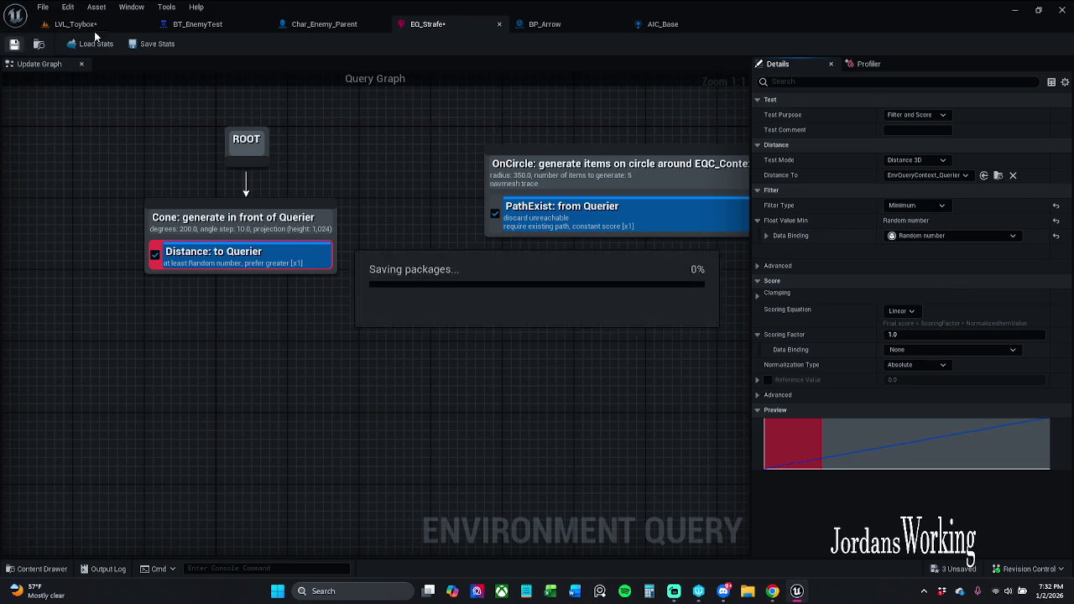
left_click(76, 24)
left_click(274, 44)
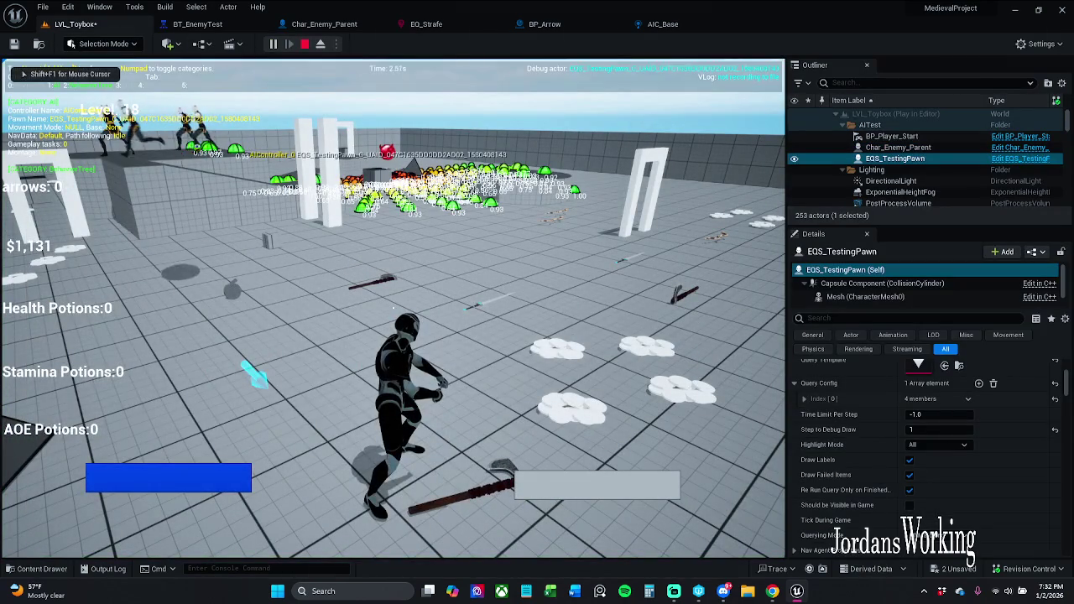
Step: Debug the enemy's EQS results in play, dodge once, then stop and reopen EQ_Strafe
key("p")
left_click(898, 147)
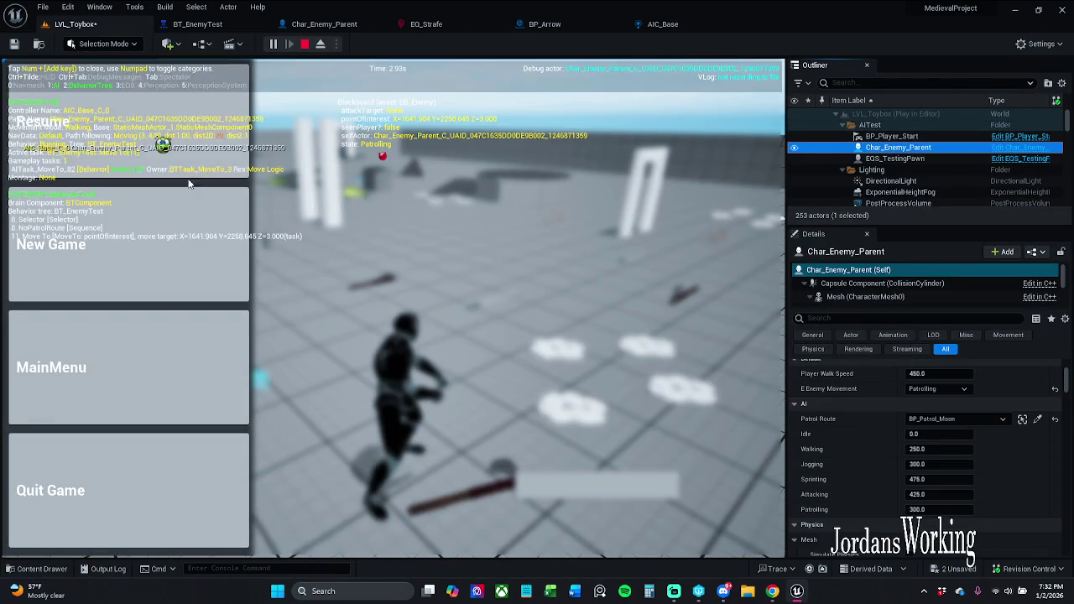
left_click(42, 122)
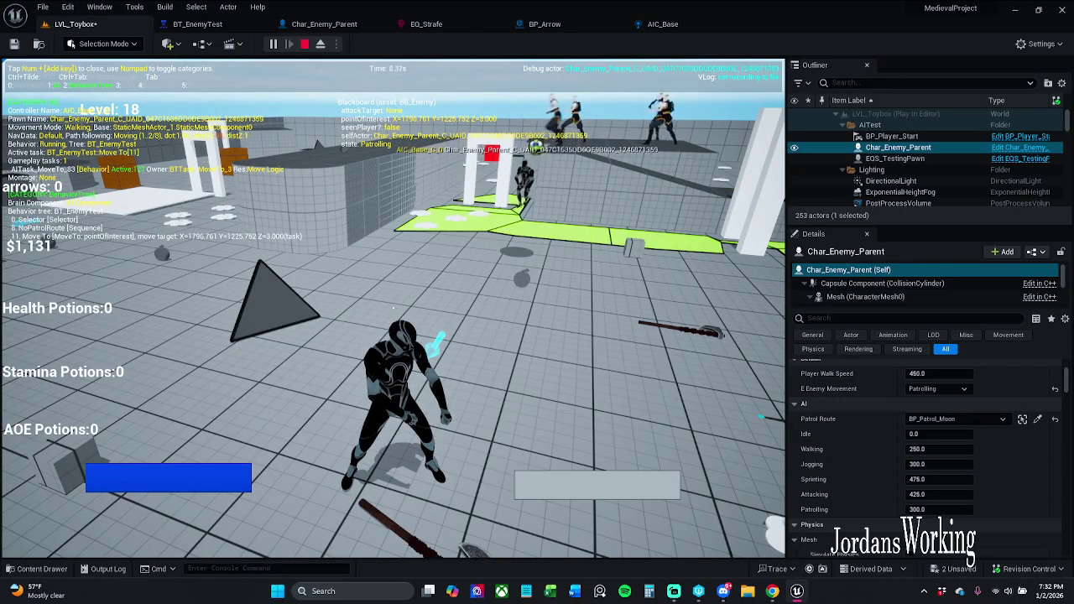
key("KP_3")
key("space")
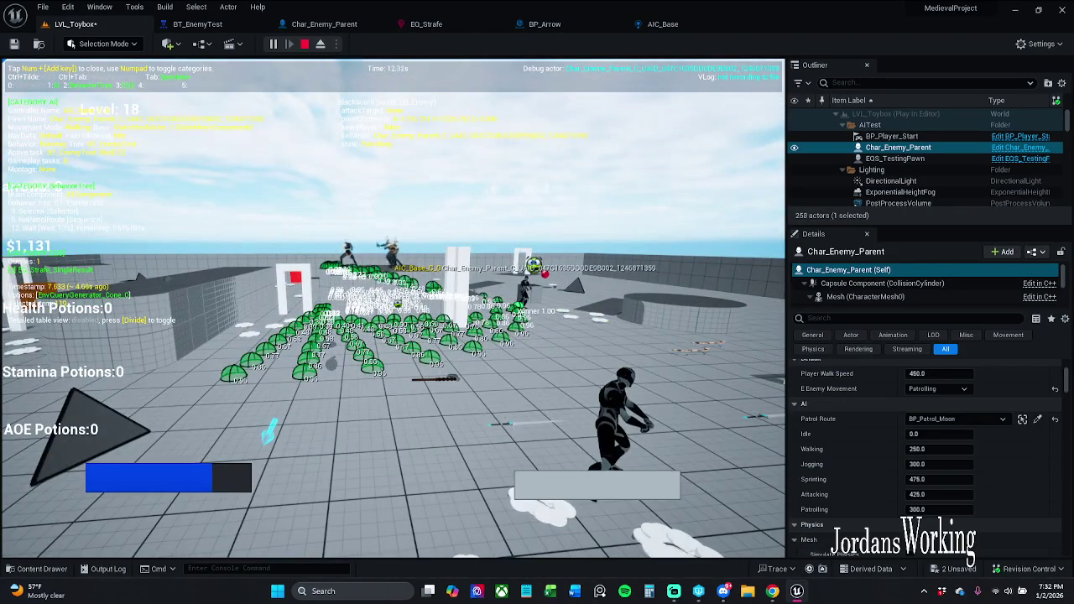
key("Escape")
left_click(420, 25)
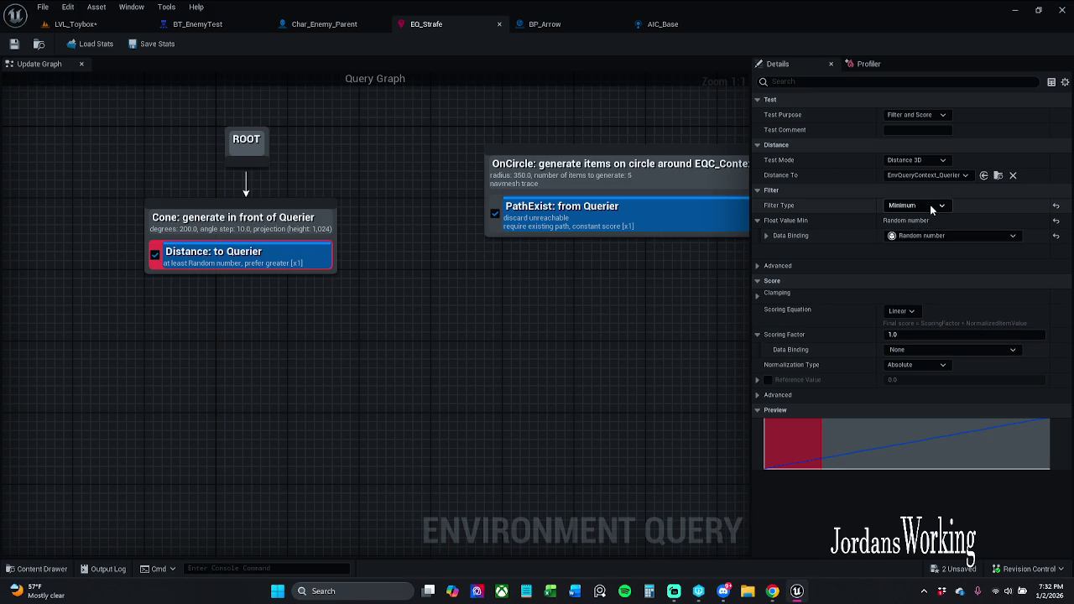
Step: Remove the Random number binding, set Float Value Min to a fixed 0.6, and Save All
left_click(956, 236)
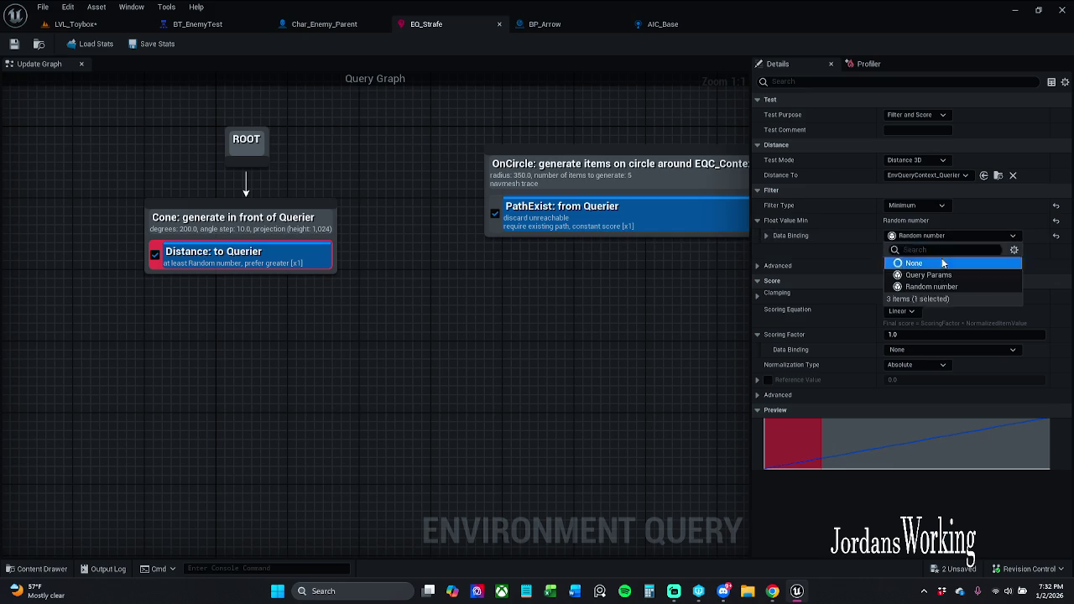
left_click(944, 262)
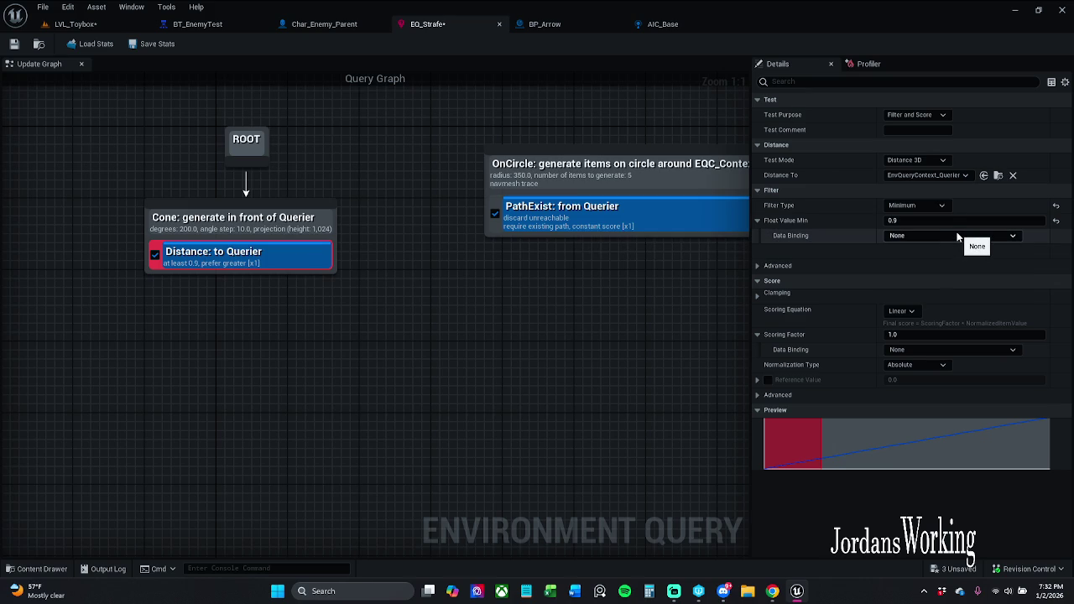
left_click(947, 220)
type("0.6")
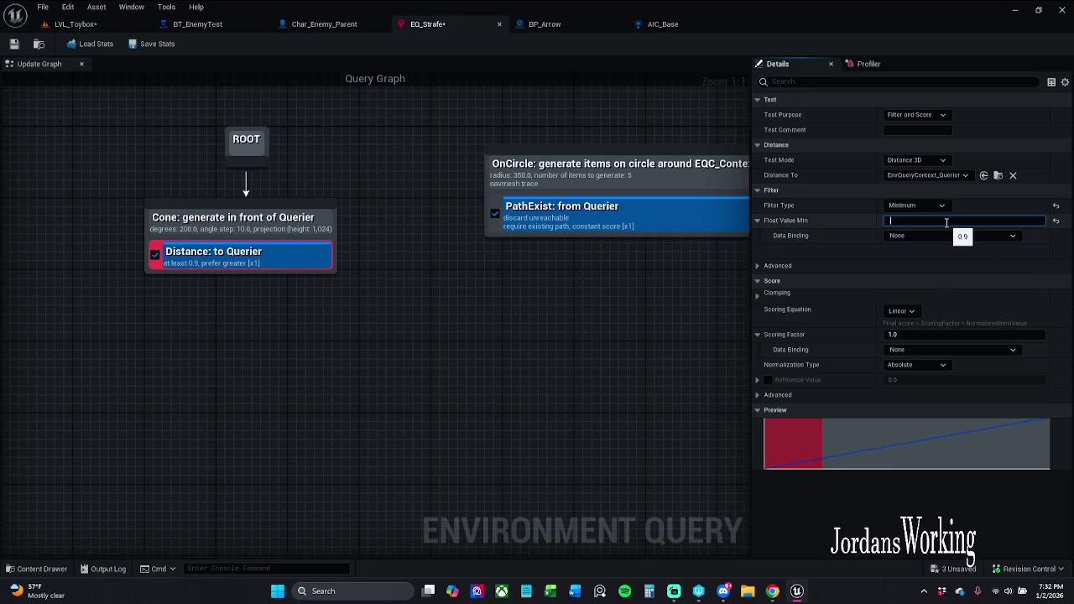
left_click(41, 6)
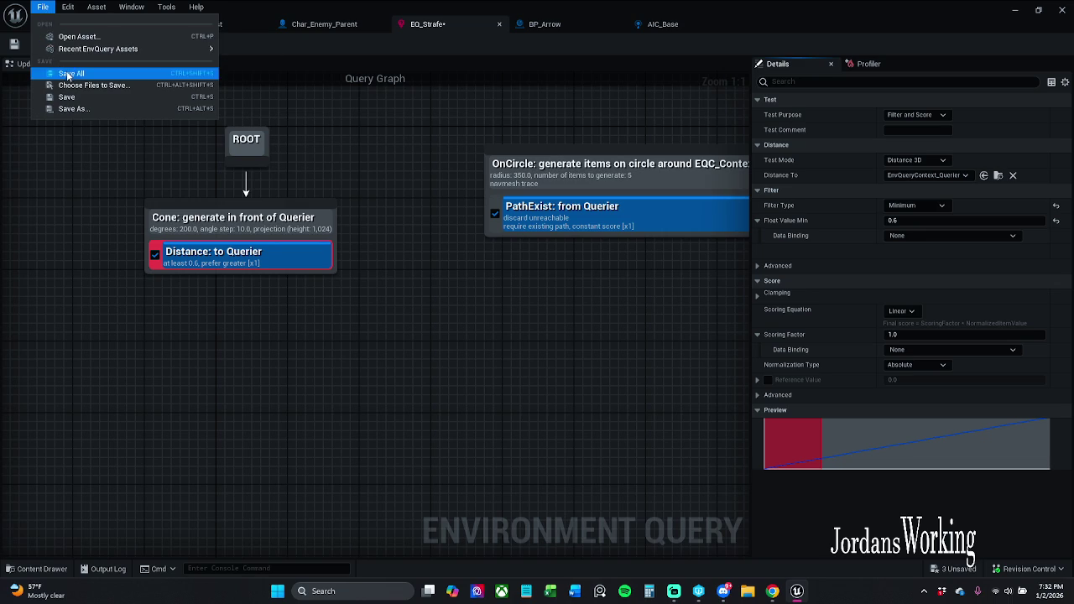
left_click(72, 73)
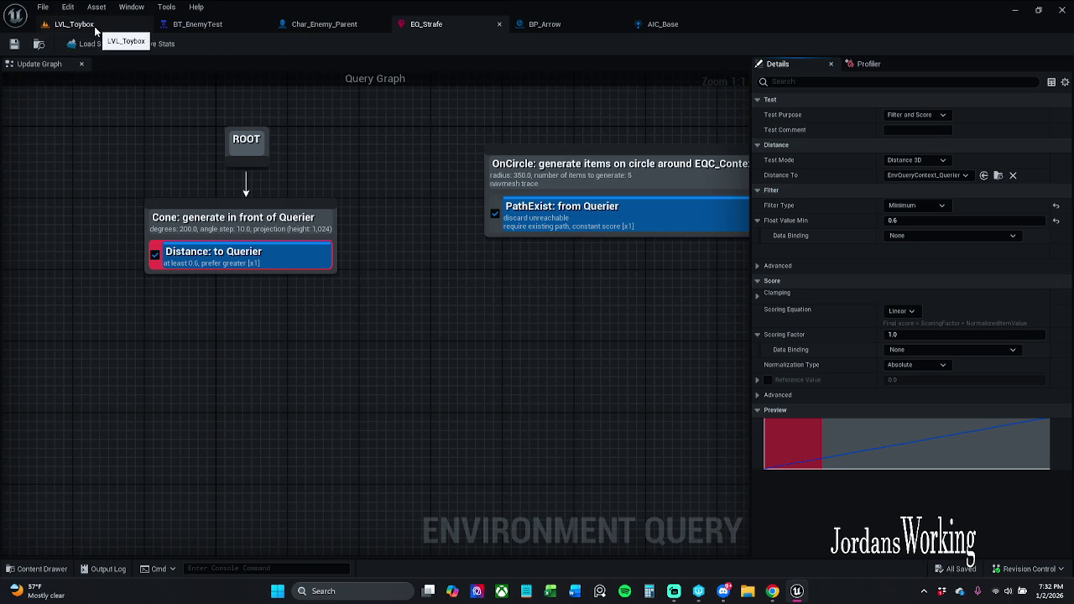
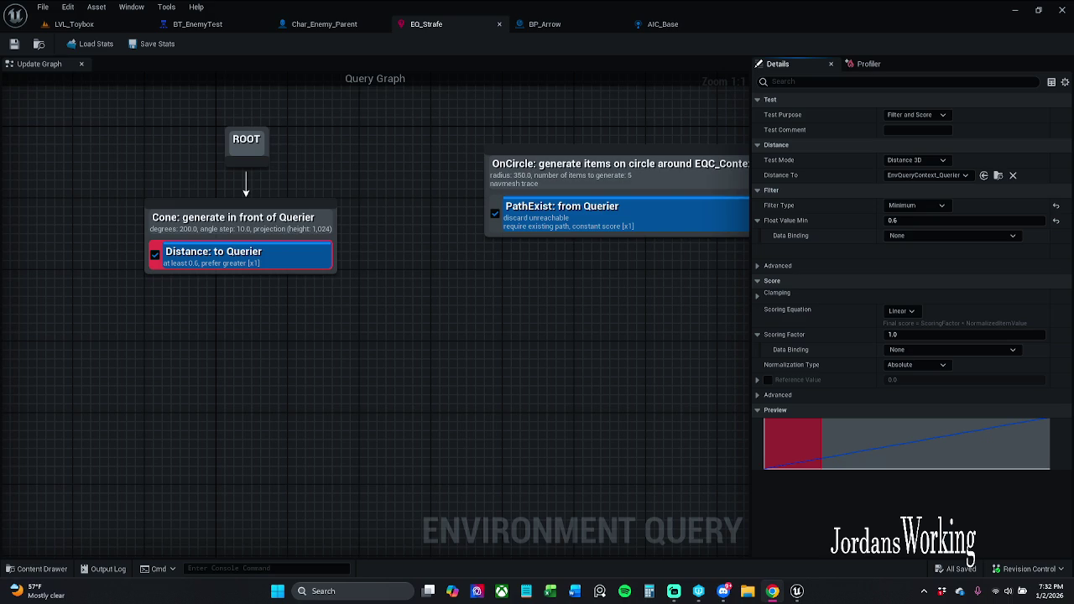
Step: Set the Distance to Querier filter to Range, minimum 0.0 and maximum 1000.0, then save EQ_Strafe
left_click(922, 231)
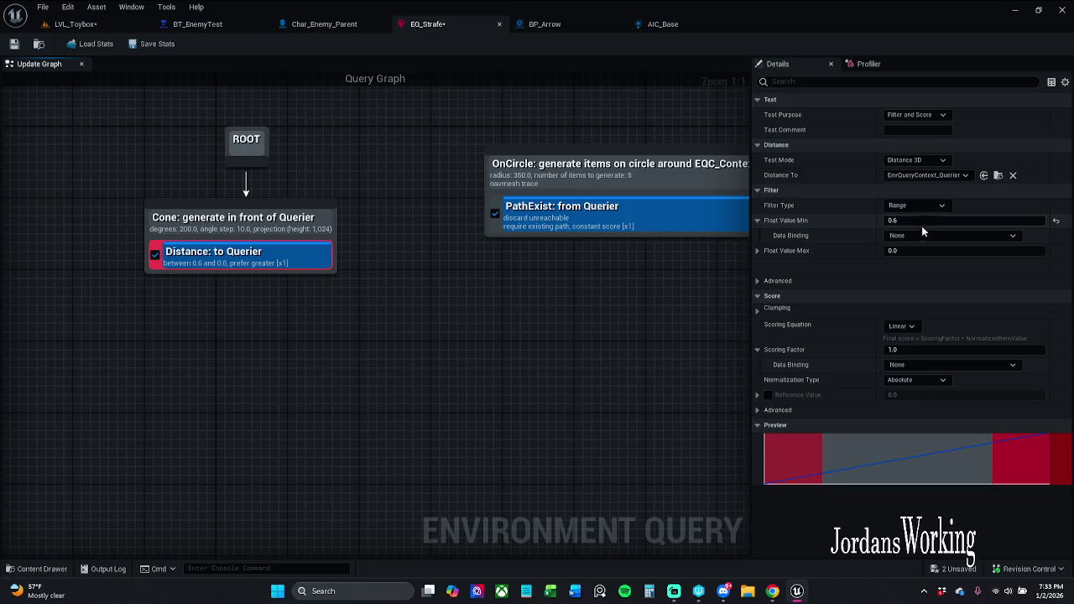
left_click(922, 220)
type("0")
key("Return")
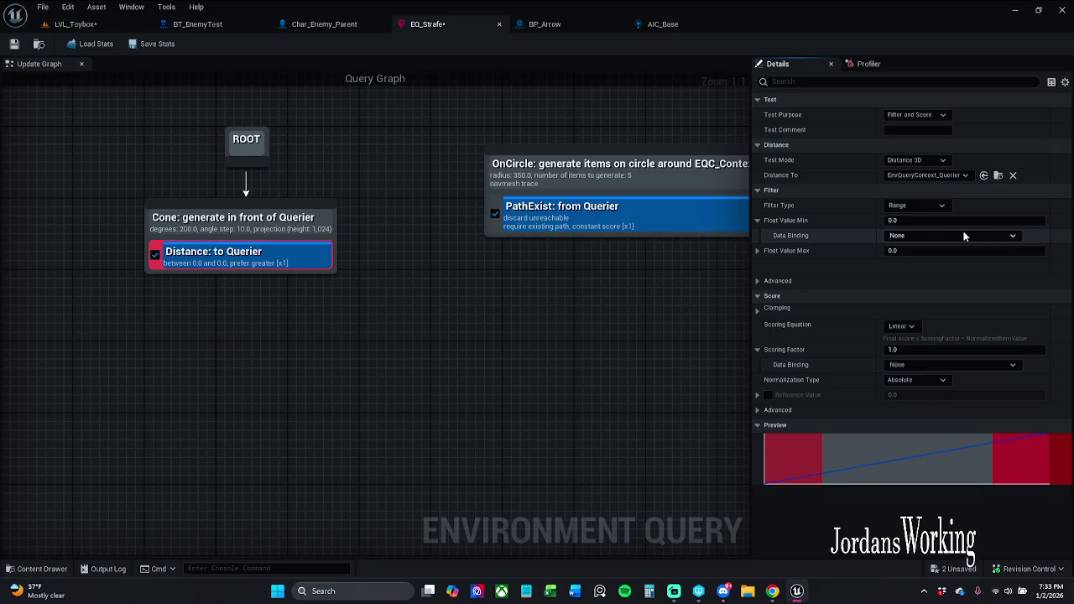
left_click(955, 235)
left_click(932, 233)
left_click(758, 220)
left_click(908, 235)
type("1000")
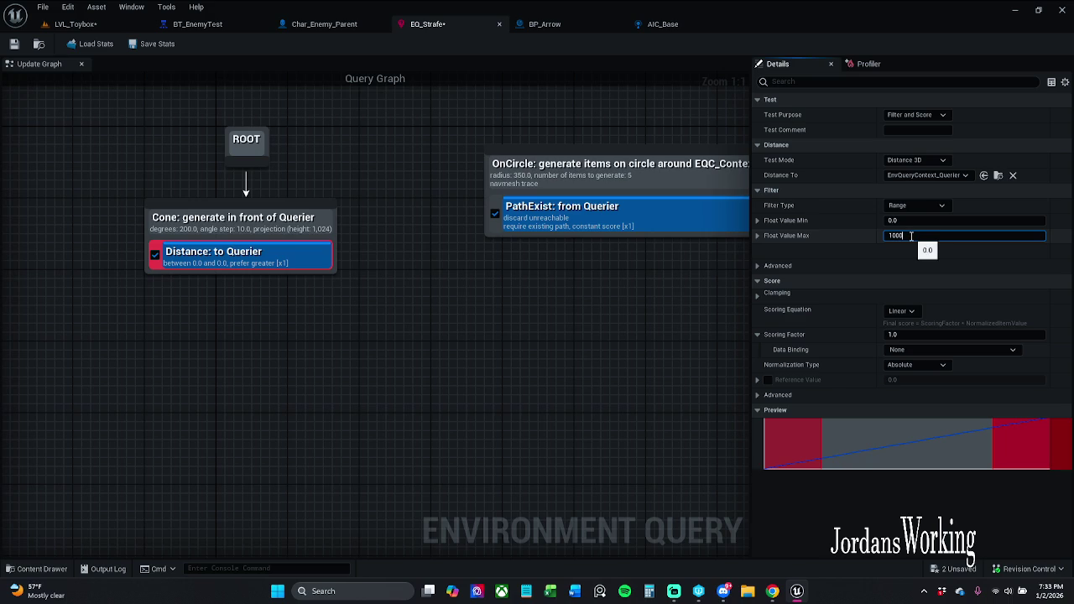
left_click(20, 47)
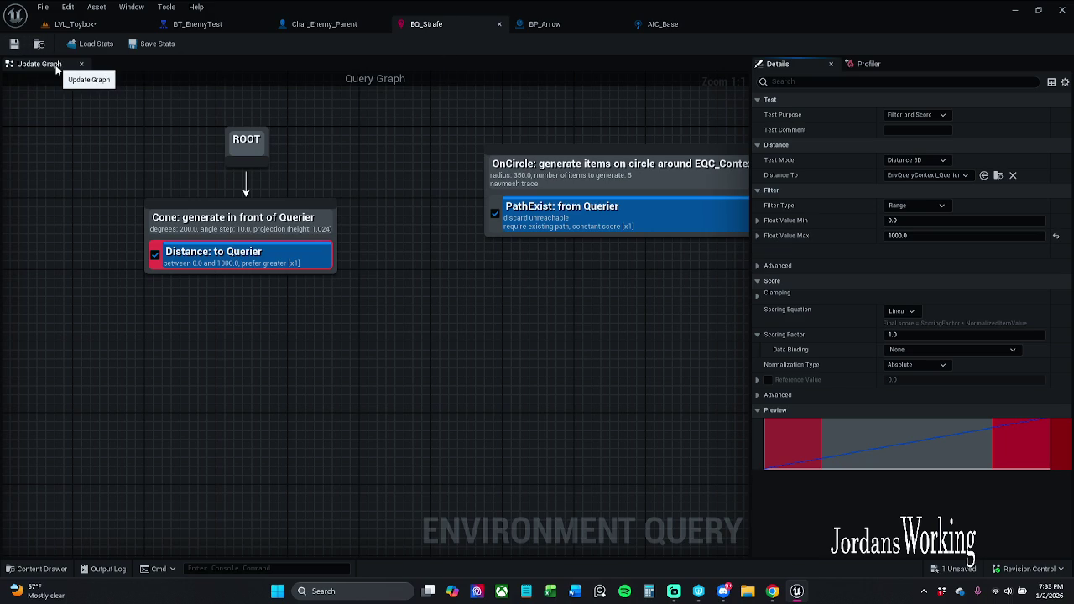
Step: Check the minimum value, scoring factor and normalization options unchanged, then play LVL_Toybox in the editor
left_click(758, 222)
left_click(921, 237)
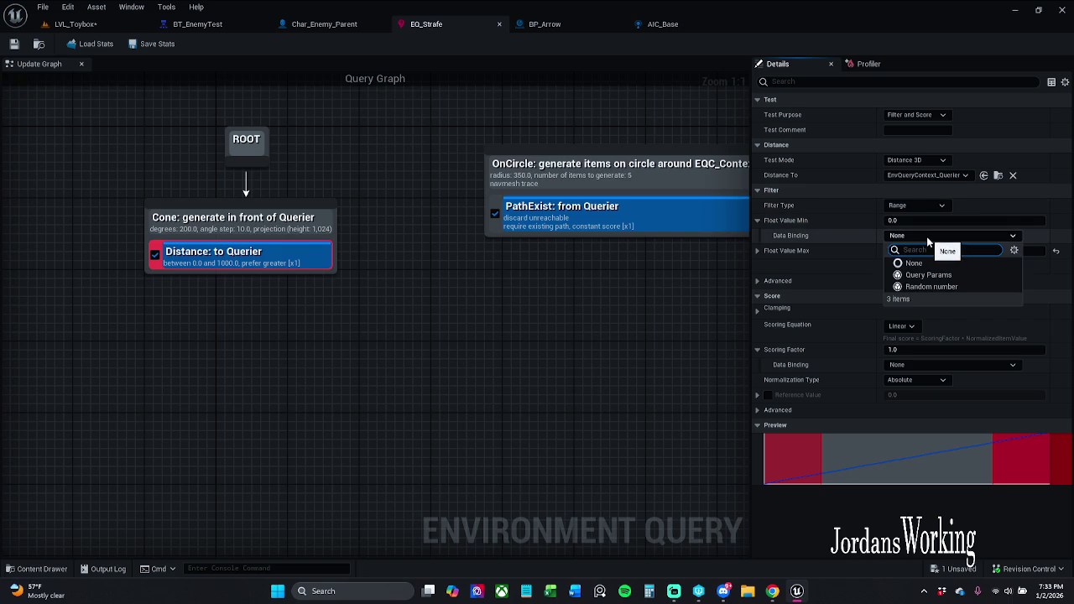
left_click(912, 263)
left_click(757, 220)
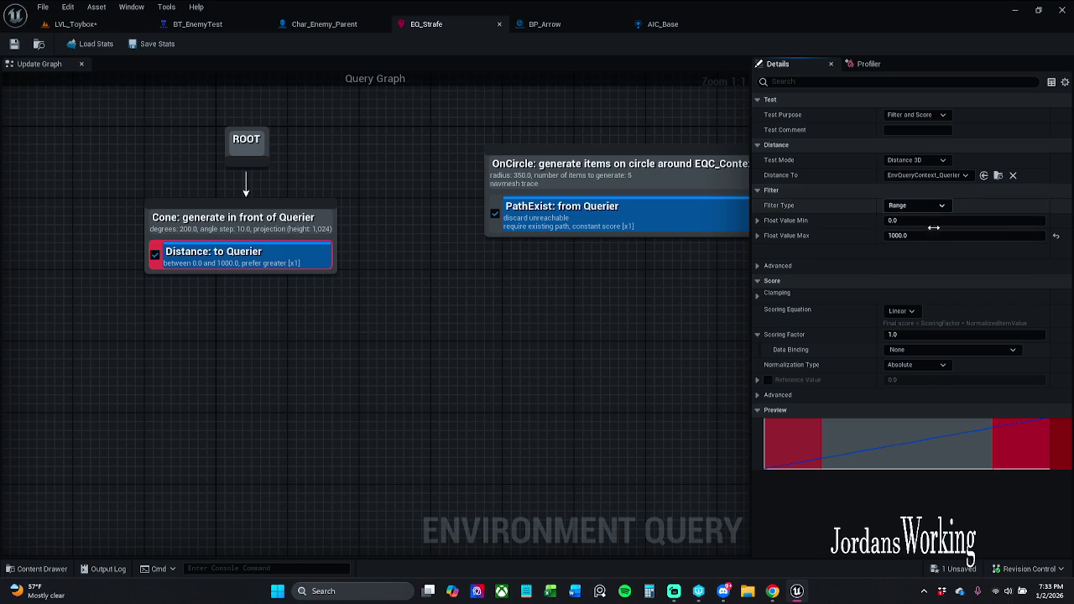
left_click(931, 349)
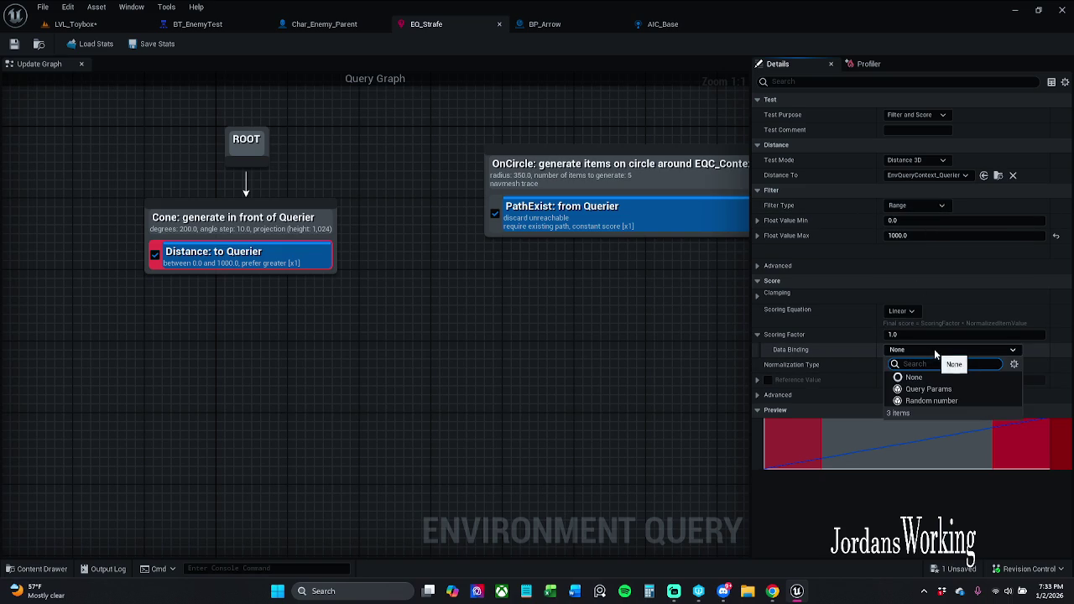
left_click(942, 350)
left_click(907, 365)
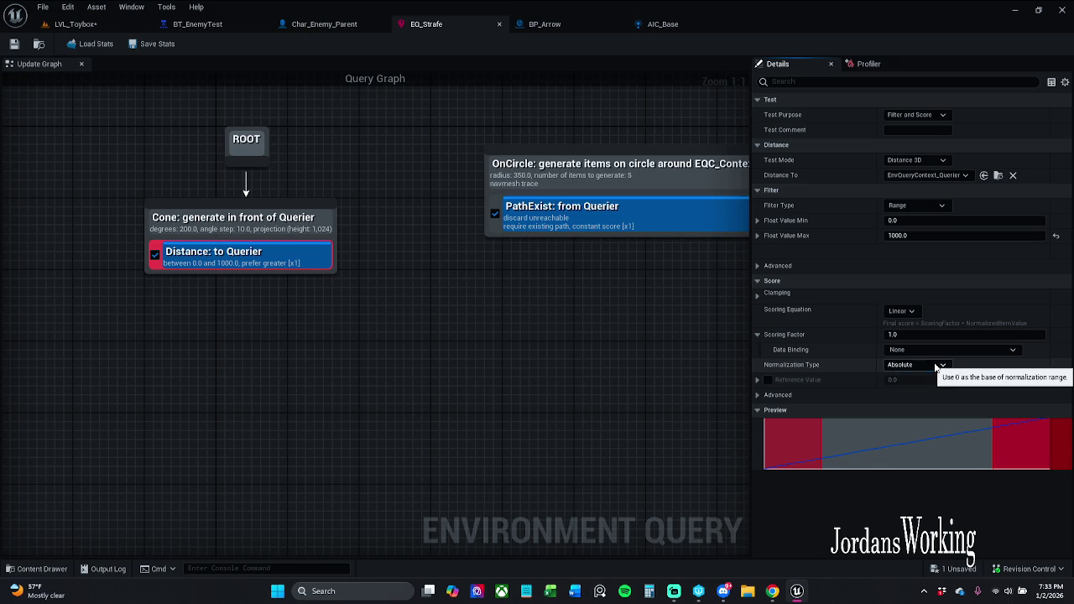
left_click_drag(299, 290, 350, 318)
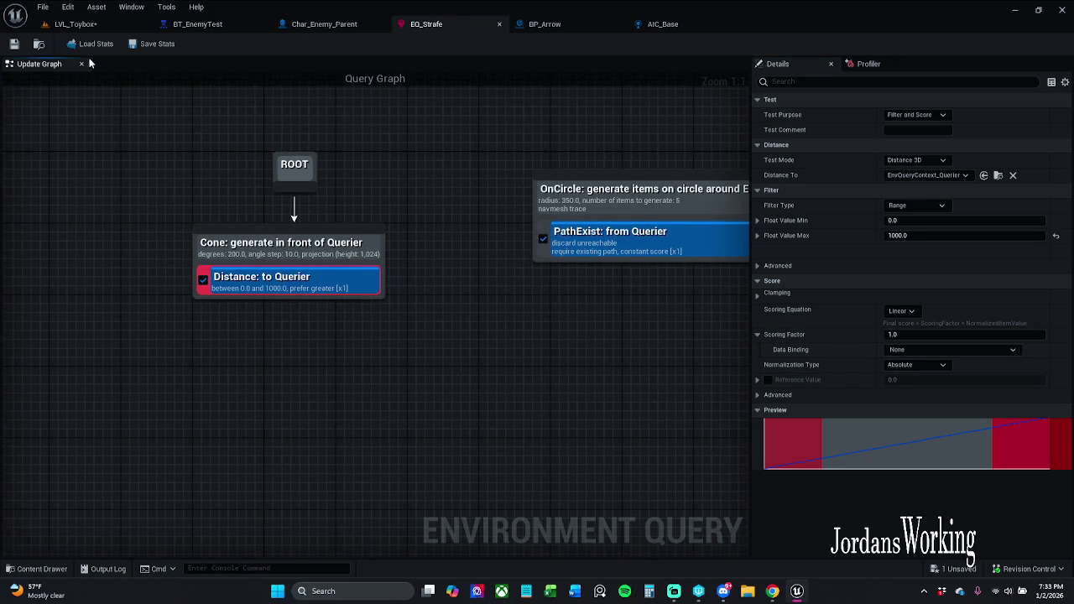
left_click(76, 23)
left_click(273, 44)
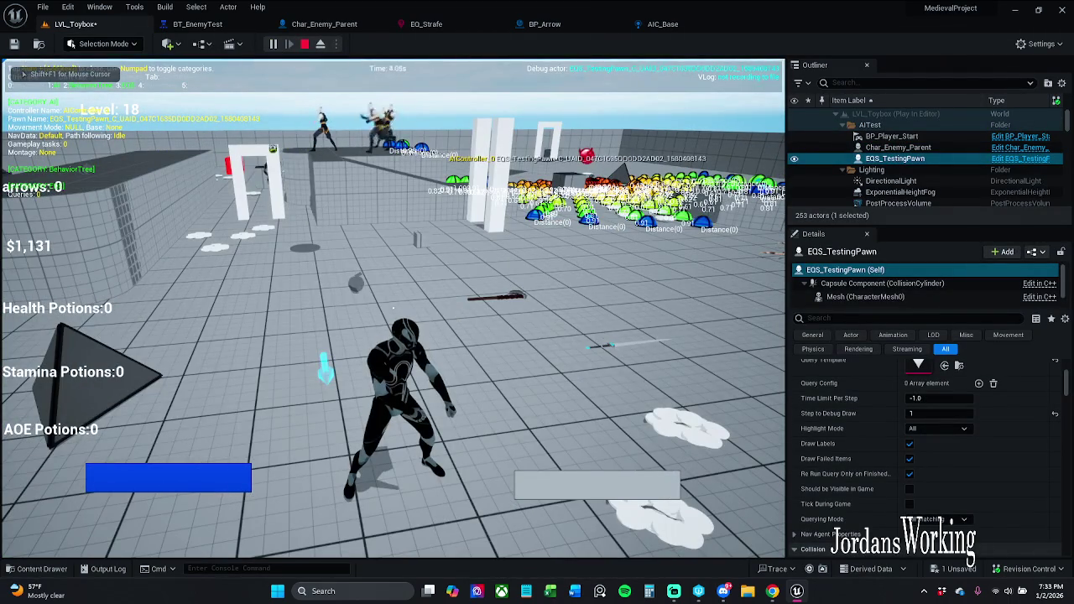
Step: Run toward the enemies with the debug display on the enemy, then stop and reopen EQ_Strafe
key("w")
key("Escape")
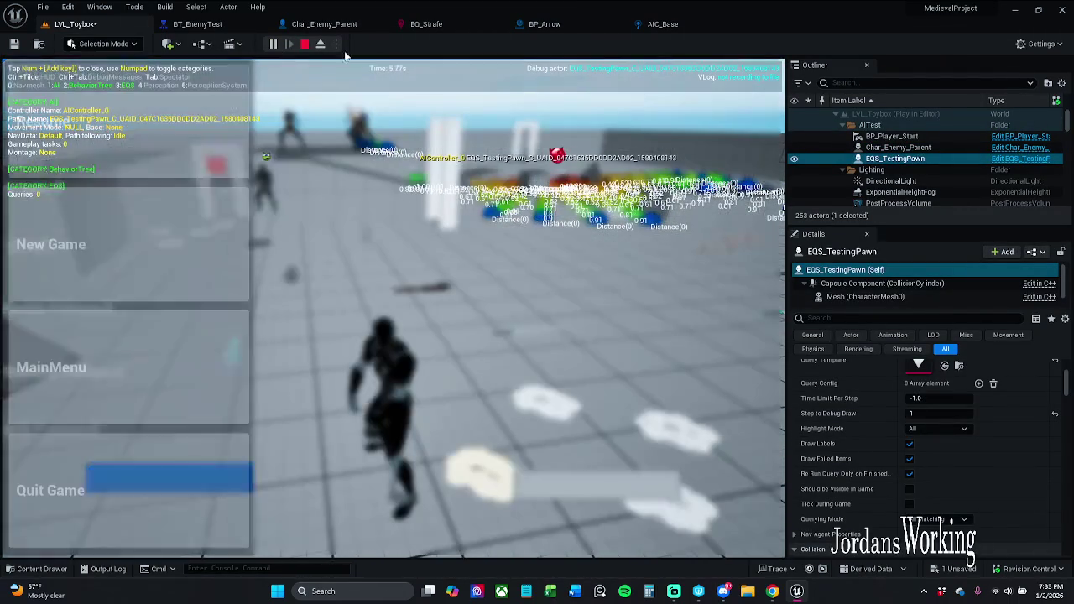
left_click(931, 148)
left_click(137, 162)
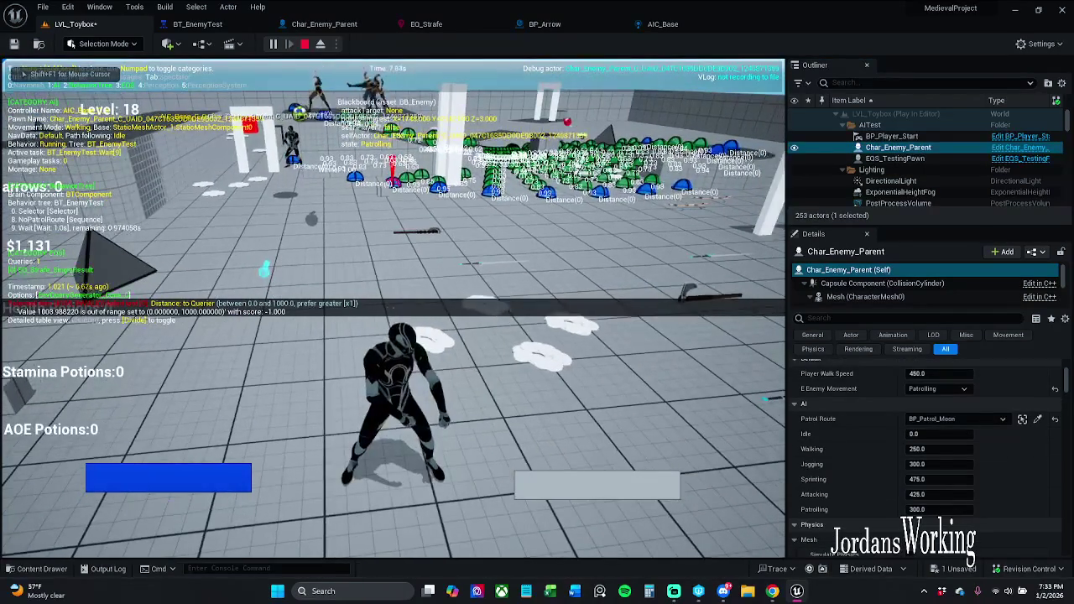
key("w")
key("w")
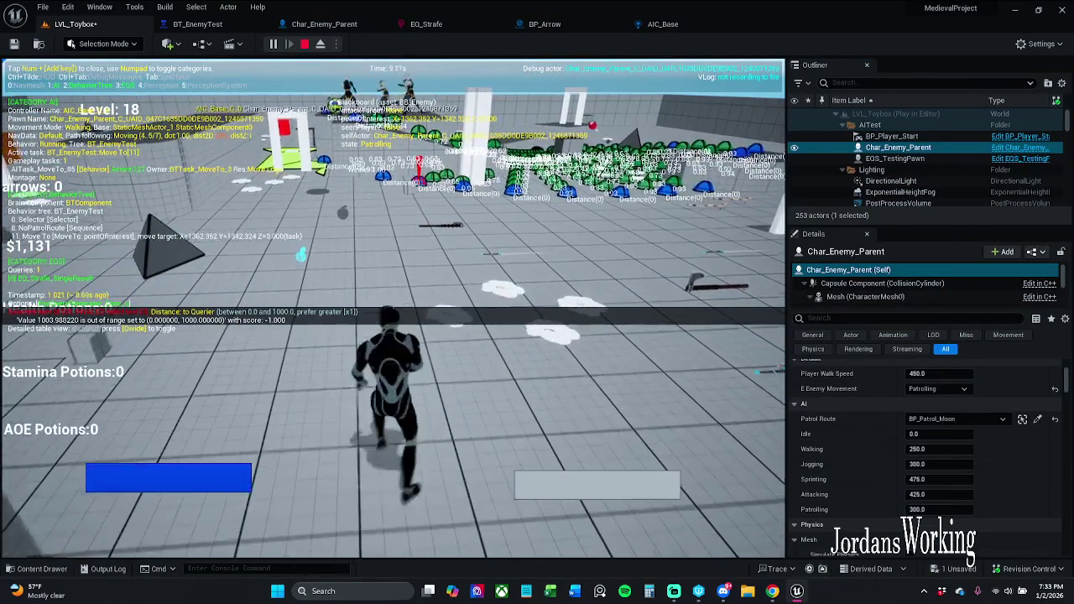
key("w")
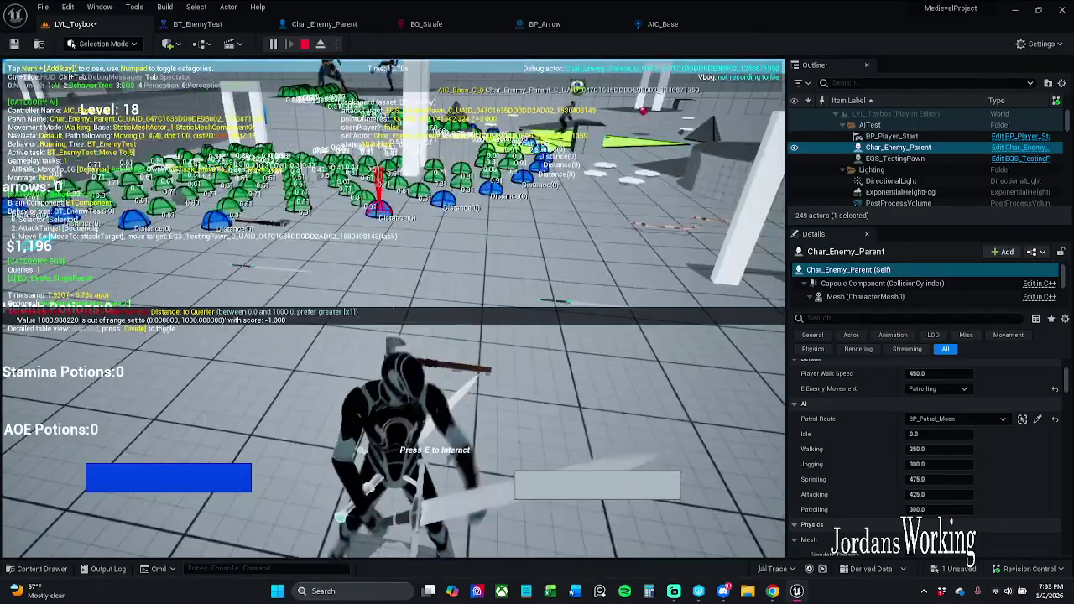
key("Escape")
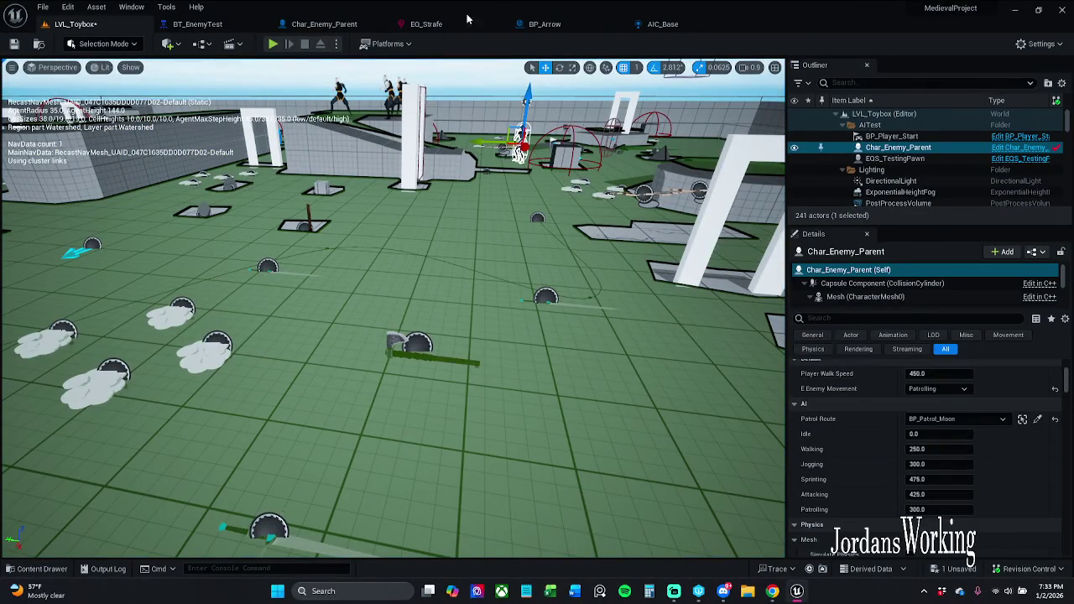
left_click(468, 18)
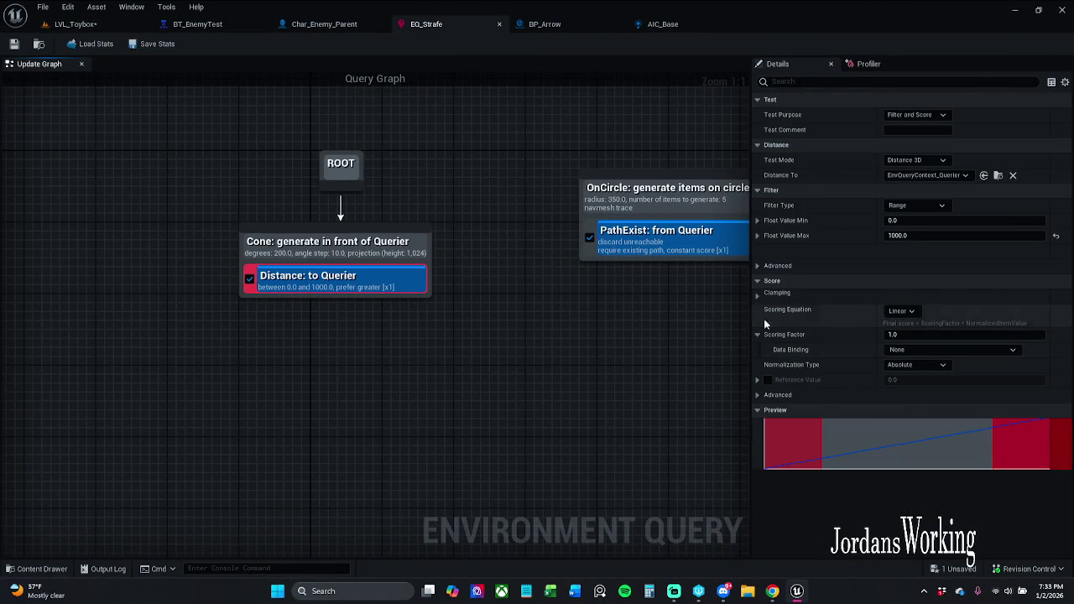
Step: Confirm the Distance to Querier filter type stays Range
left_click(930, 206)
left_click(930, 228)
left_click(927, 206)
left_click(937, 208)
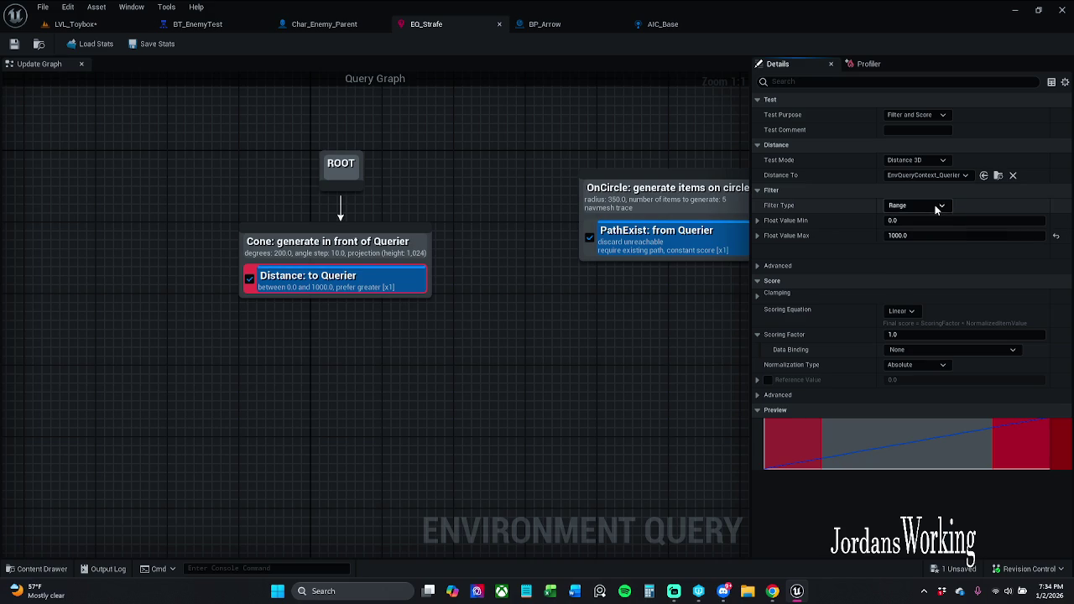
mouse_move(710, 251)
left_mouse_down()
mouse_move(434, 354)
mouse_move(368, 274)
left_mouse_up()
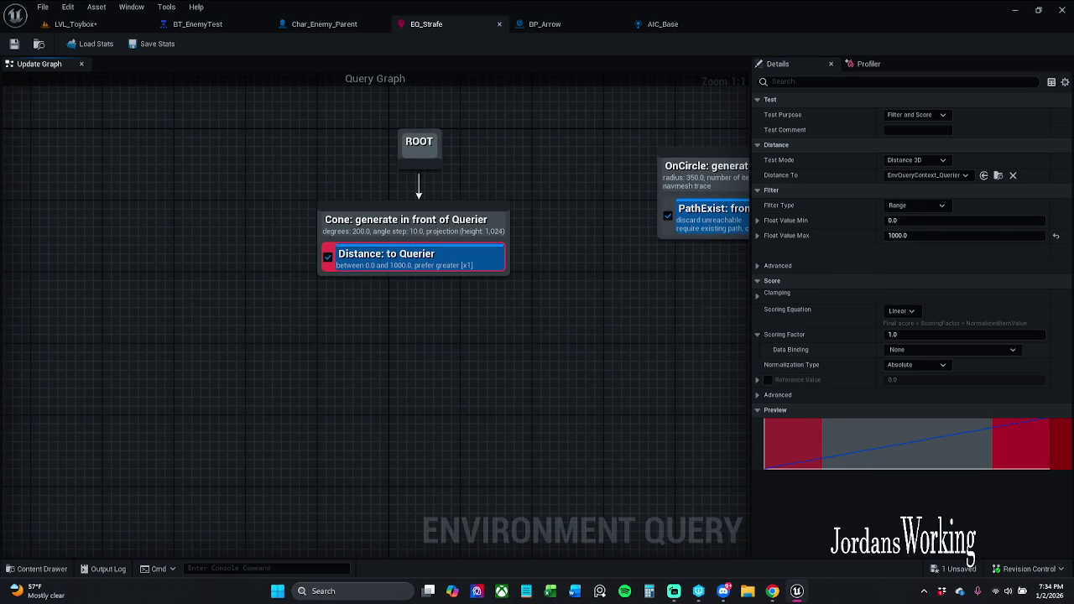
left_click_drag(302, 355, 285, 369)
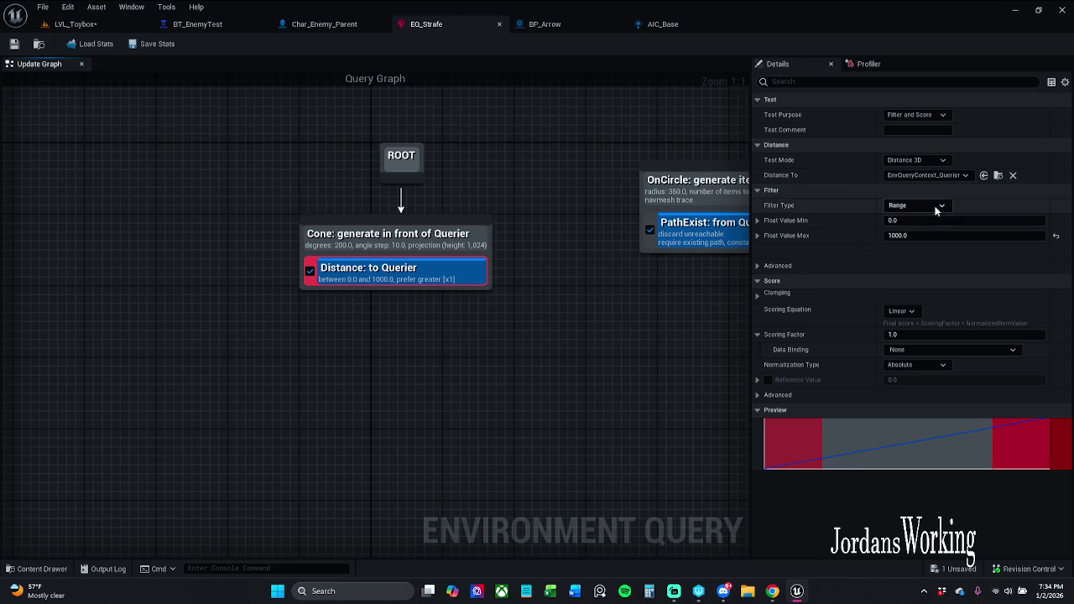
Step: Set the maximum distance to 1000.0, leaving the filter type on Range
left_click(924, 236)
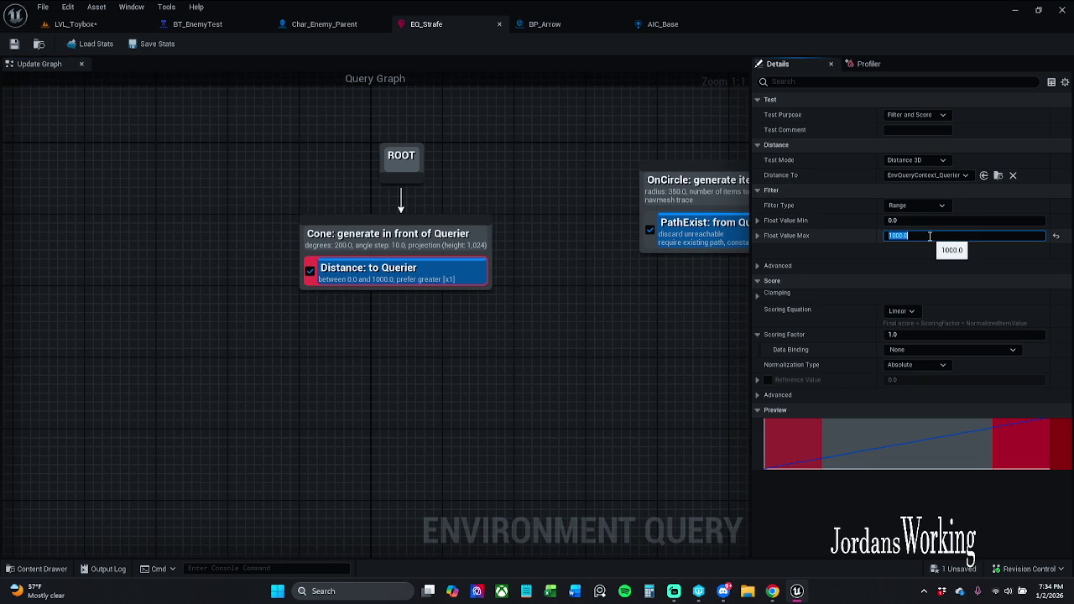
type("1")
left_click(921, 220)
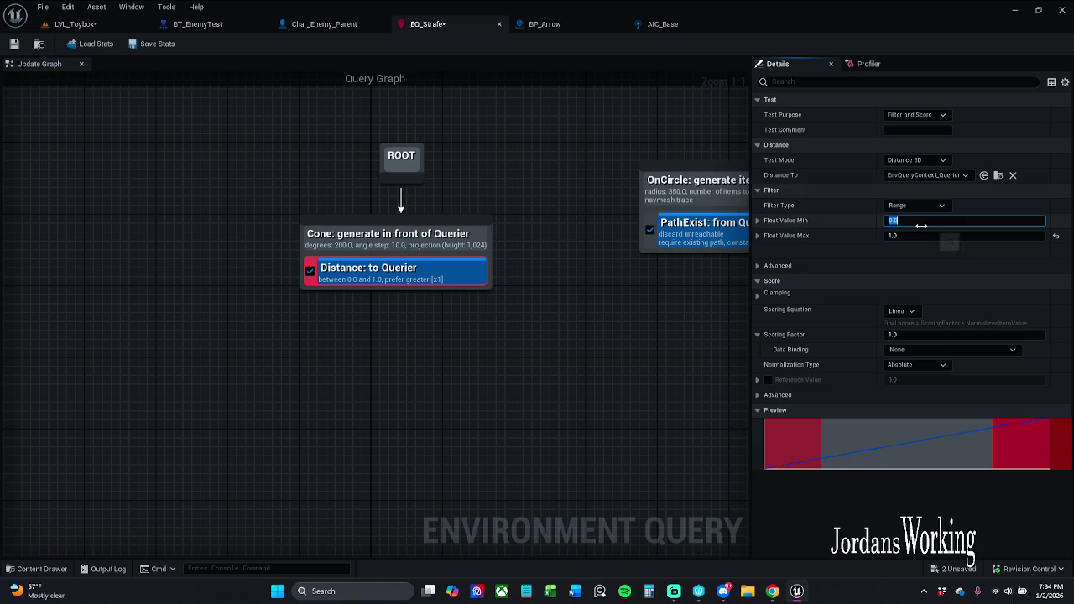
left_click(923, 236)
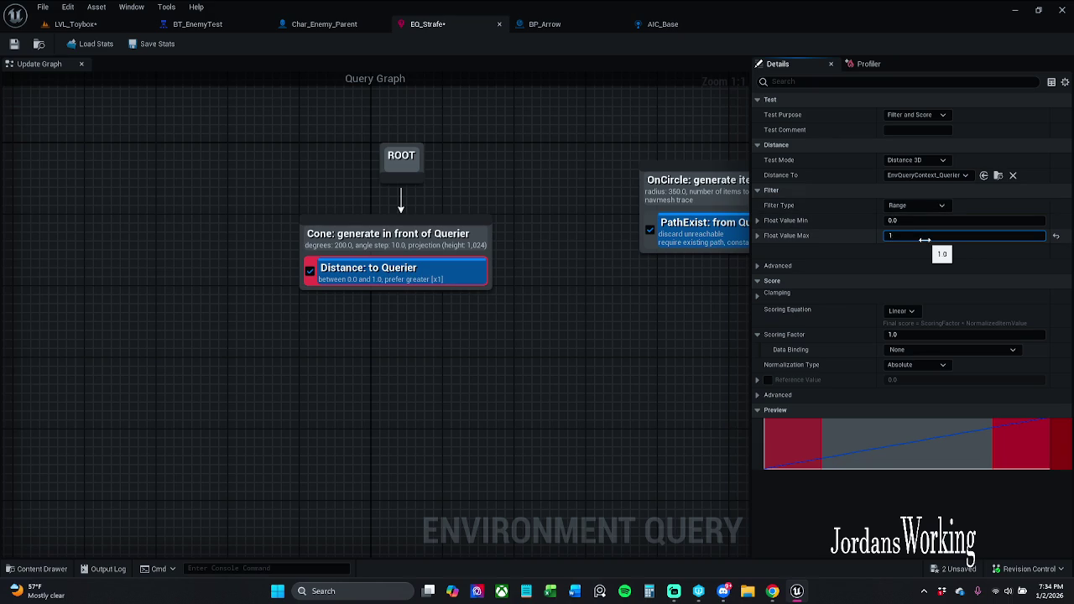
type("00")
key("Return")
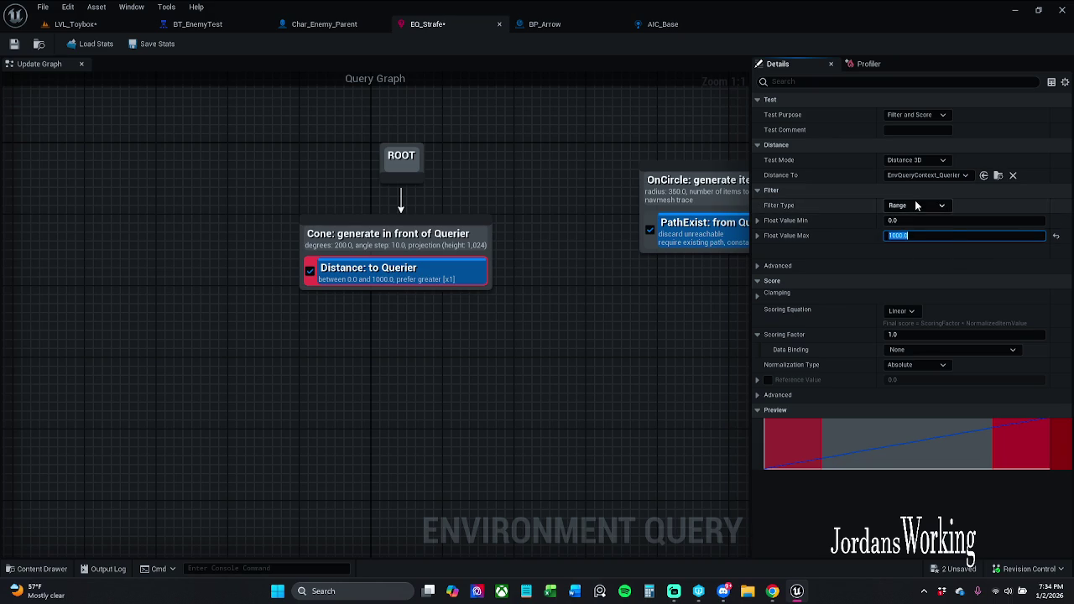
left_click(914, 204)
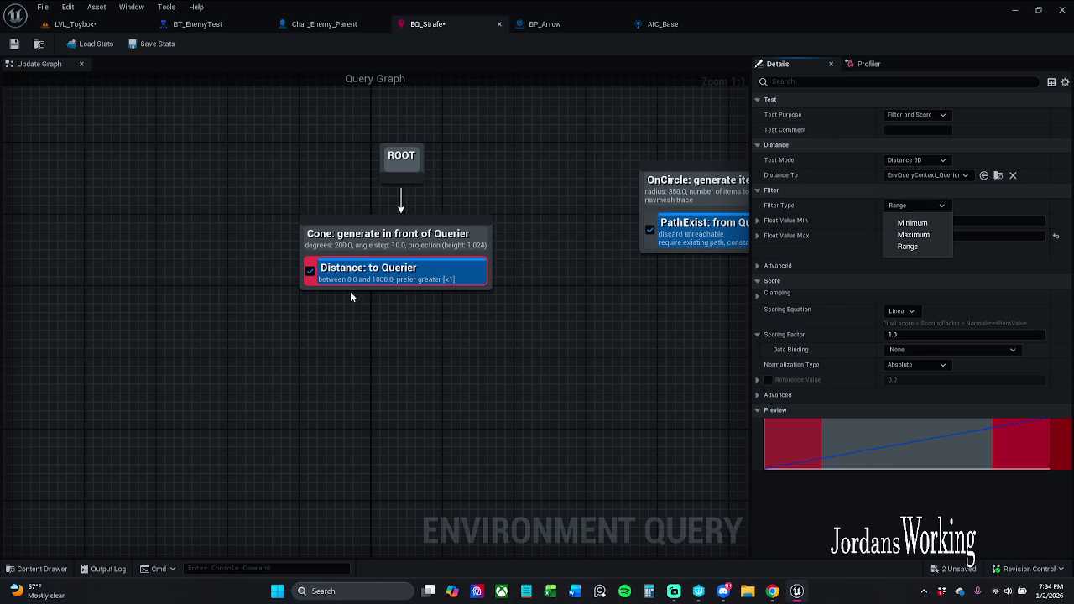
left_click(918, 223)
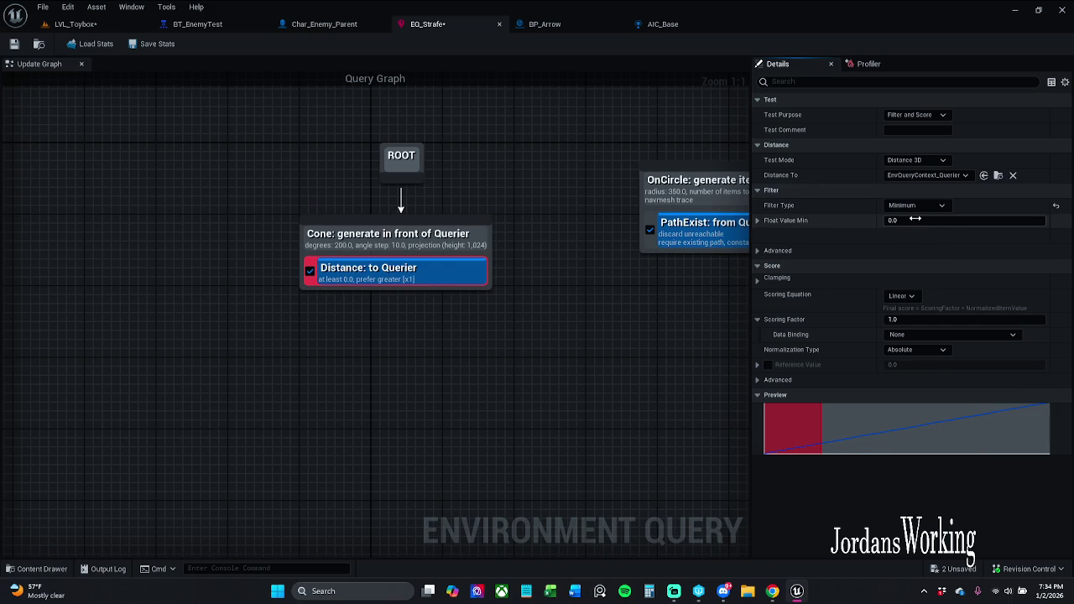
left_click(938, 205)
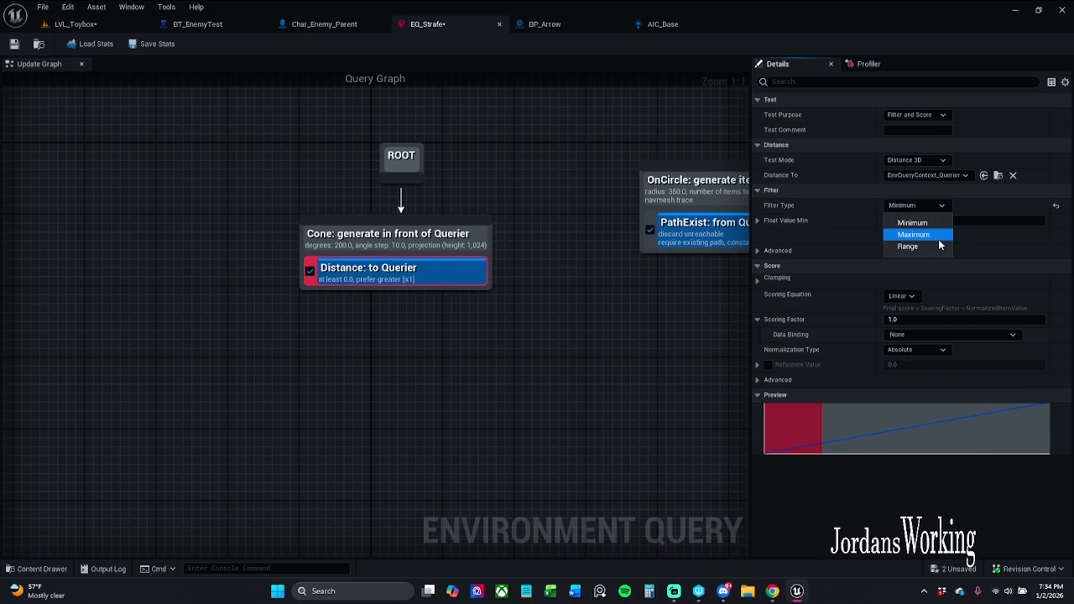
left_click(923, 246)
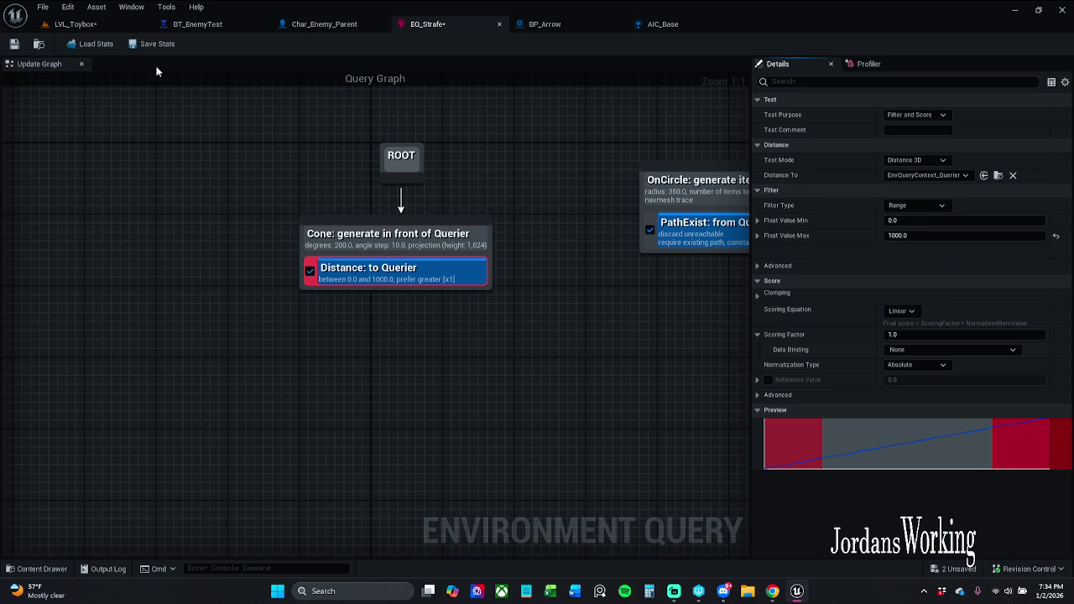
Step: Save EQ_Strafe and reselect the Distance to Querier test
left_click(14, 44)
left_click(673, 592)
key("alt+Tab")
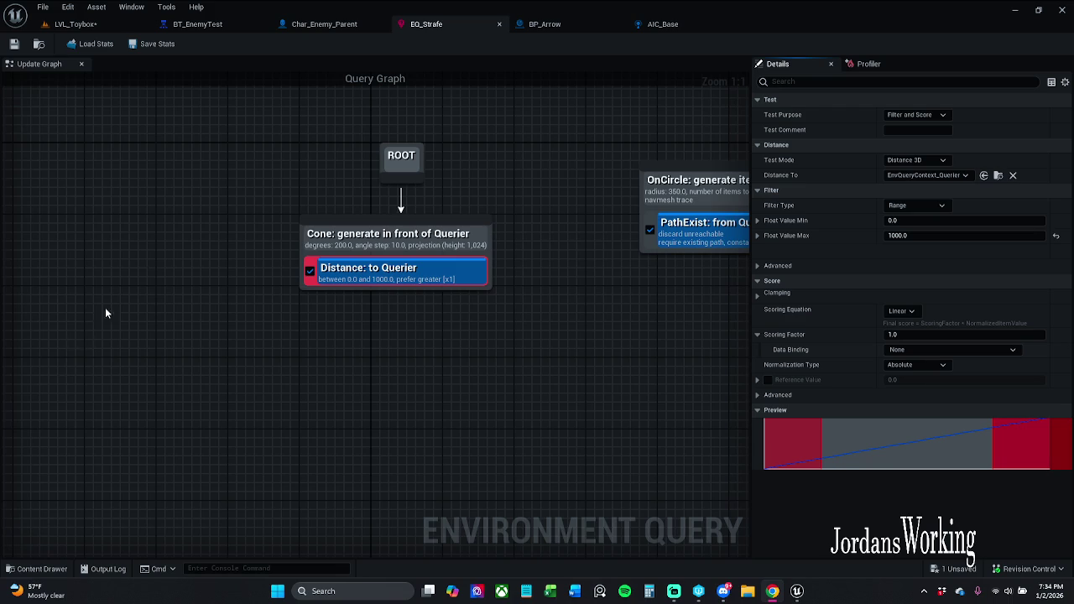
left_click(403, 332)
left_click(389, 266)
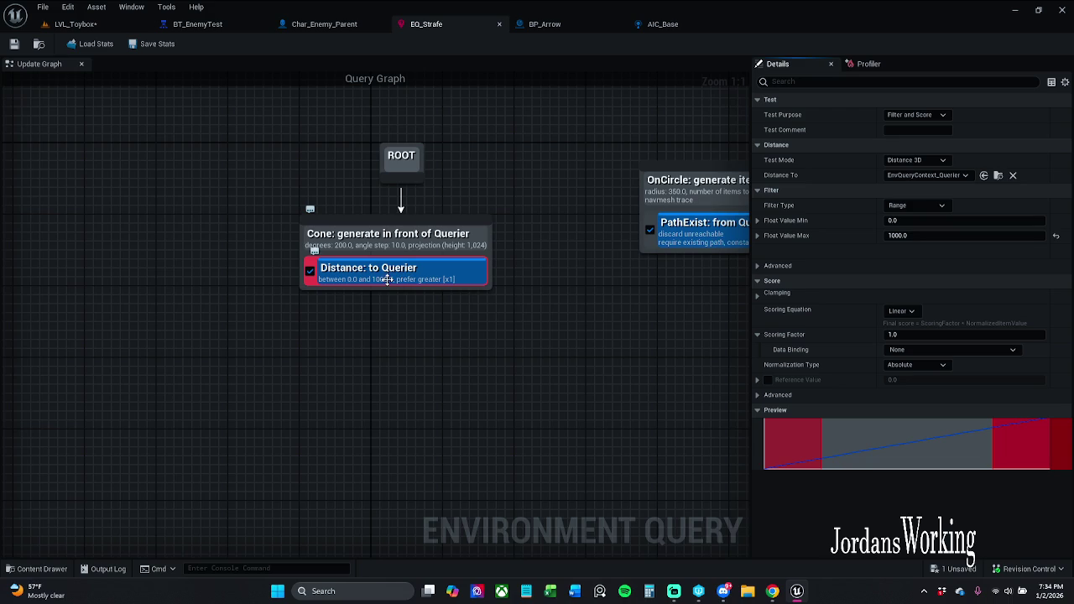
left_click_drag(527, 260, 472, 270)
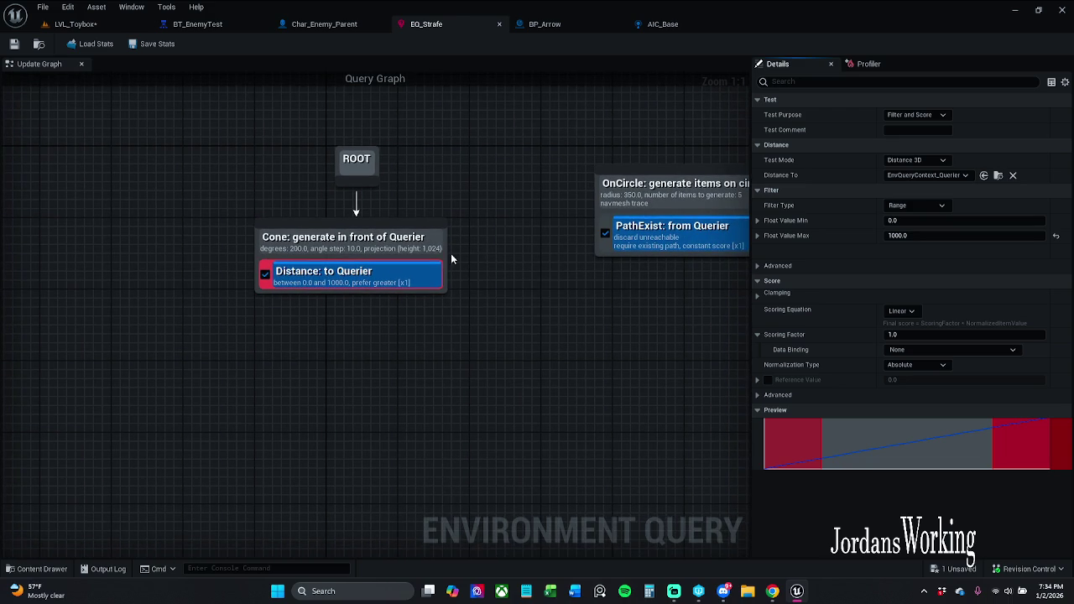
Step: Add an Overlap test to the Cone generator and place it above the Distance test
right_click(445, 255)
mouse_move(510, 362)
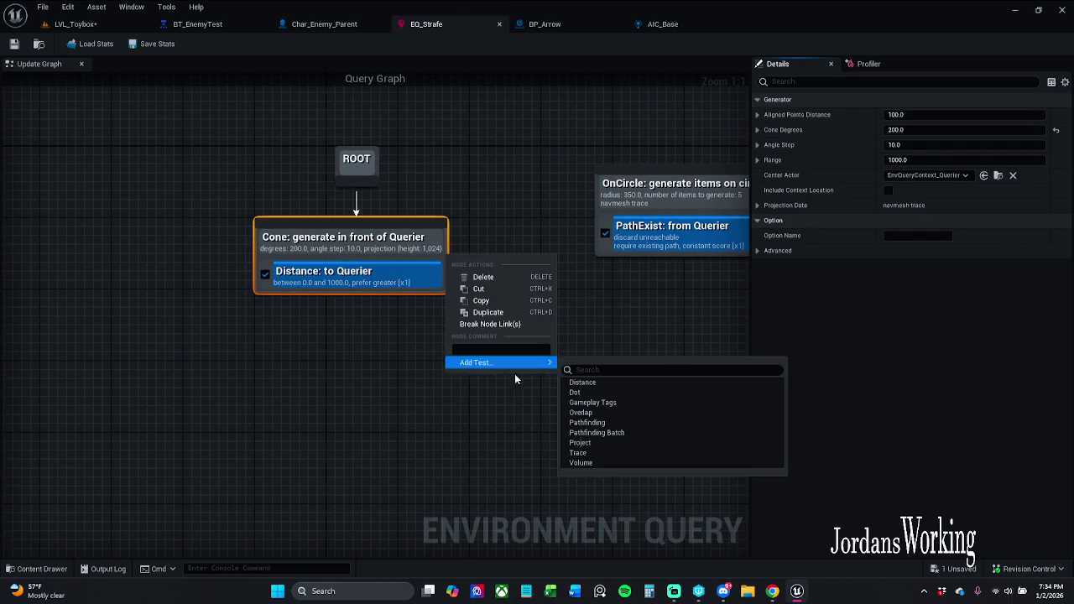
left_click(602, 412)
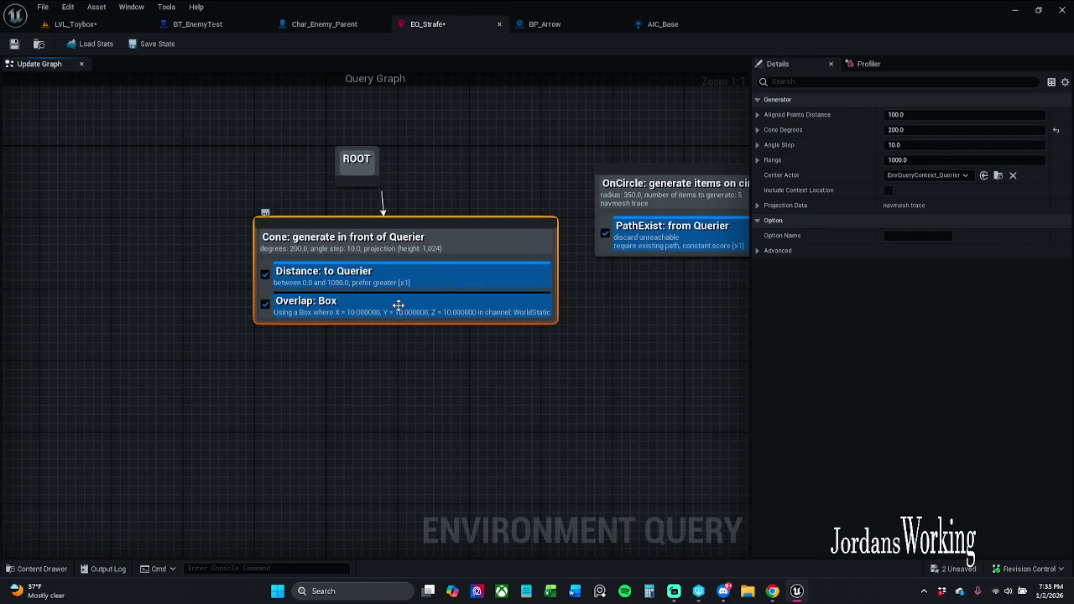
mouse_move(461, 305)
left_mouse_down()
mouse_move(424, 304)
mouse_move(423, 269)
mouse_move(396, 236)
mouse_move(369, 244)
mouse_move(408, 240)
left_mouse_up()
Step: Set the Overlap: Box test's purpose to Filter Only
left_click(421, 199)
left_click(526, 233)
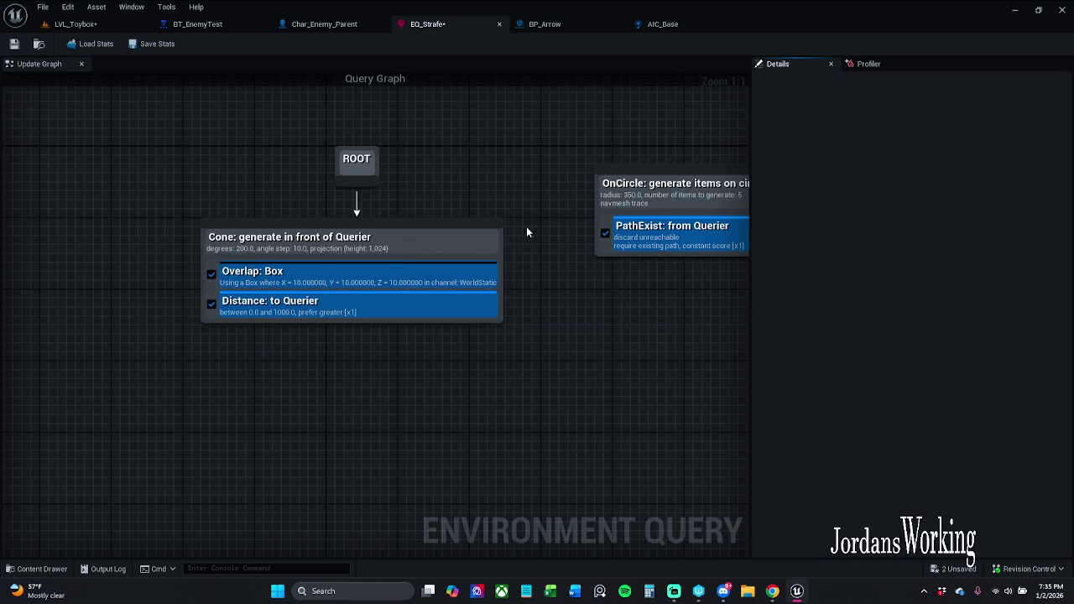
mouse_move(546, 252)
left_mouse_down()
mouse_move(495, 220)
mouse_move(482, 257)
mouse_move(607, 271)
mouse_move(653, 245)
left_mouse_up()
left_click(545, 192)
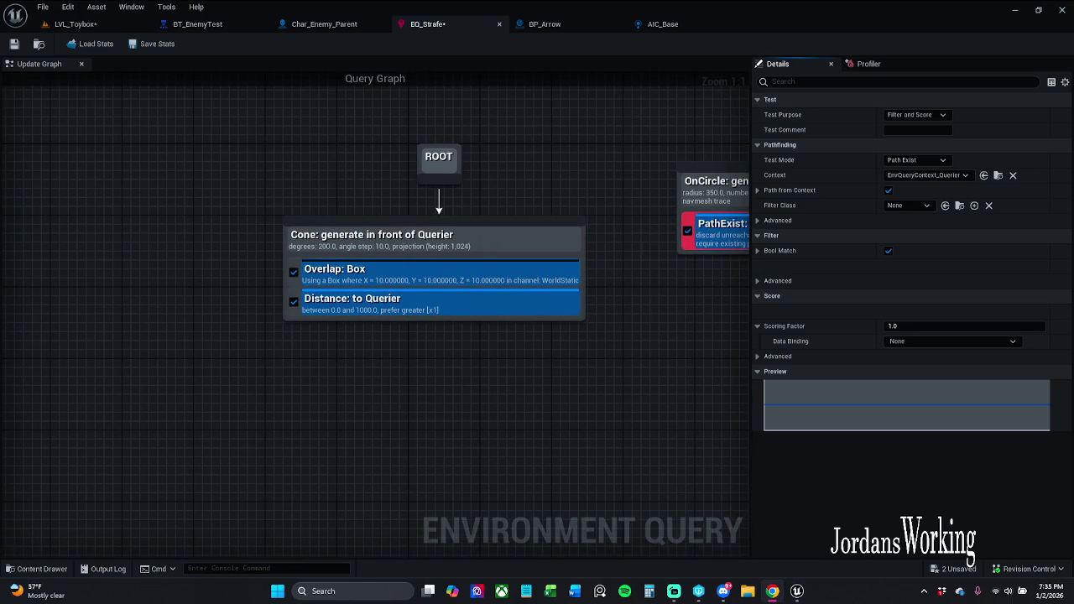
left_click(407, 279)
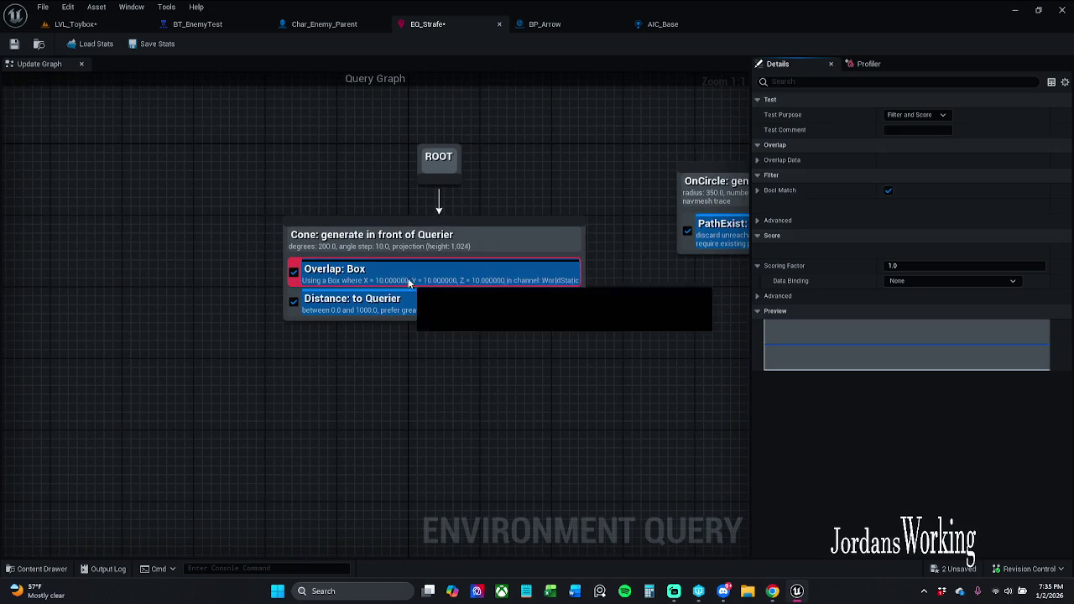
left_click(916, 115)
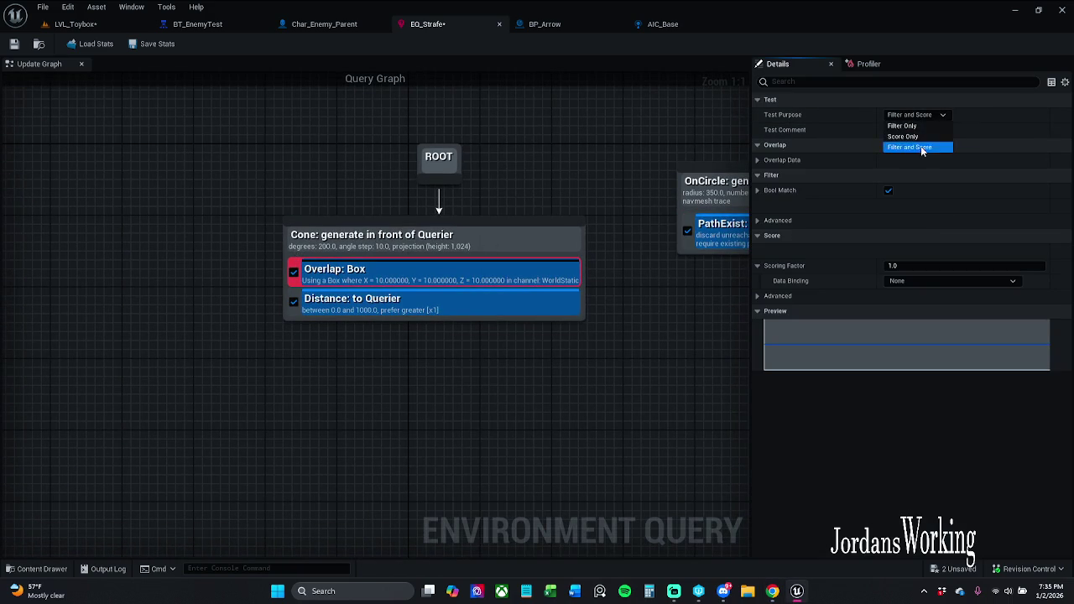
left_click(921, 127)
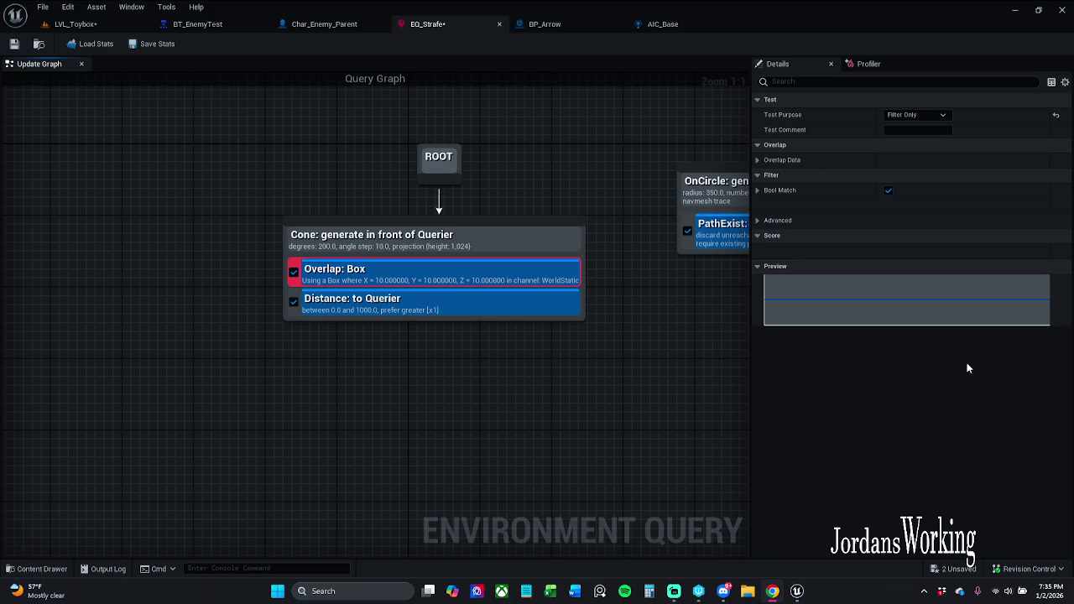
Step: Expand Overlap Data and switch the overlap shape from Box to Sphere
left_click(759, 159)
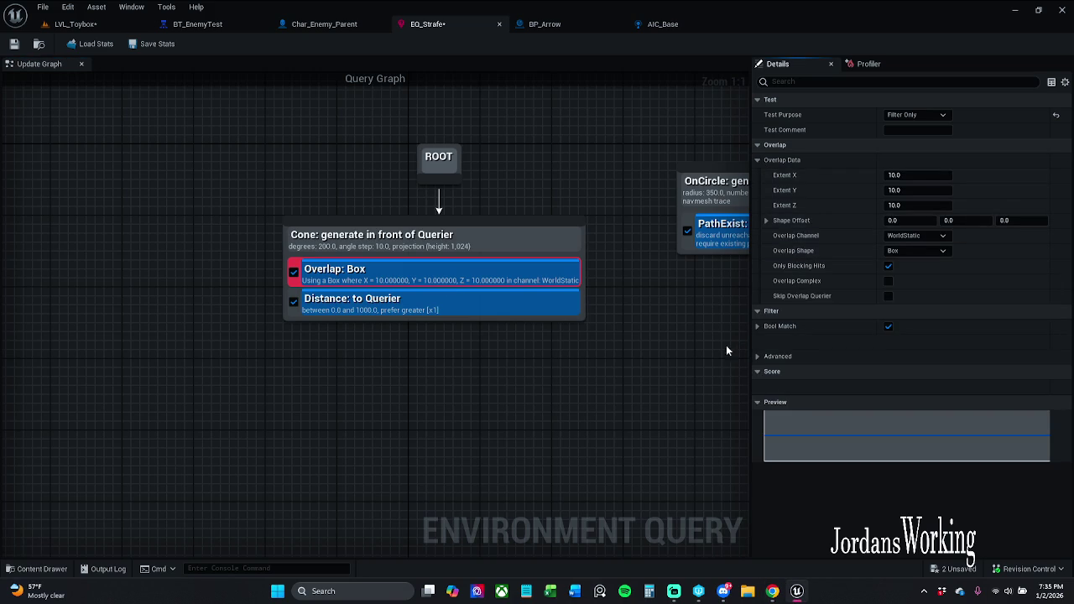
left_click_drag(599, 364, 508, 347)
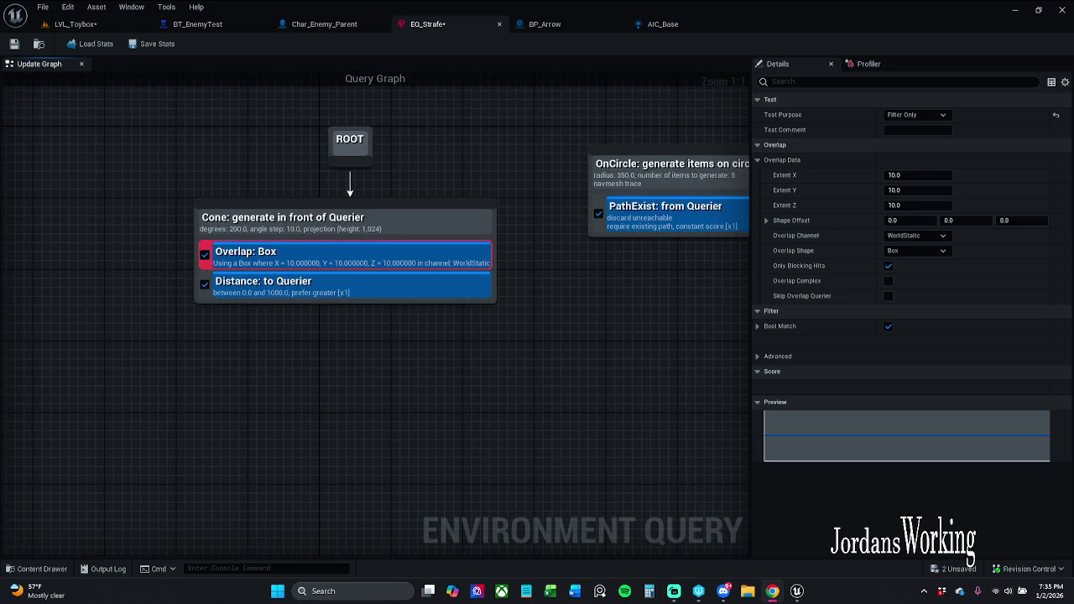
left_click(916, 250)
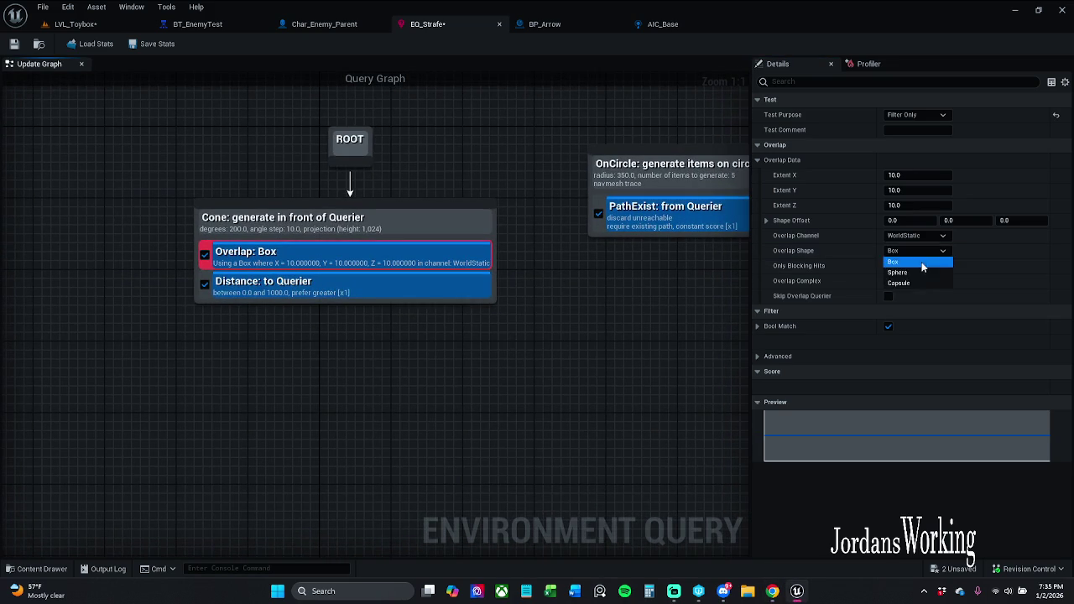
left_click(927, 272)
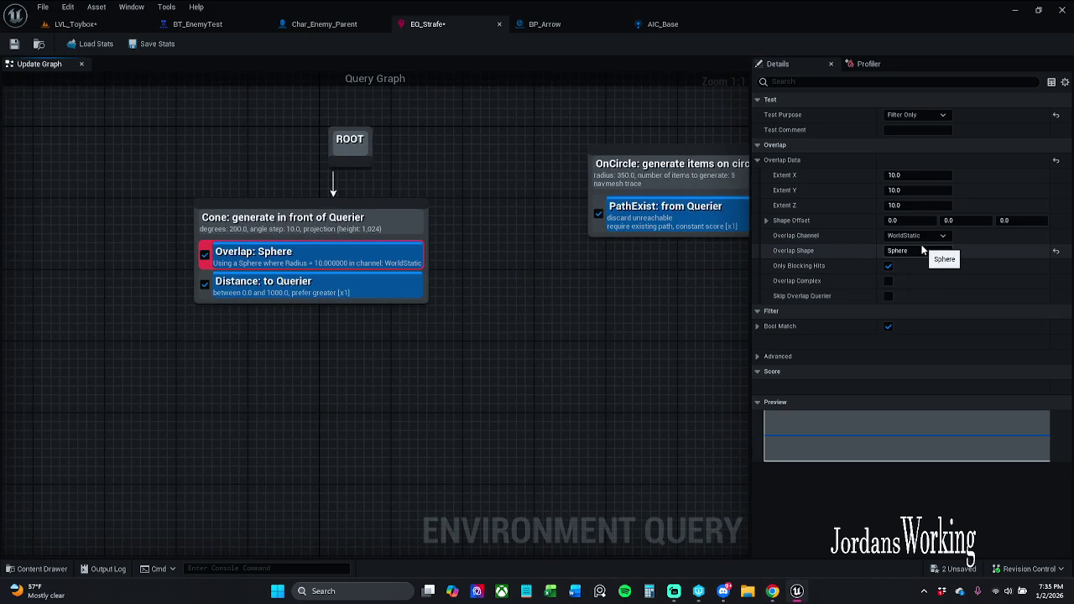
left_click(32, 204)
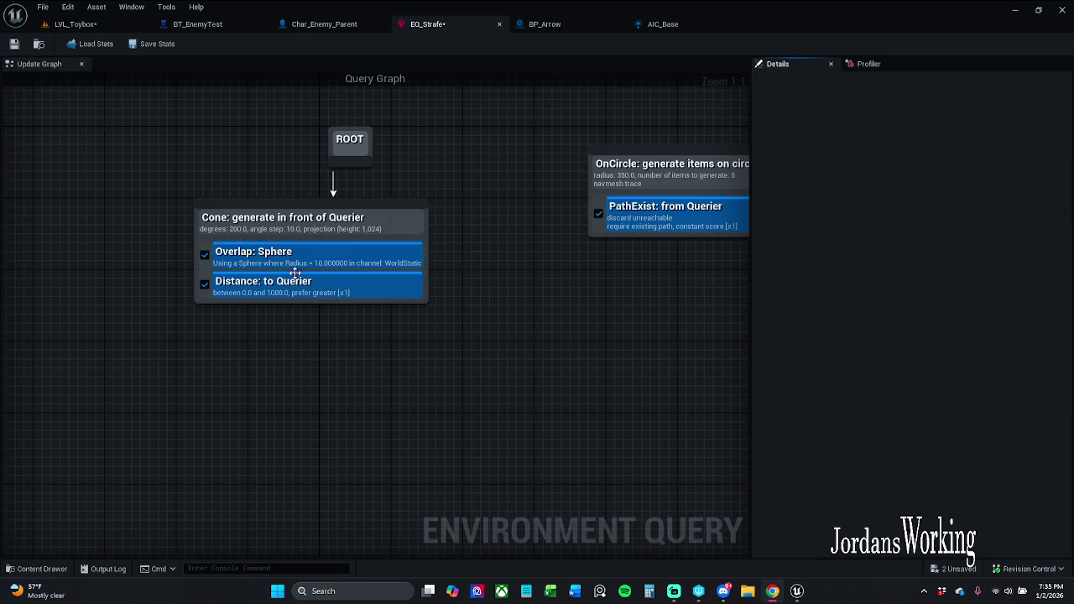
left_click(320, 258)
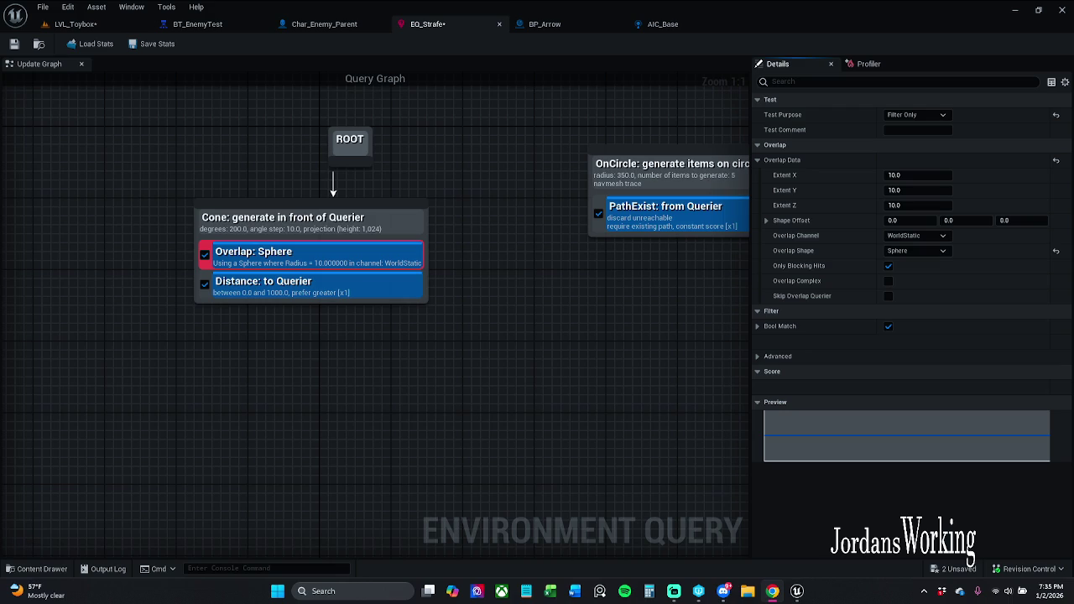
Step: Set the overlap sphere's Extent X to 75 and Shape Offset Z to 100
left_click(940, 175)
type("75")
key("Return")
left_click(1015, 220)
type("100")
key("Return")
left_click_drag(556, 312, 611, 304)
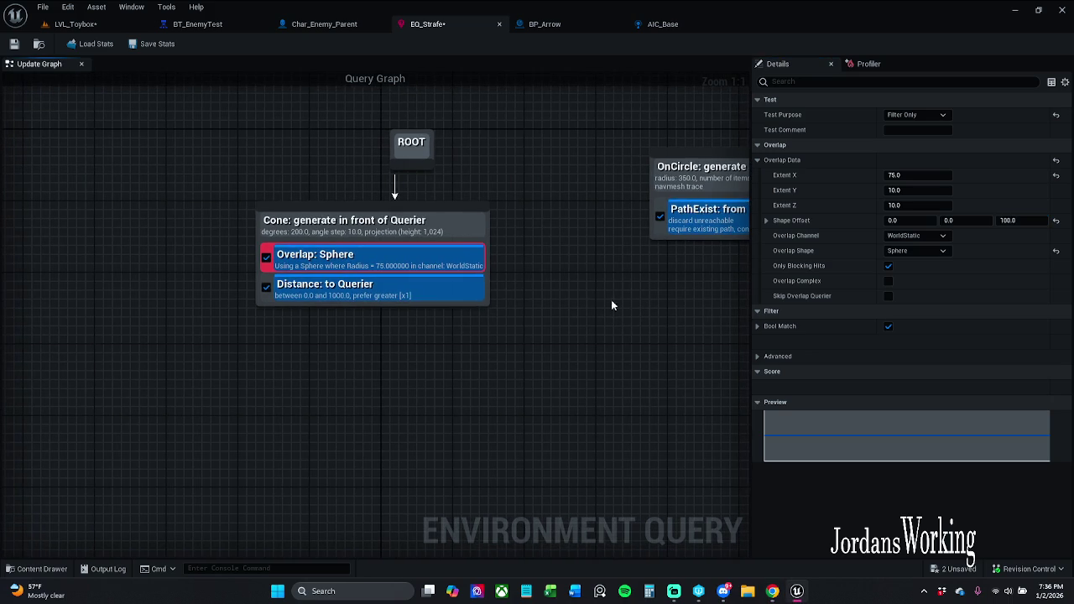
left_click_drag(444, 233, 478, 232)
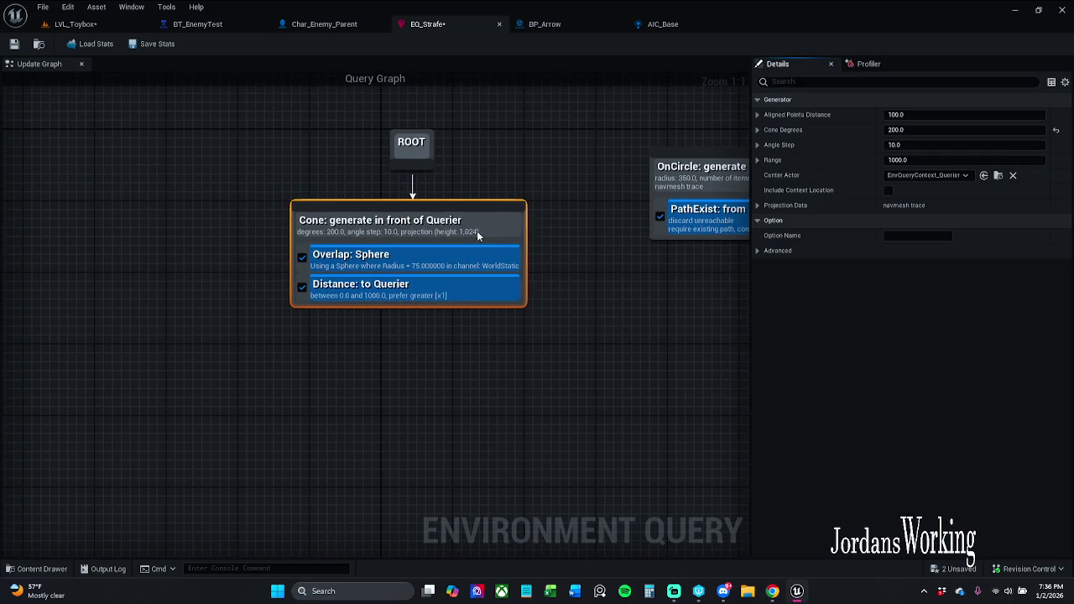
left_click(473, 179)
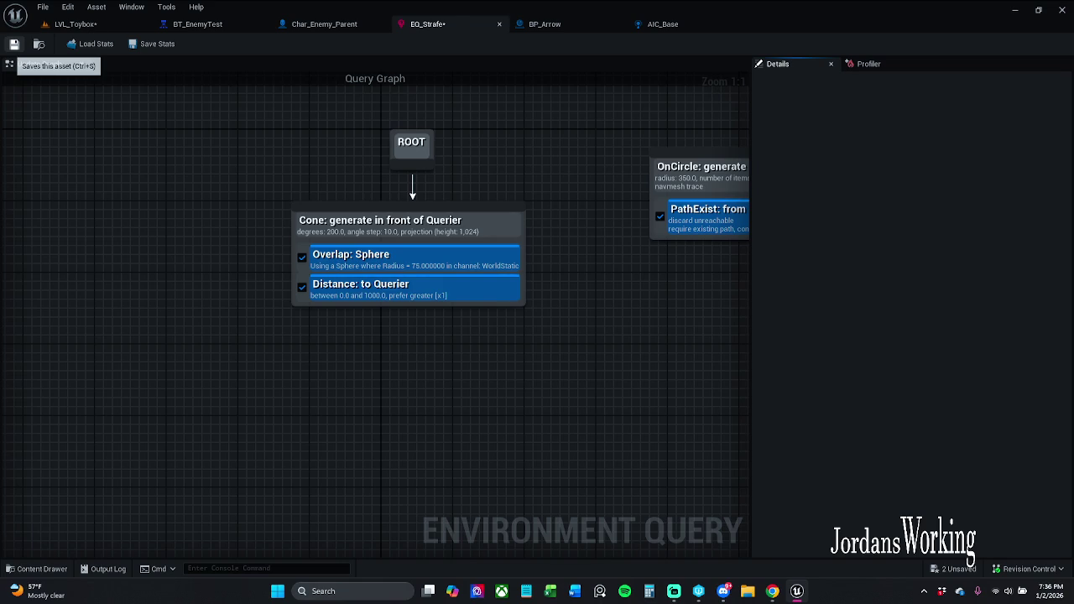
Step: Save EQ_Strafe, play LVL_Toybox, and pick Char_Enemy_Parent for debugging
left_click(14, 44)
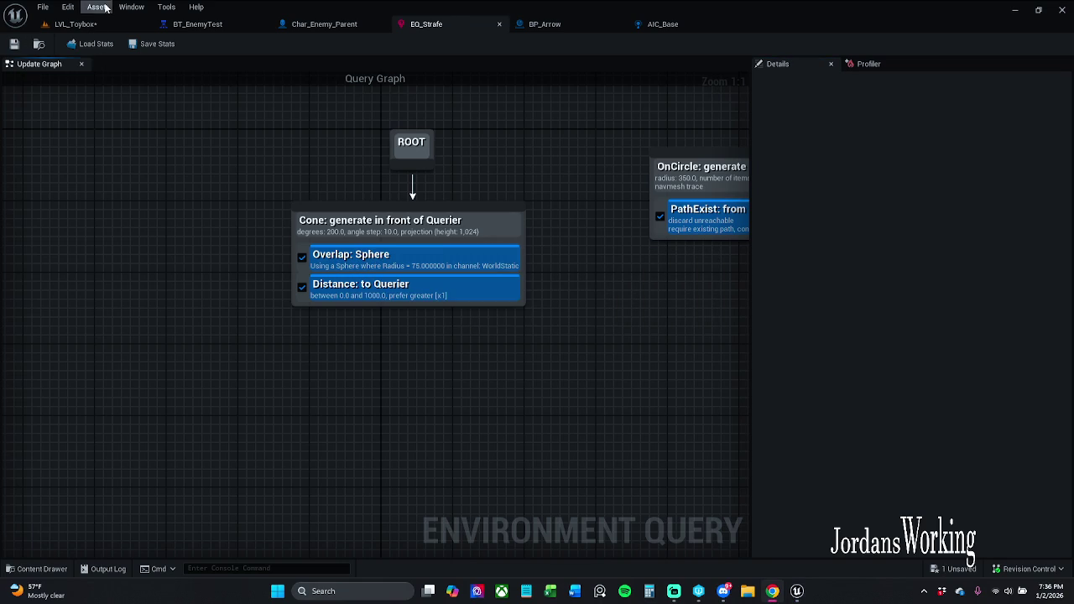
left_click(80, 24)
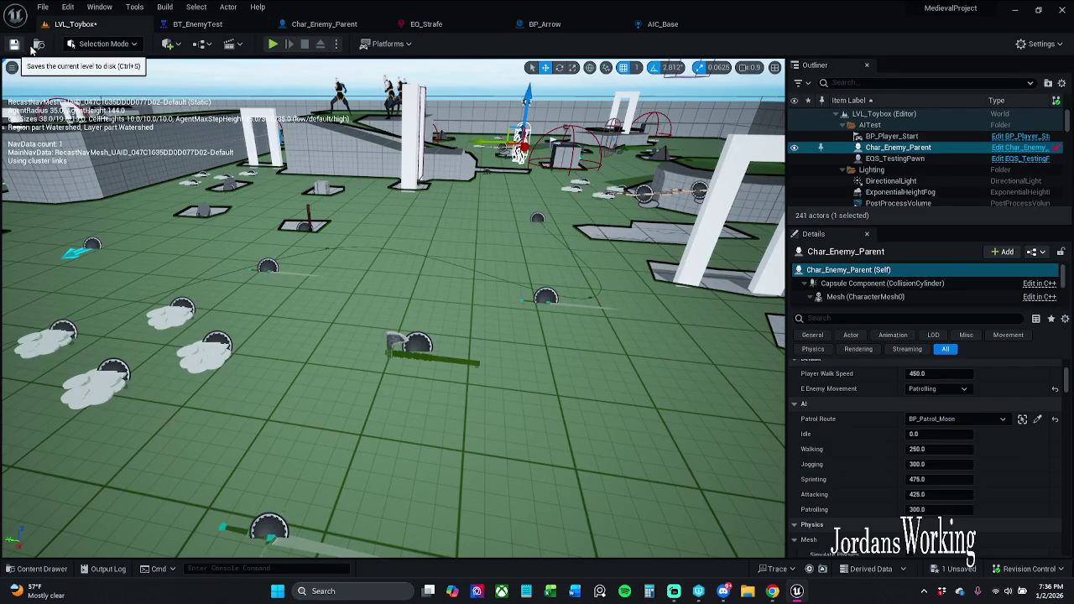
left_click(273, 43)
key("shift+F1")
left_click(894, 158)
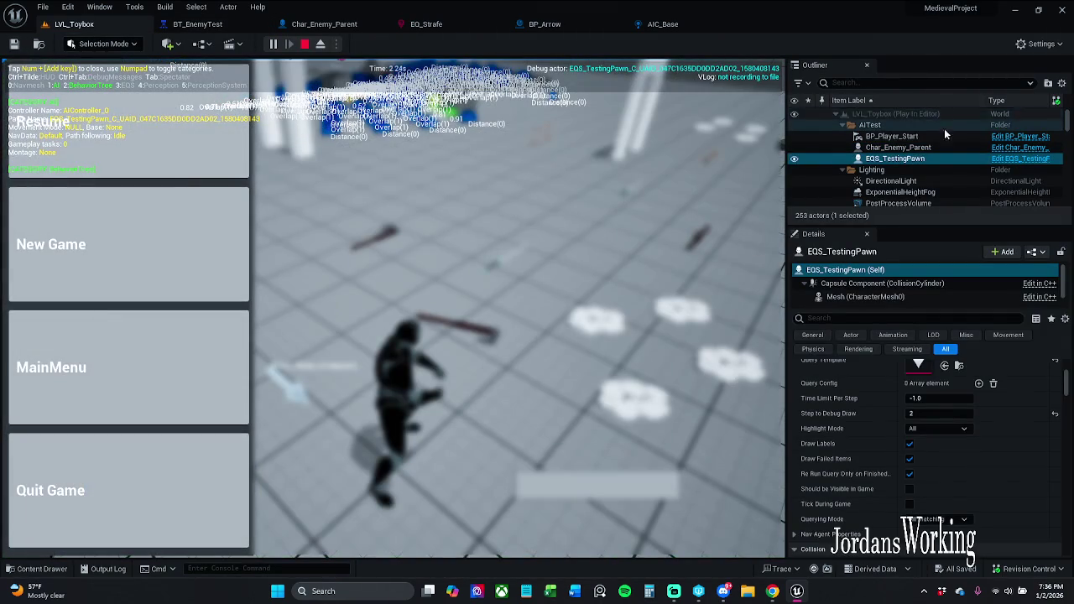
left_click(898, 146)
left_click(168, 126)
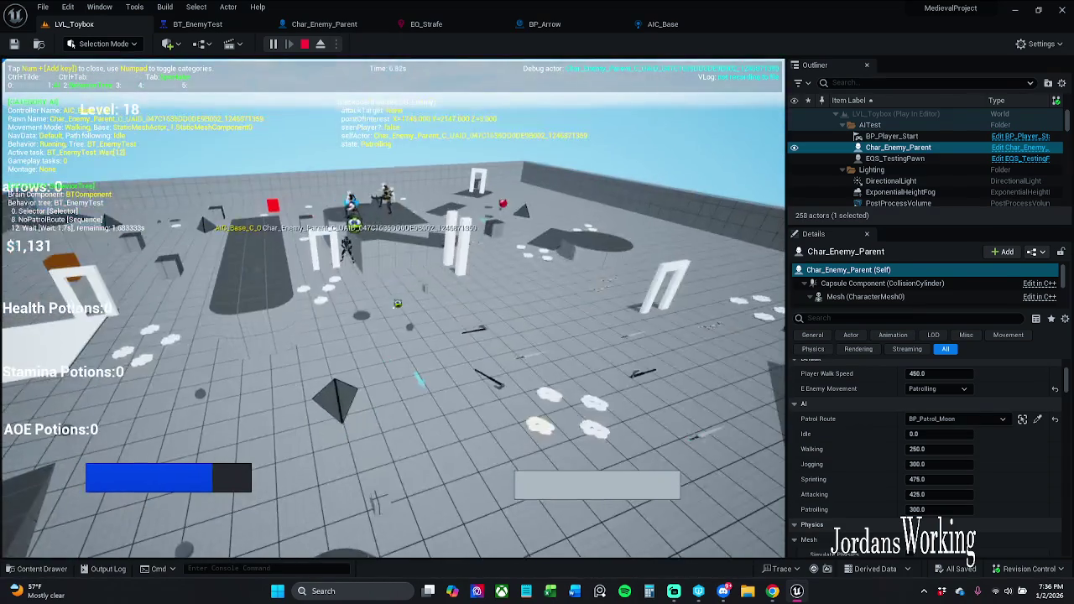
Step: Stop the session, reselect Char_Enemy_Parent, and start a new play session
key("Escape")
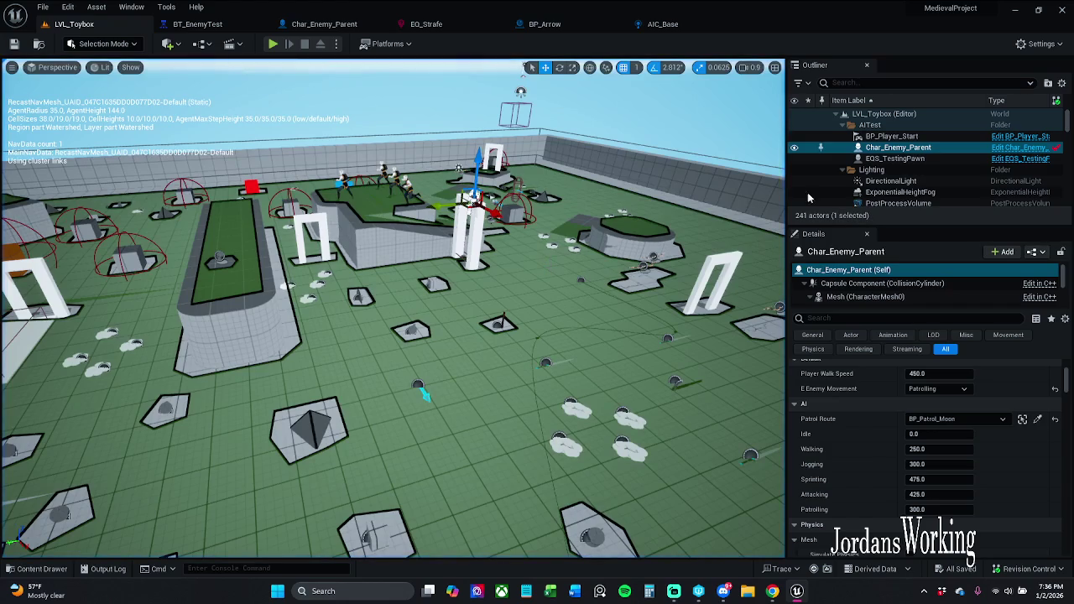
left_click(923, 136)
left_click(932, 147)
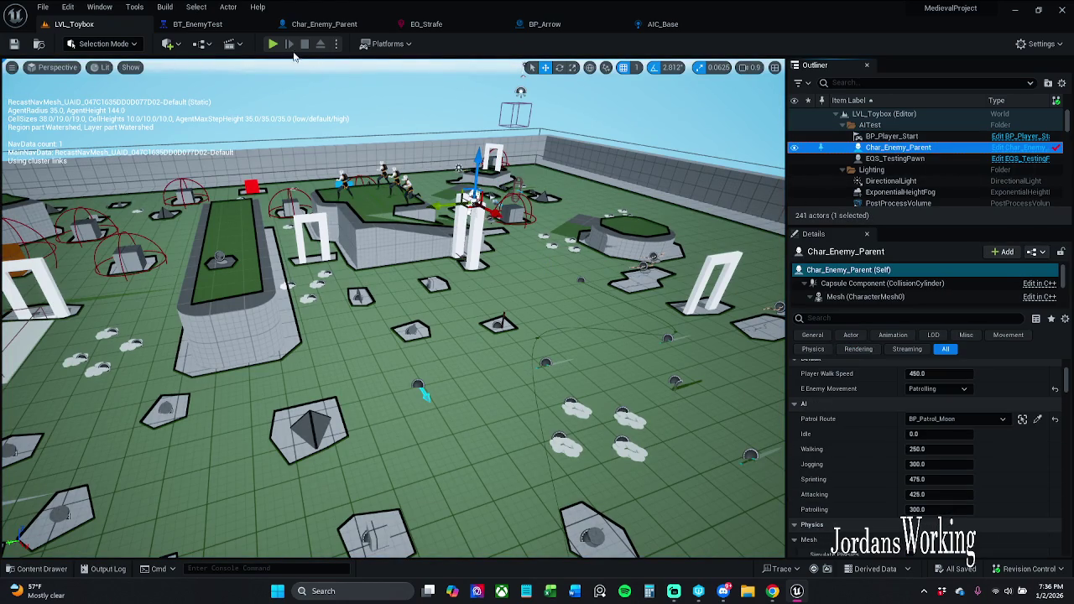
left_click(272, 44)
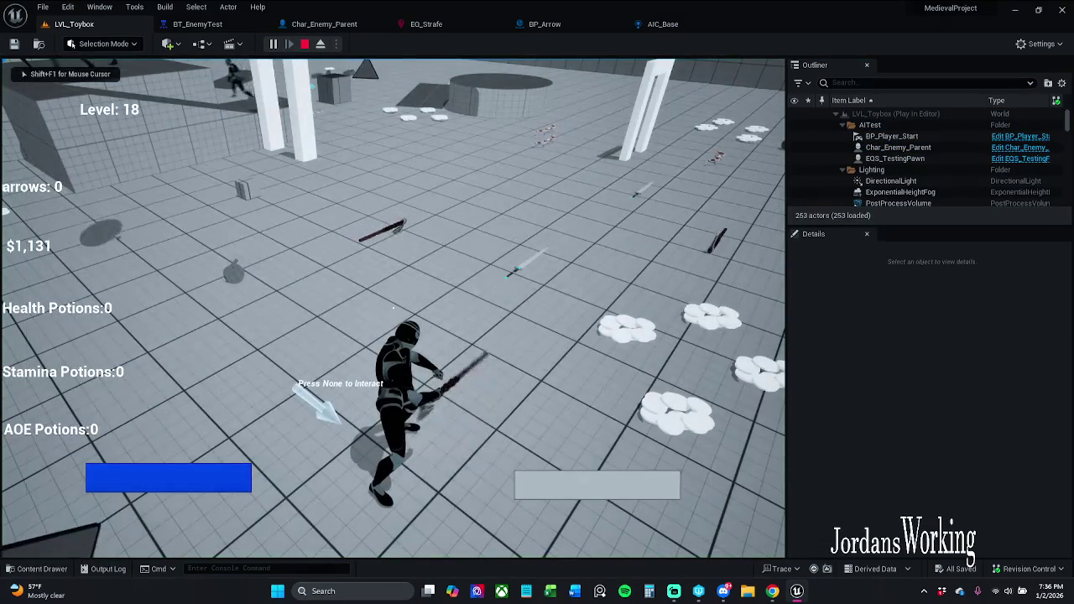
Step: Show the EQS debugger overlay, move around, then pause with Char_Enemy_Parent targeted
key("apostrophe")
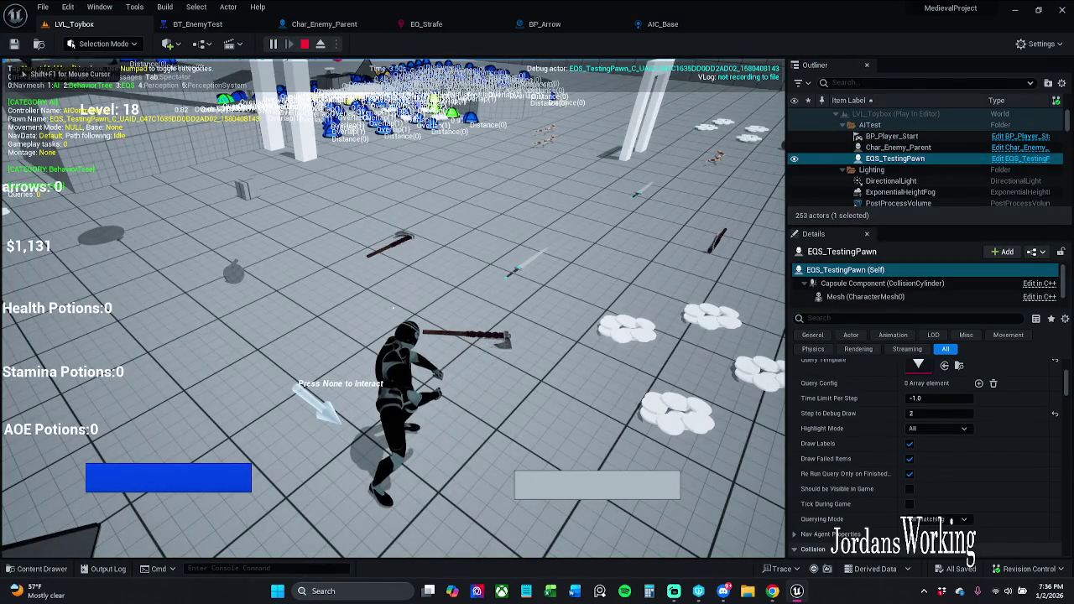
key("space")
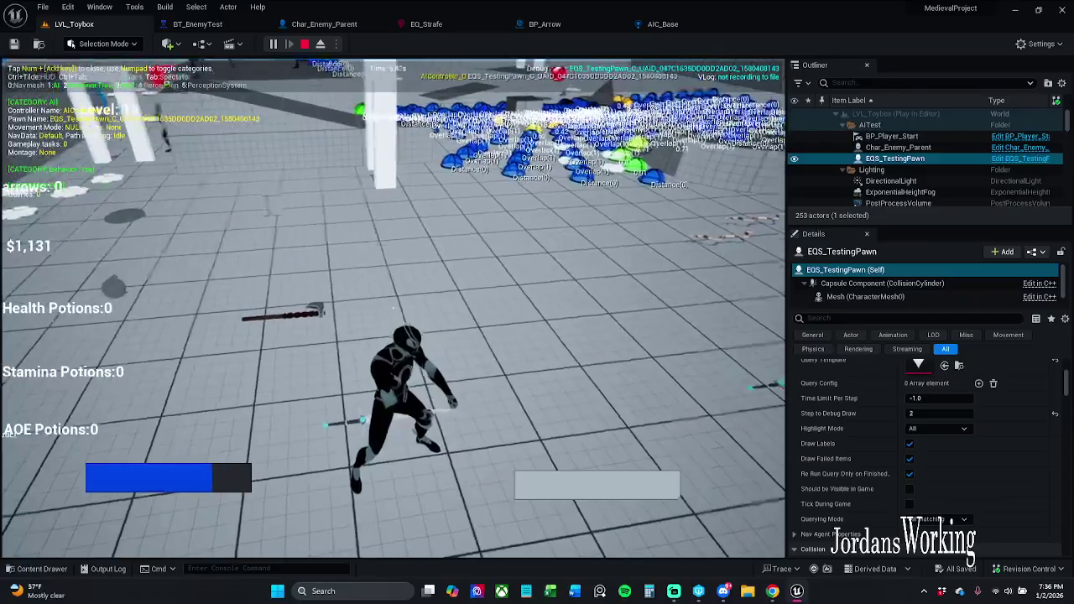
key("space")
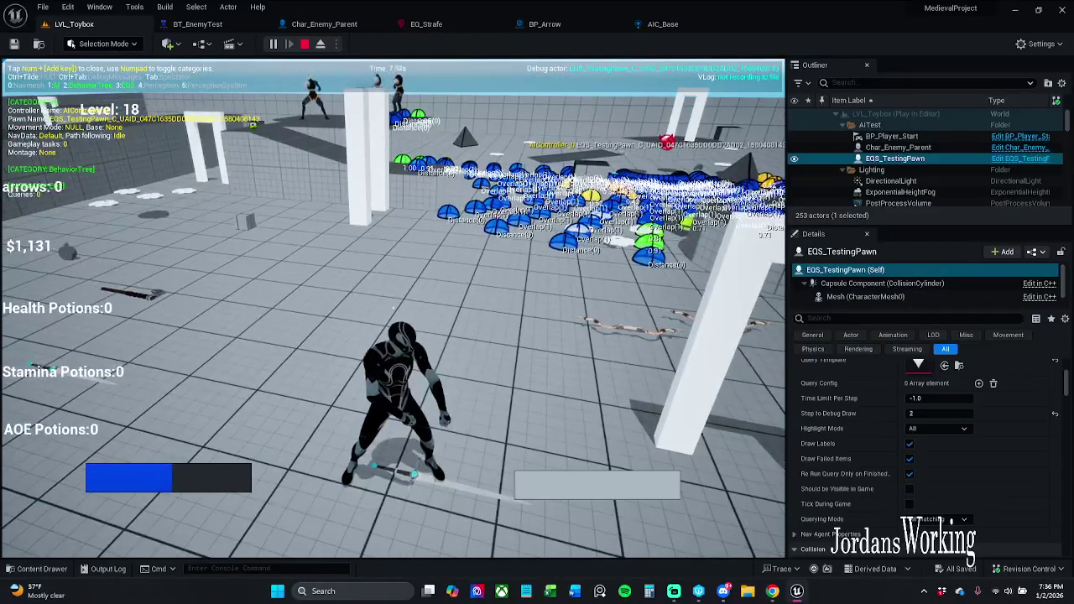
key("space")
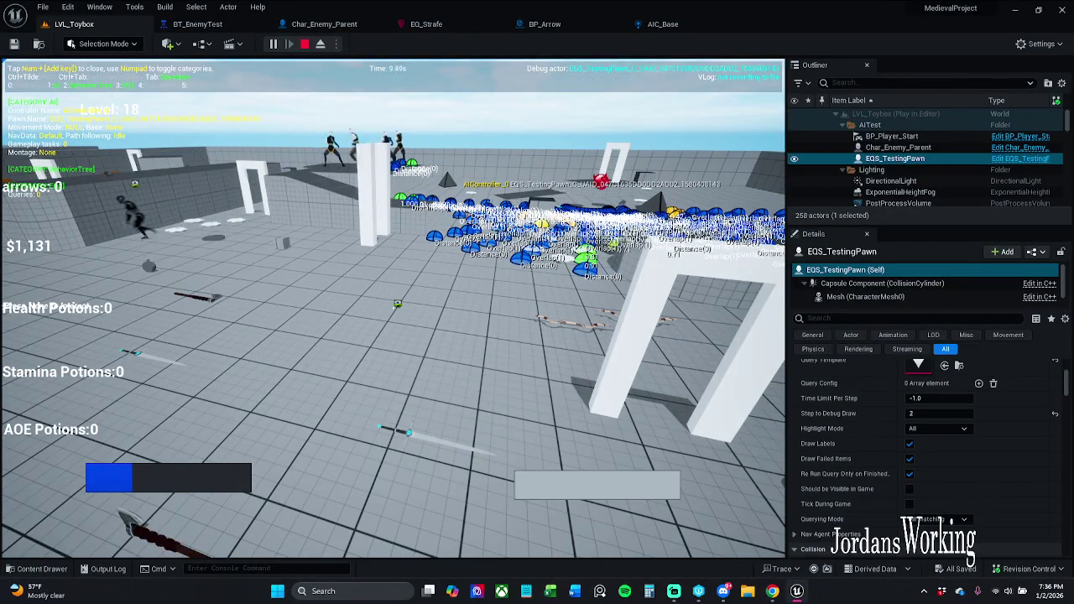
key("p")
left_click(938, 148)
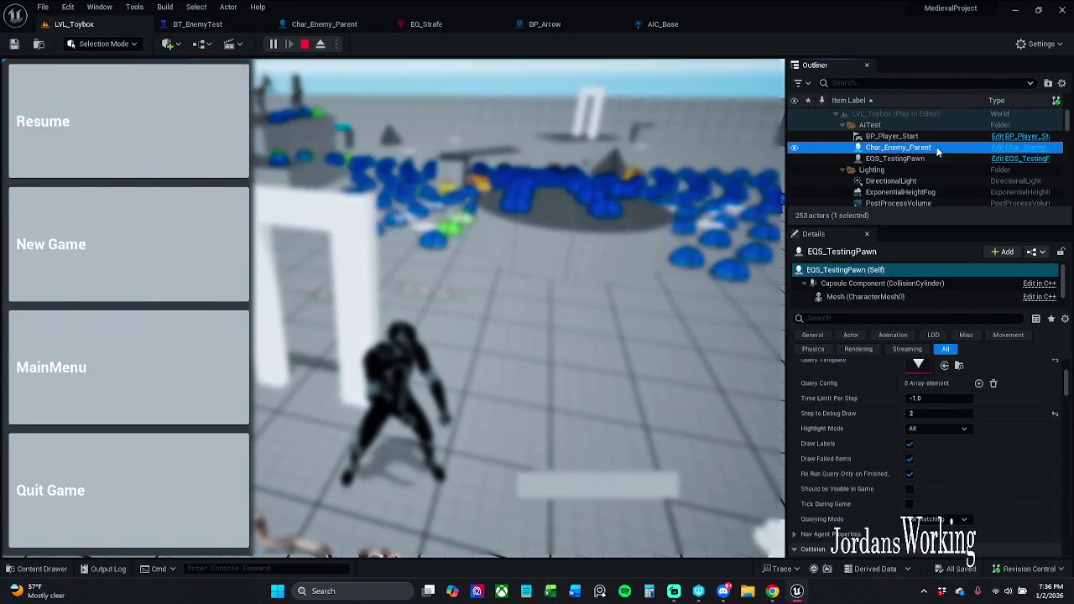
left_click(43, 121)
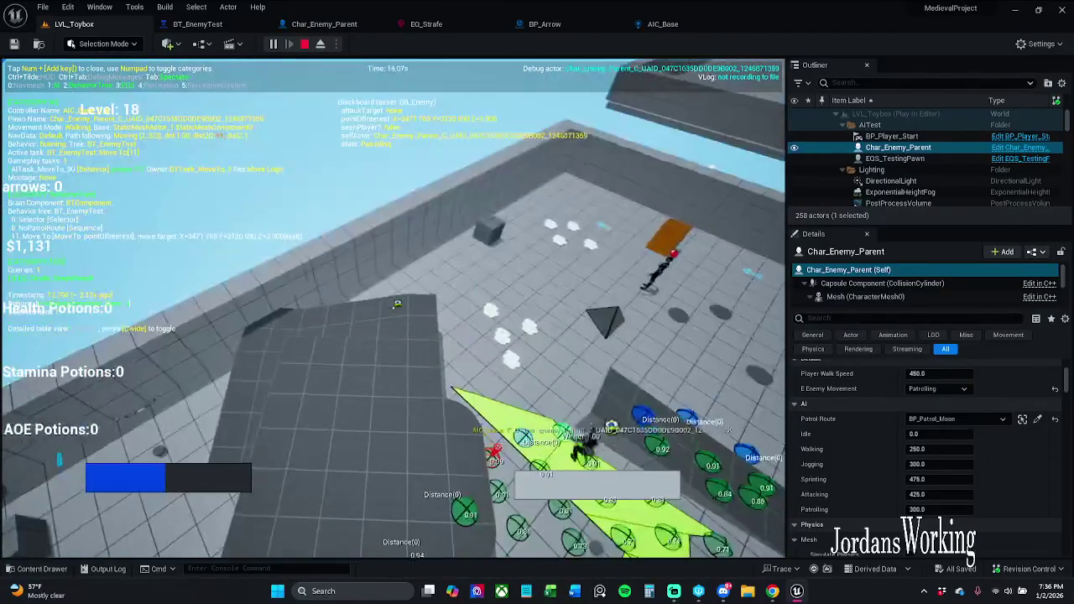
key("p")
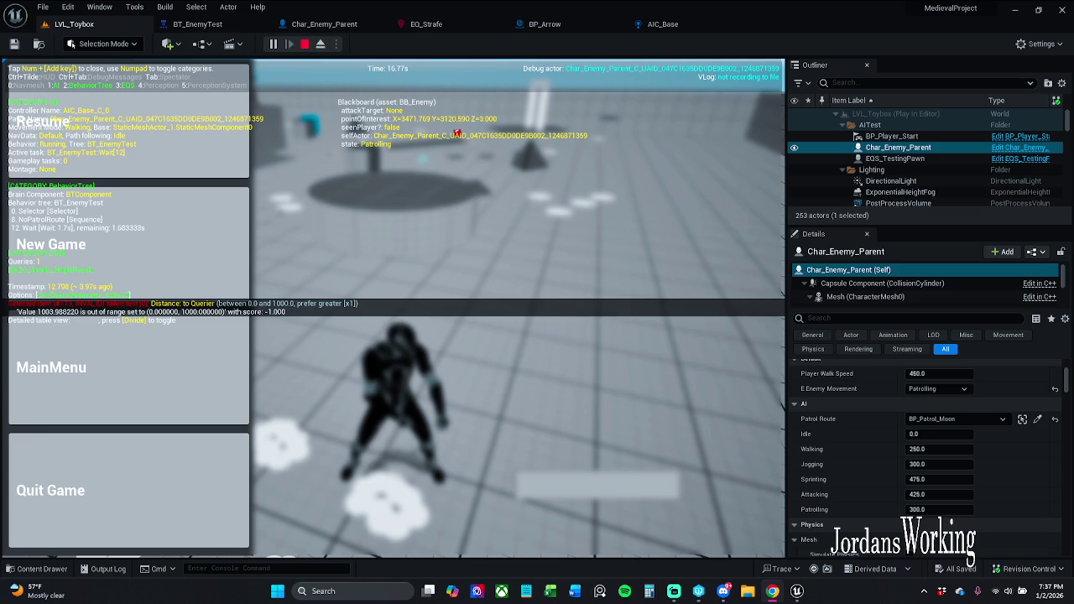
Step: Switch the debugger to EQS_TestingPawn, then back to Char_Enemy_Parent
left_click(167, 130)
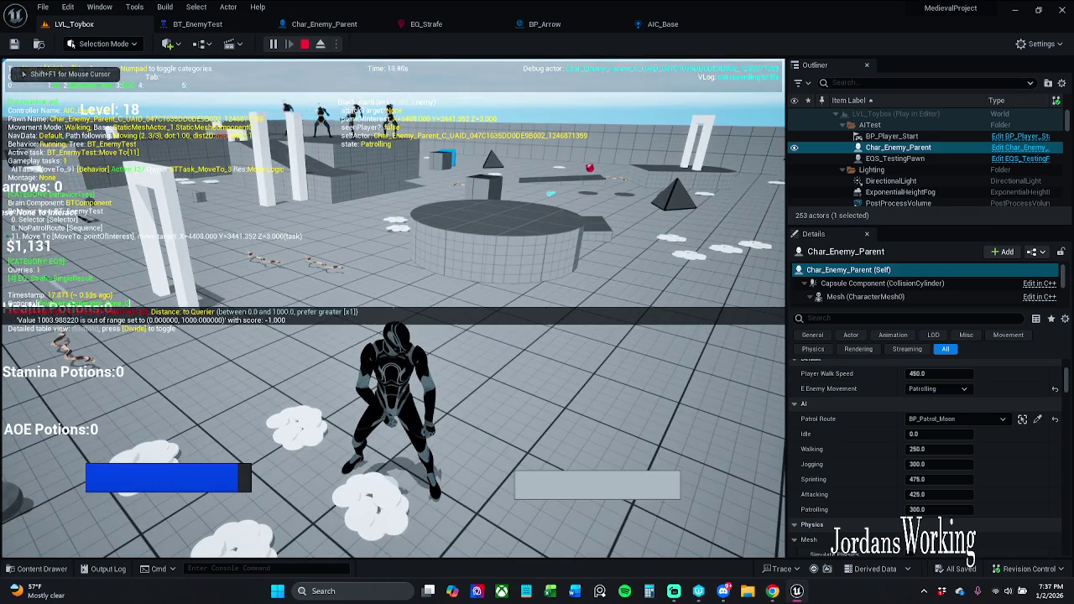
key("w")
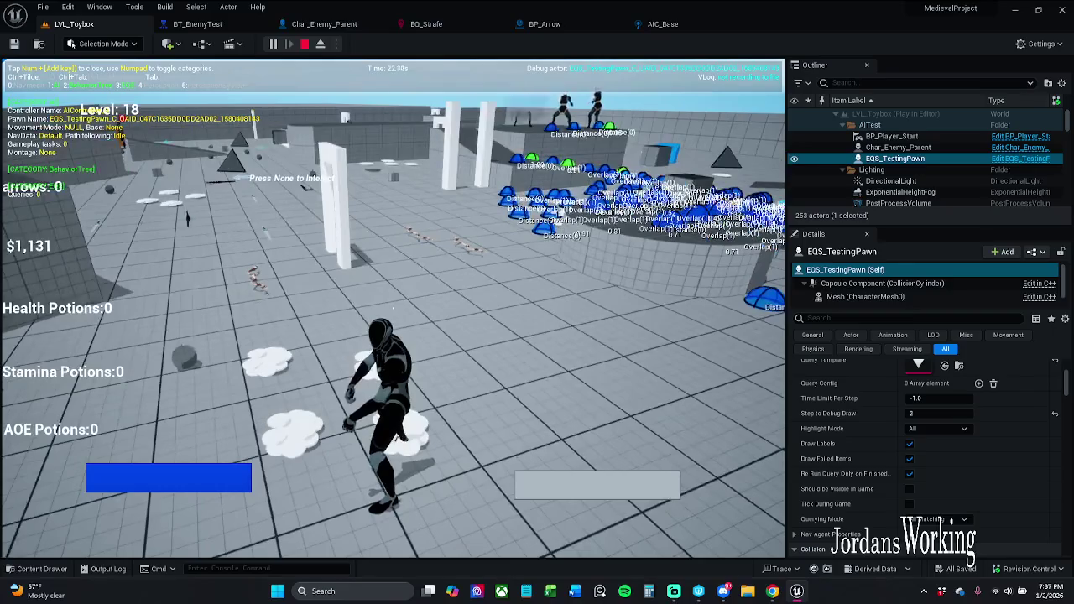
key("p")
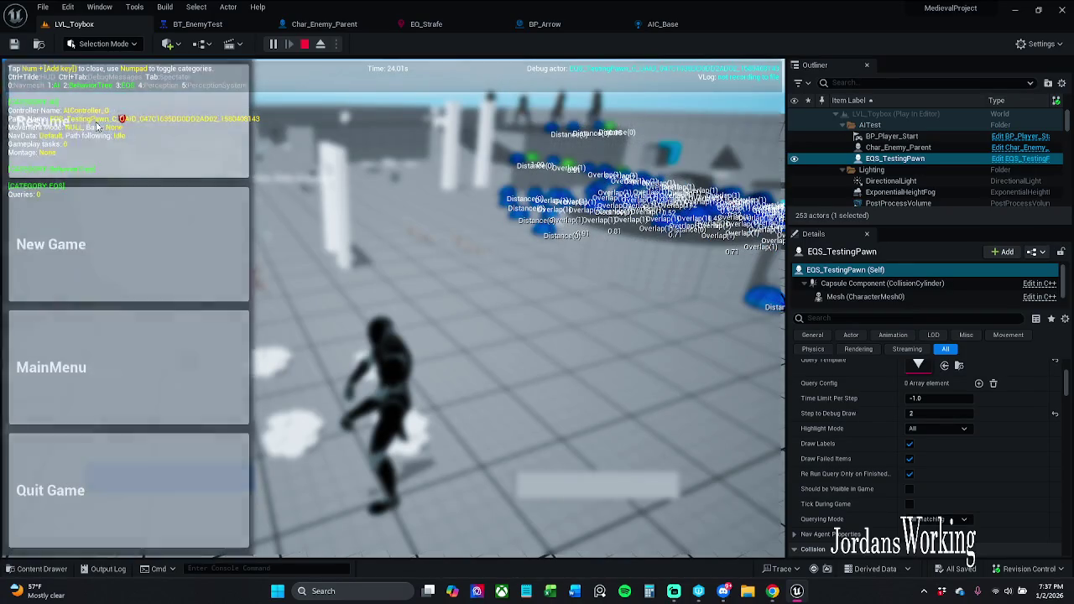
left_click(898, 146)
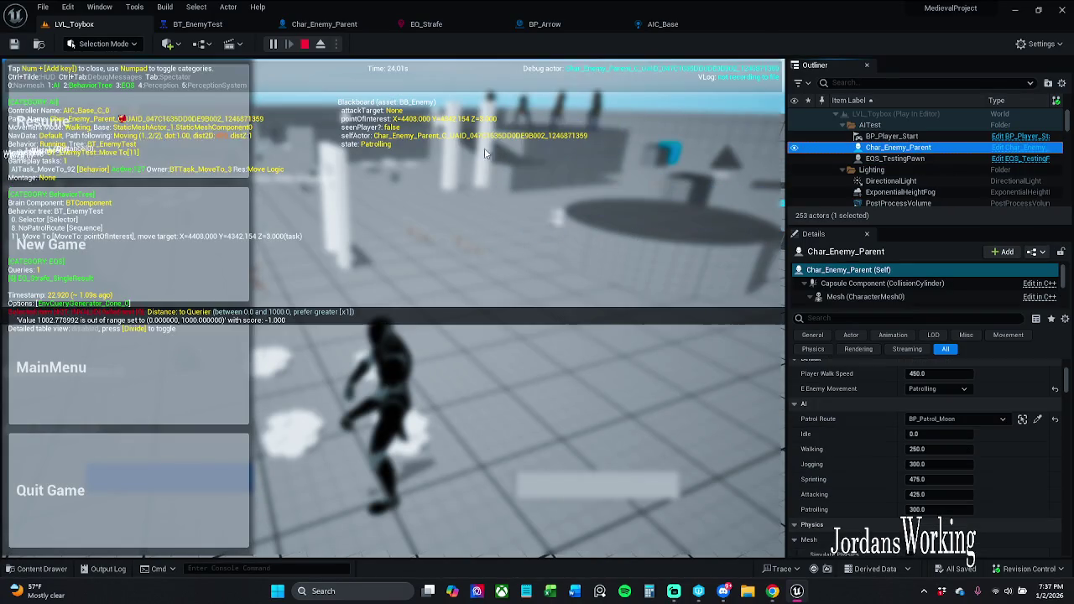
left_click(42, 122)
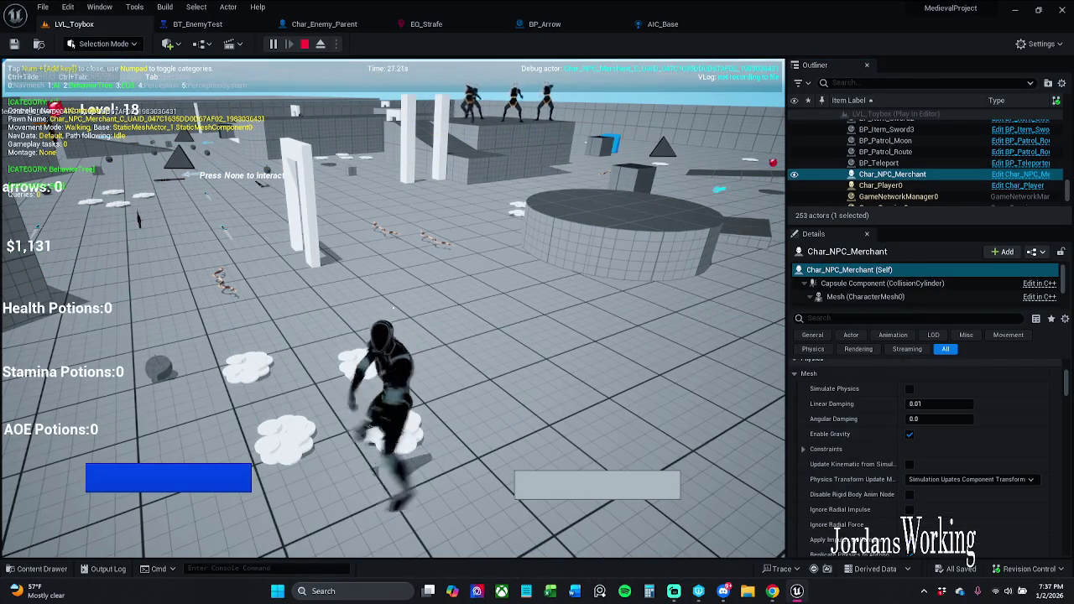
Step: Reselect Char_Enemy_Parent in the Outliner and restore the gameplay debugger overlay
key("p")
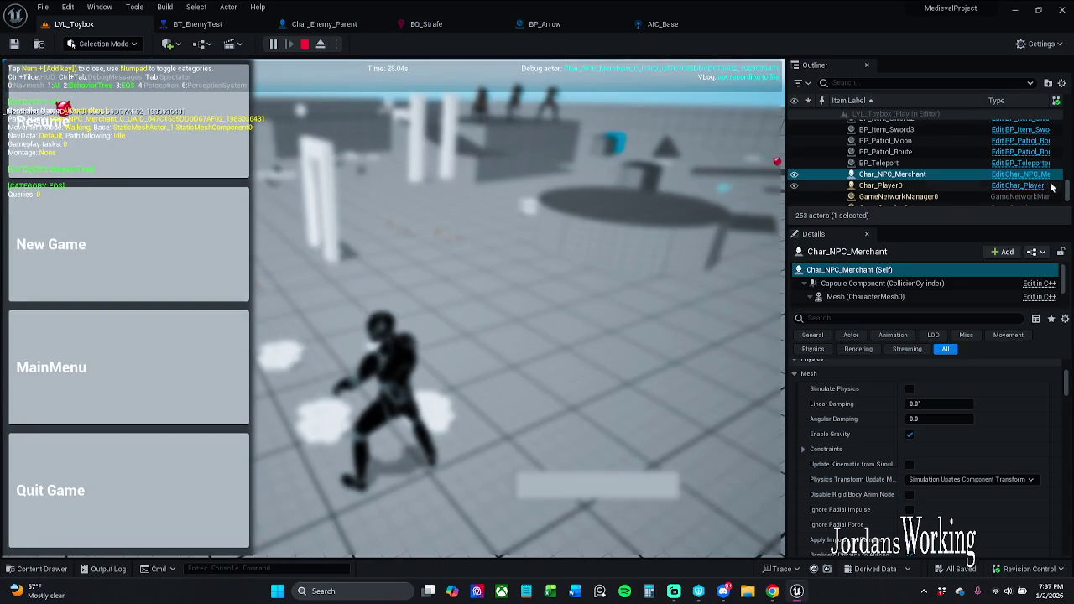
left_click_drag(1065, 195, 1059, 149)
scroll(923, 151, "up", 5)
left_click(897, 146)
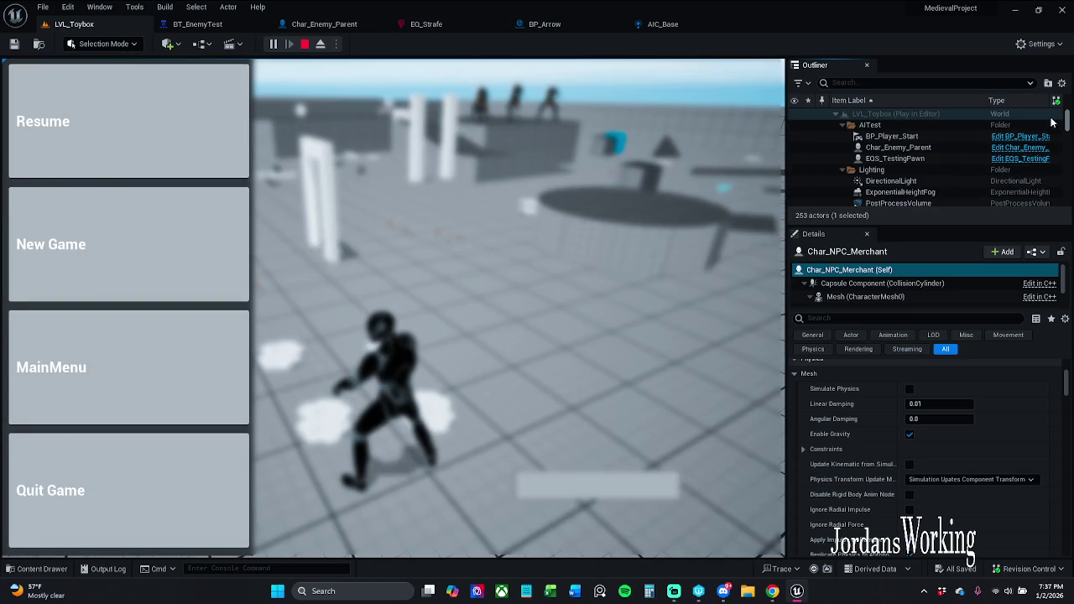
key("apostrophe")
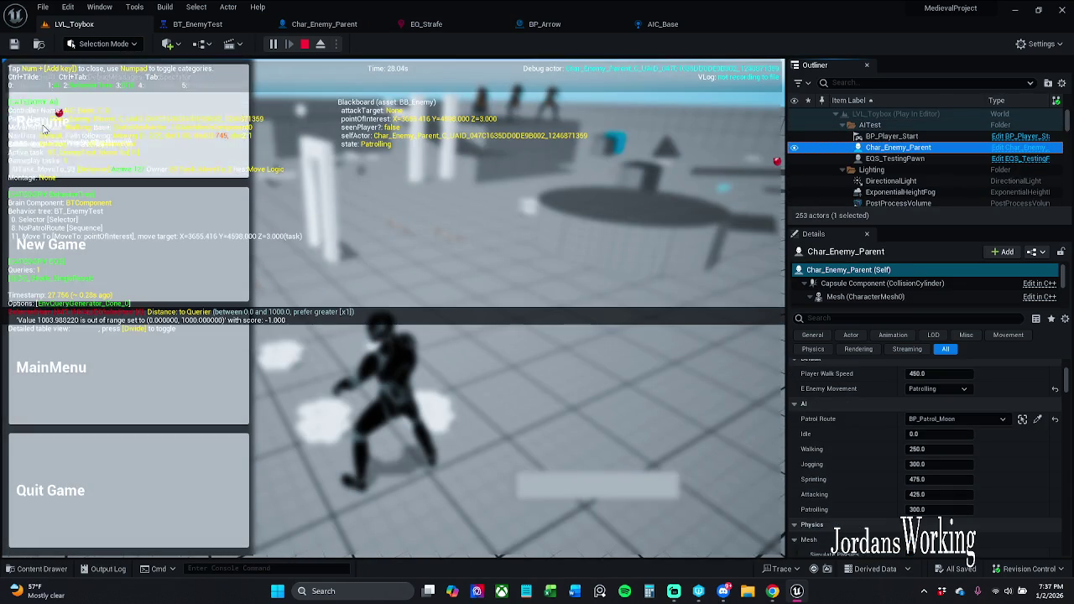
left_click(181, 159)
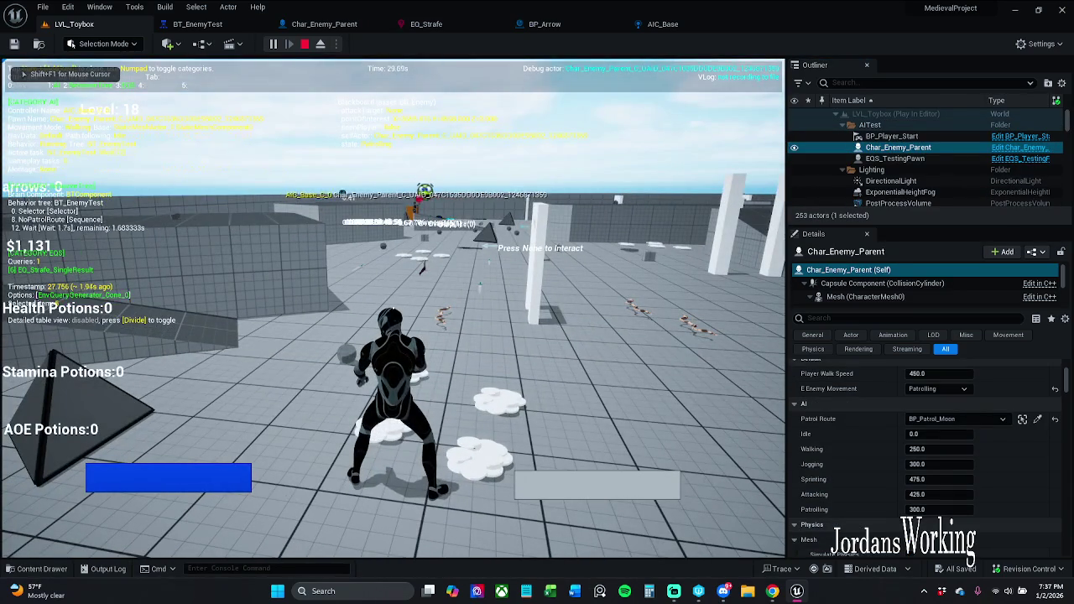
Step: Cycle the debugged actor back to the enemy, watch its scored points, then end play
key("w")
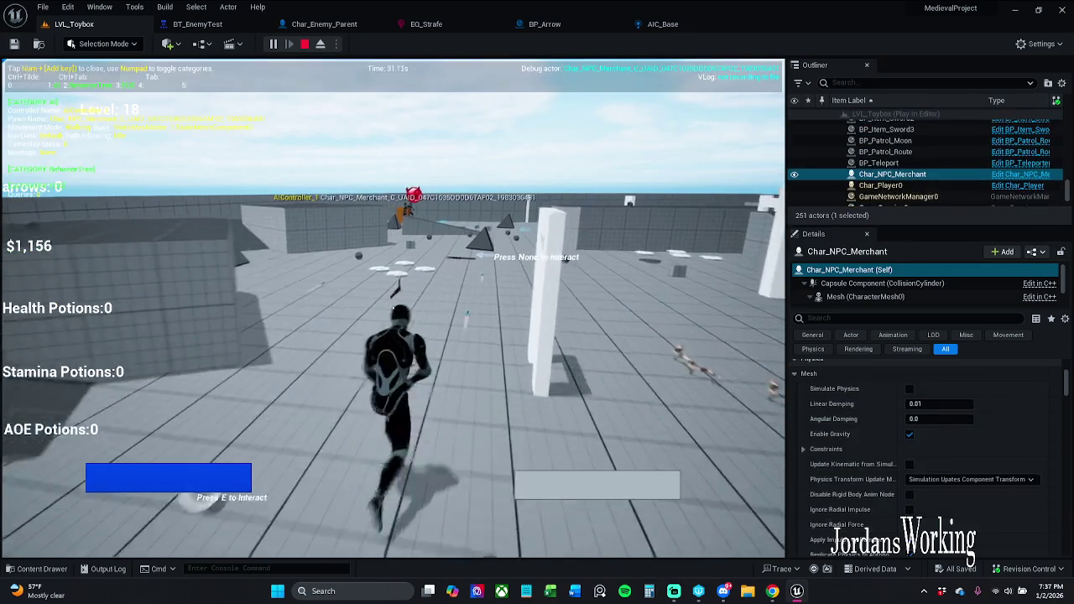
key("w")
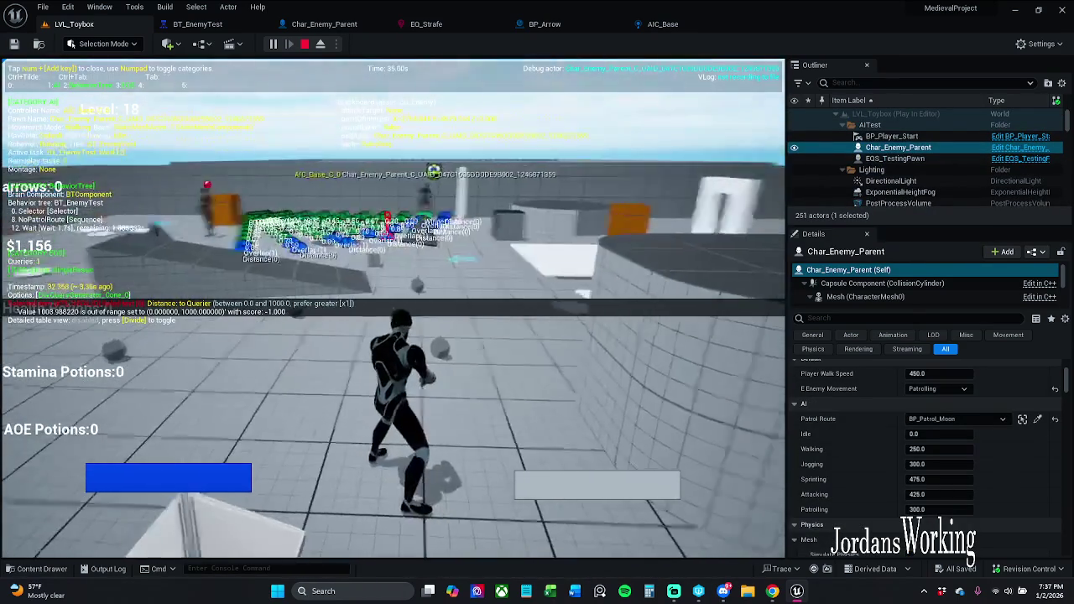
key("Escape")
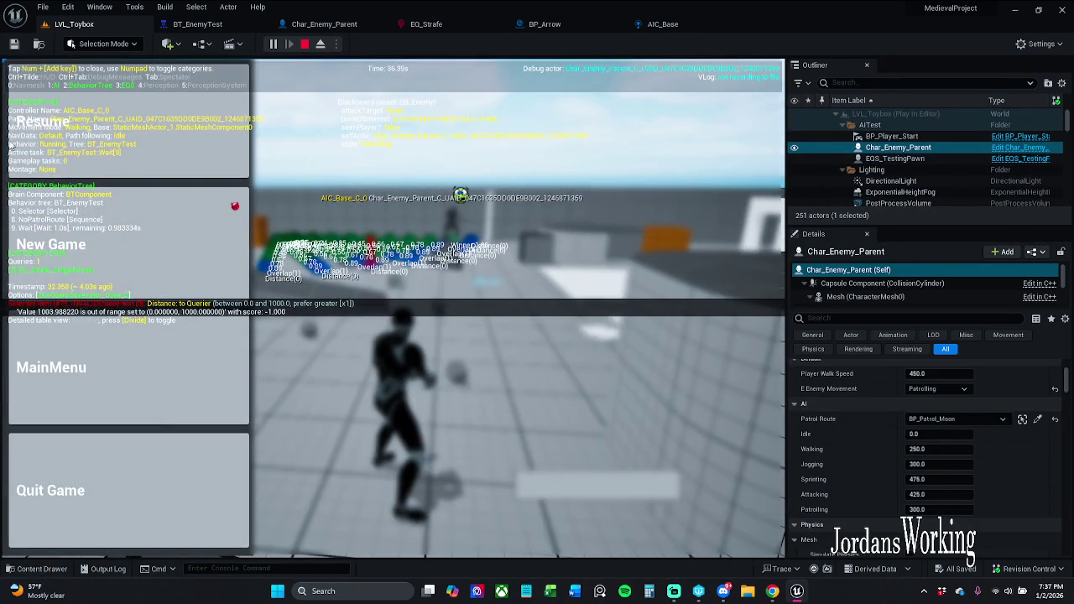
left_click(104, 105)
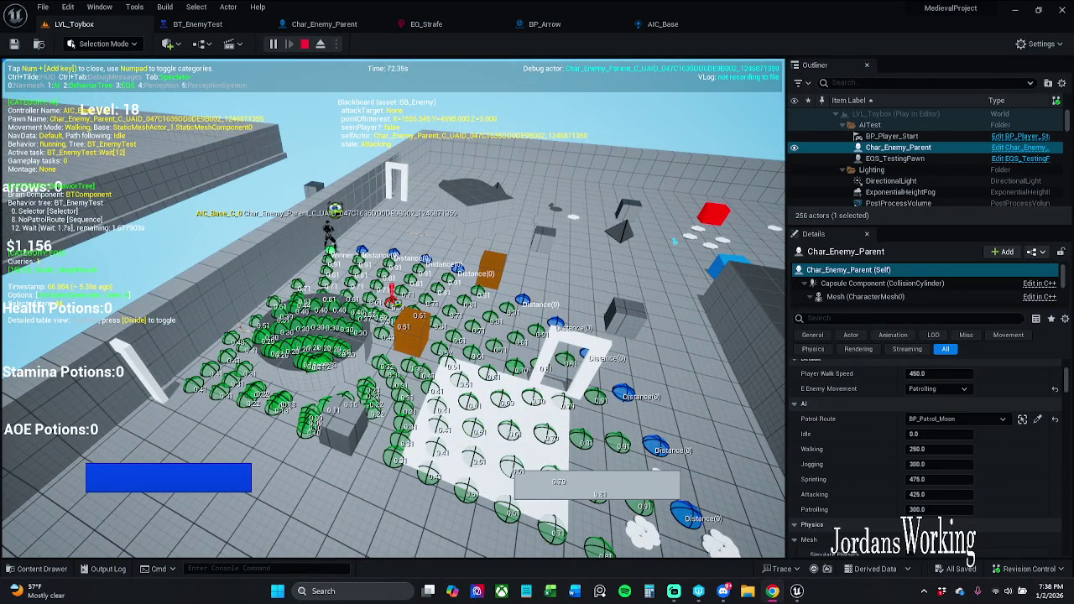
key("Escape")
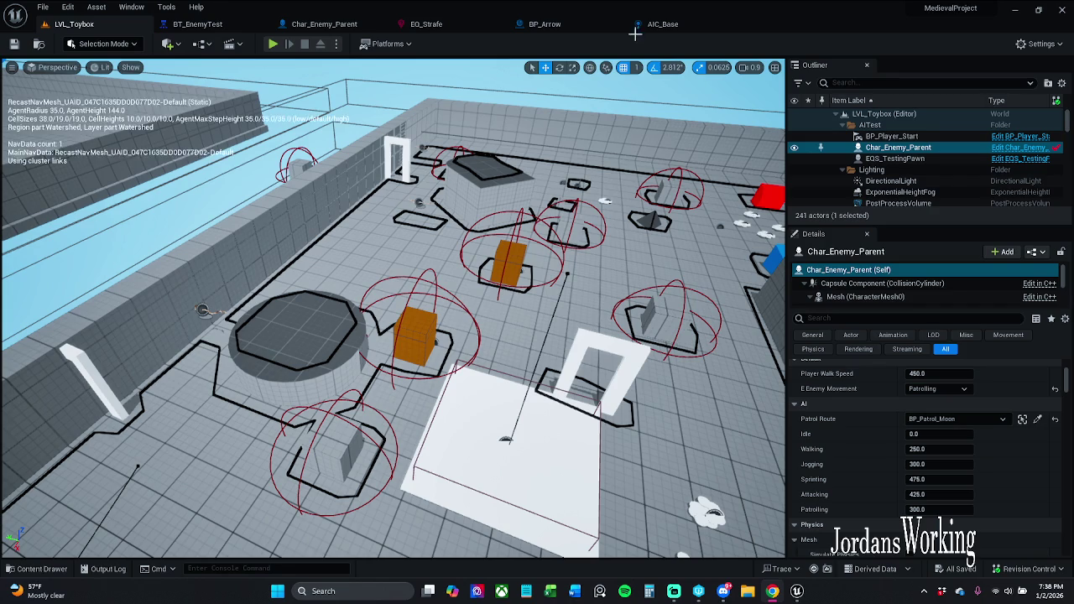
Step: Switch to the EQ_Strafe tab and select the Overlap: Sphere test node
left_click(426, 24)
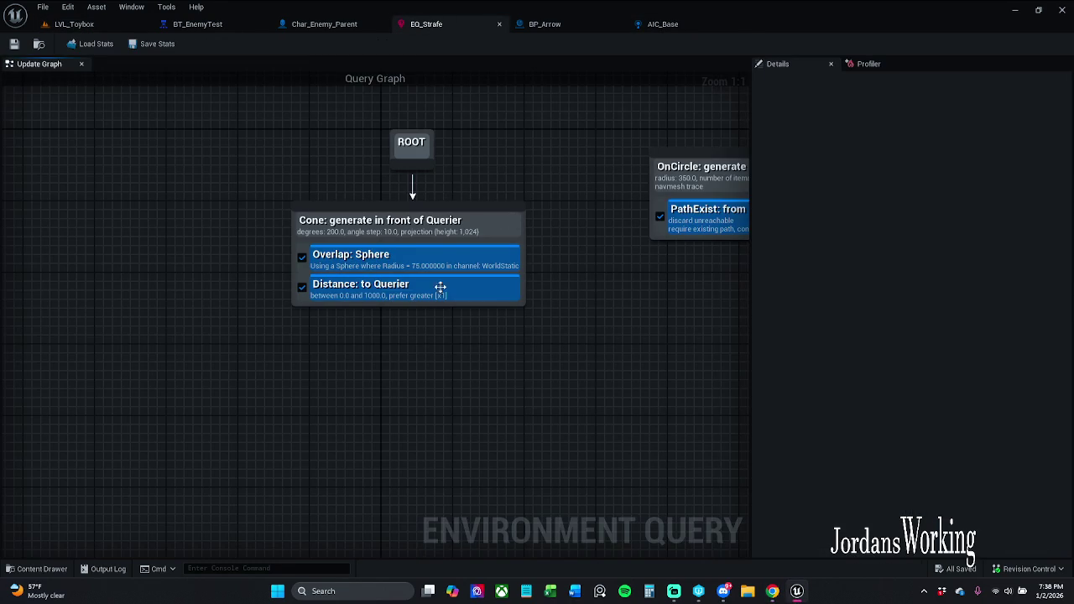
left_click(441, 260)
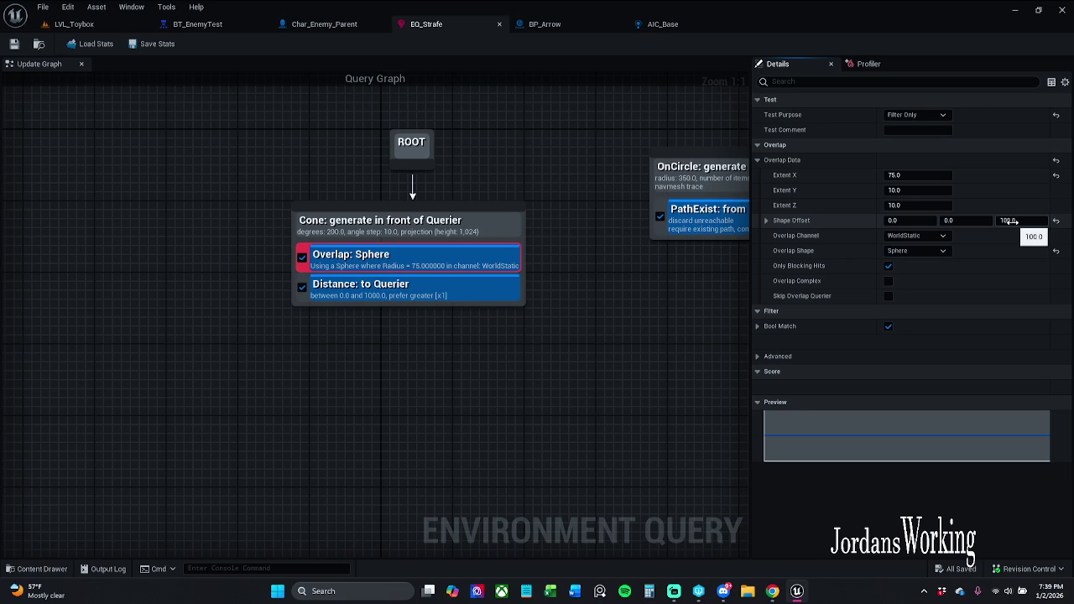
Step: Uncheck Bool Match under Filter for the Overlap: Sphere test
left_click(757, 327)
left_click(757, 326)
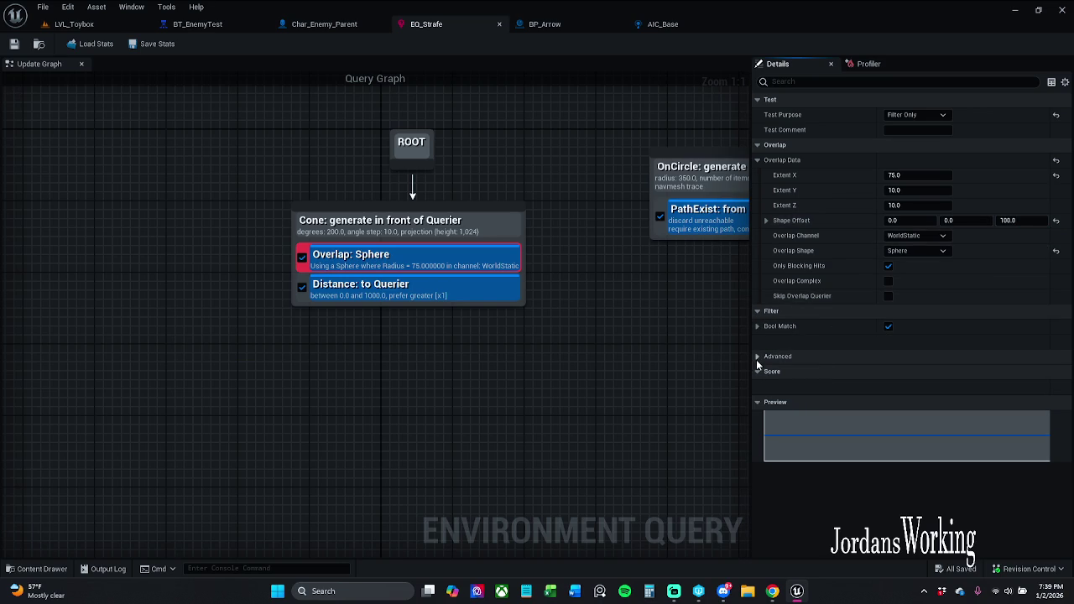
left_click(757, 357)
left_click(757, 356)
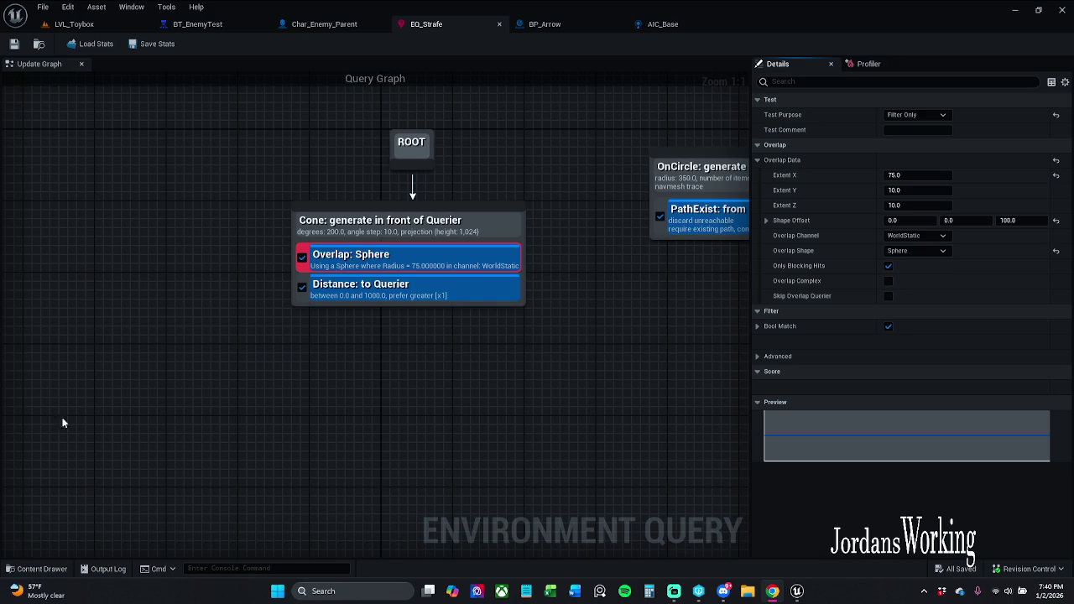
left_click_drag(683, 408, 610, 402)
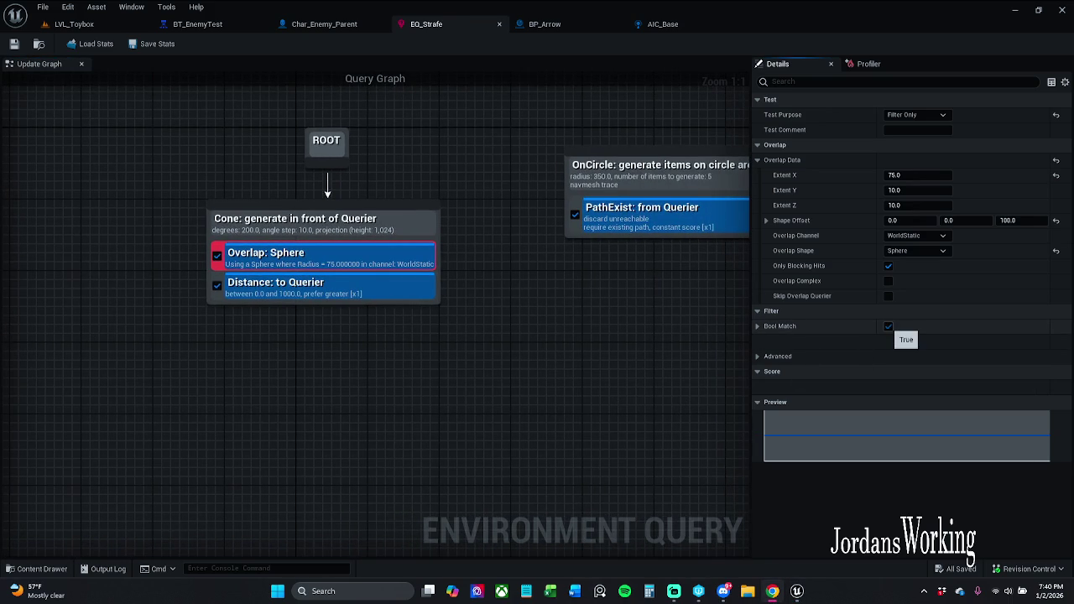
left_click(888, 325)
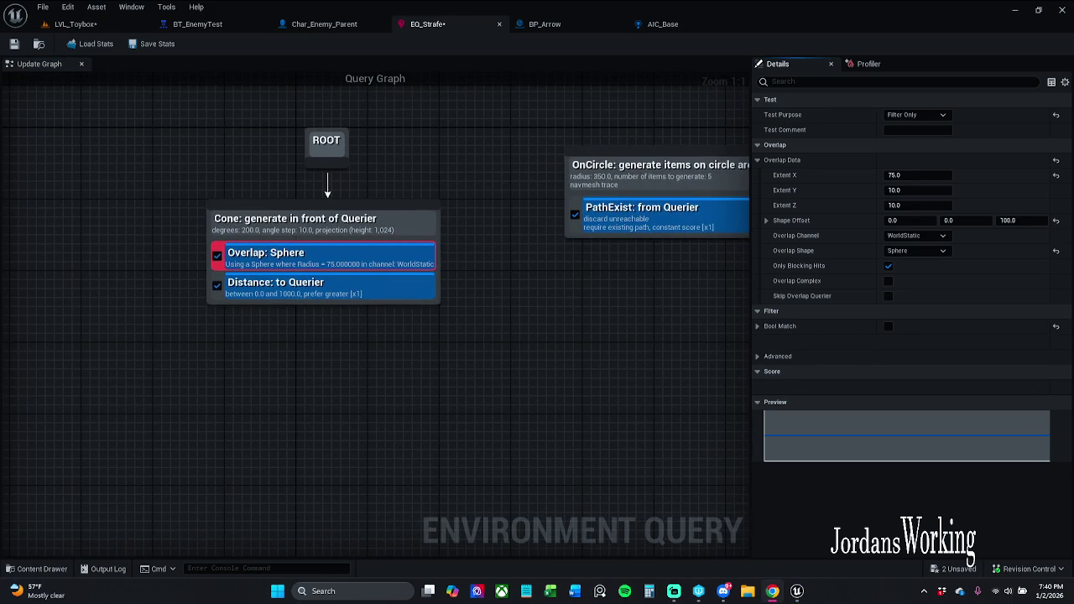
Step: Save the EQ_Strafe query and return to the LVL_Toybox level
mouse_move(227, 141)
left_mouse_down()
mouse_move(249, 143)
mouse_move(227, 124)
left_mouse_up()
left_click(14, 44)
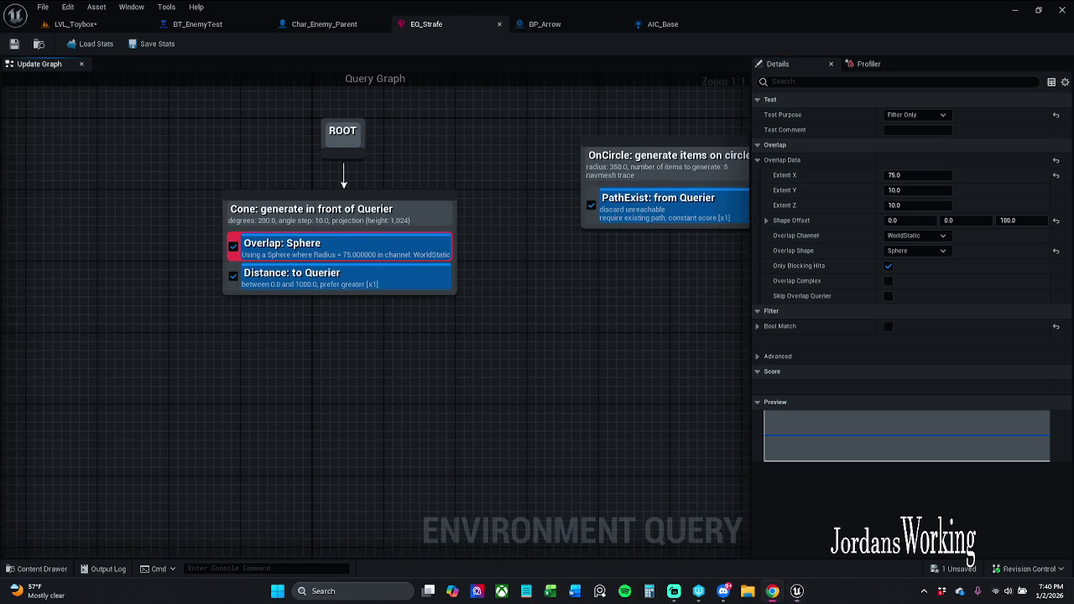
left_click(86, 26)
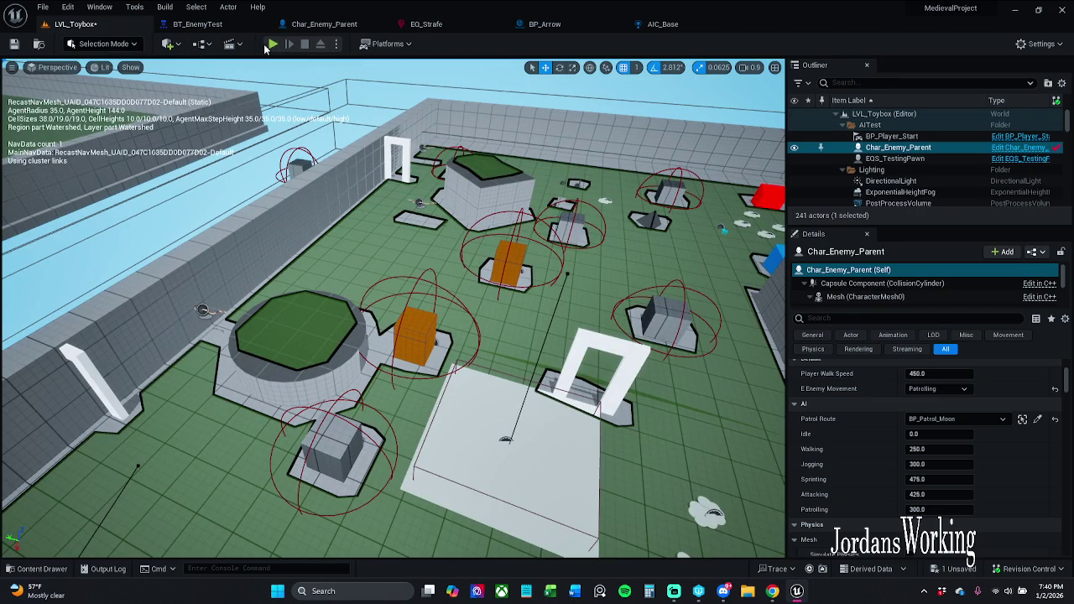
Step: Play the level, open the gameplay debugger and fly the debug camera across the level
left_click(273, 45)
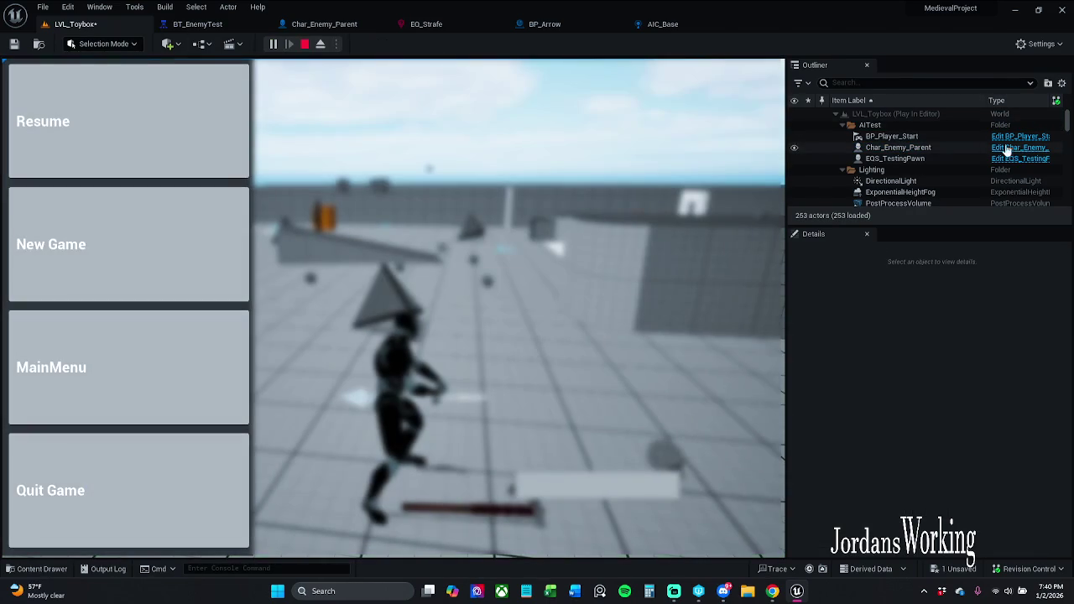
left_click(939, 146)
left_click(204, 156)
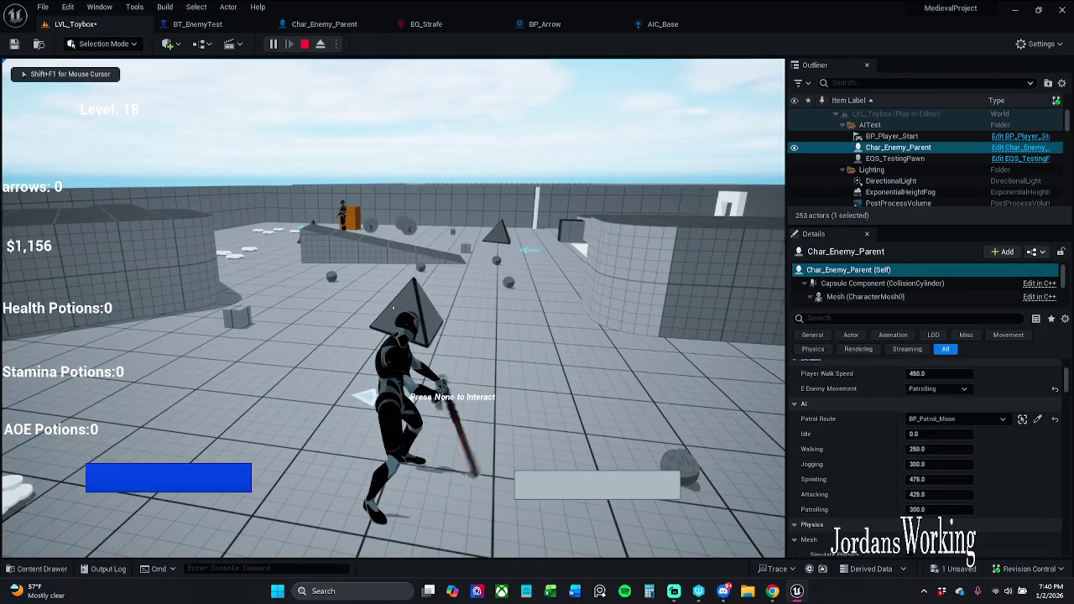
key("apostrophe")
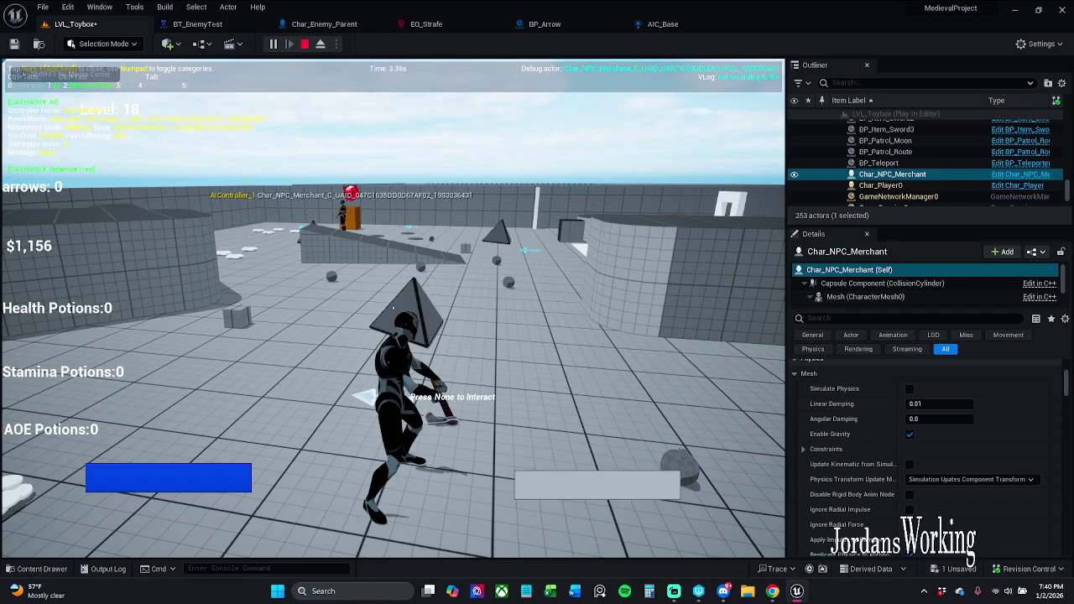
key("Tab")
key("s")
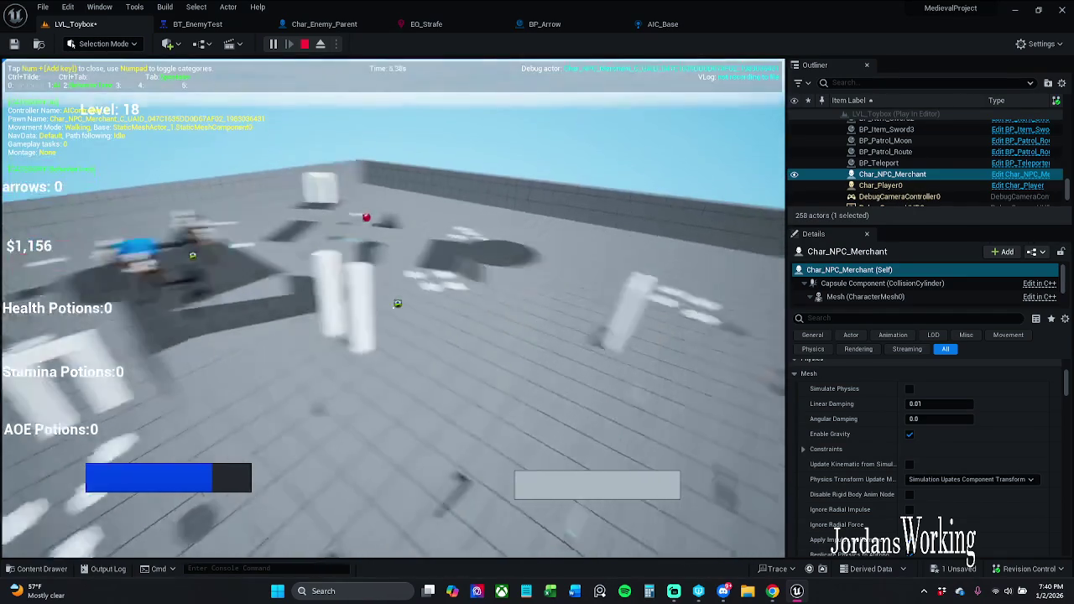
key("d")
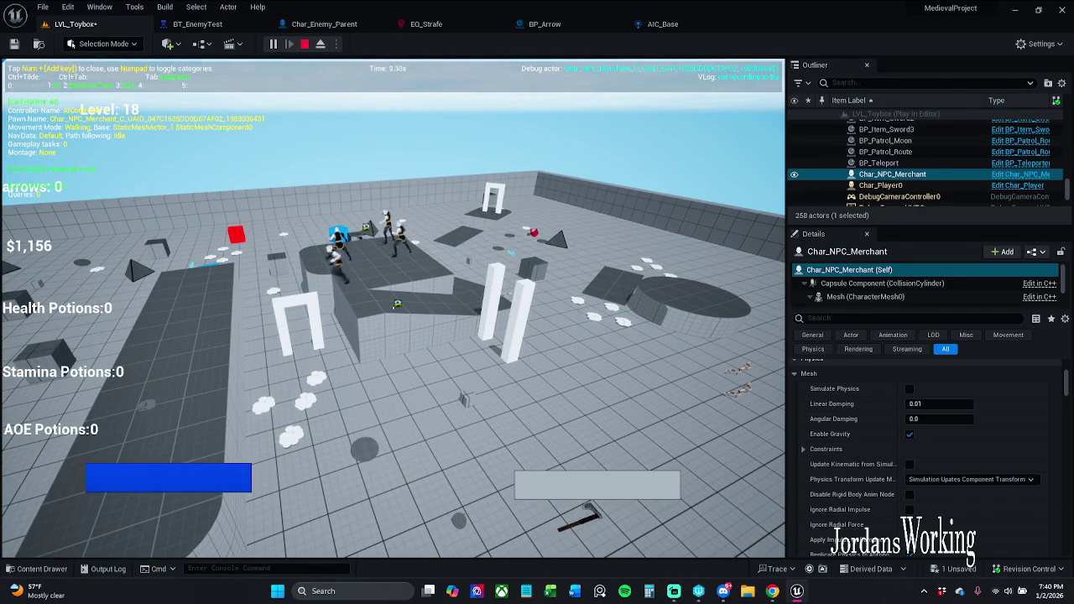
key("Tab")
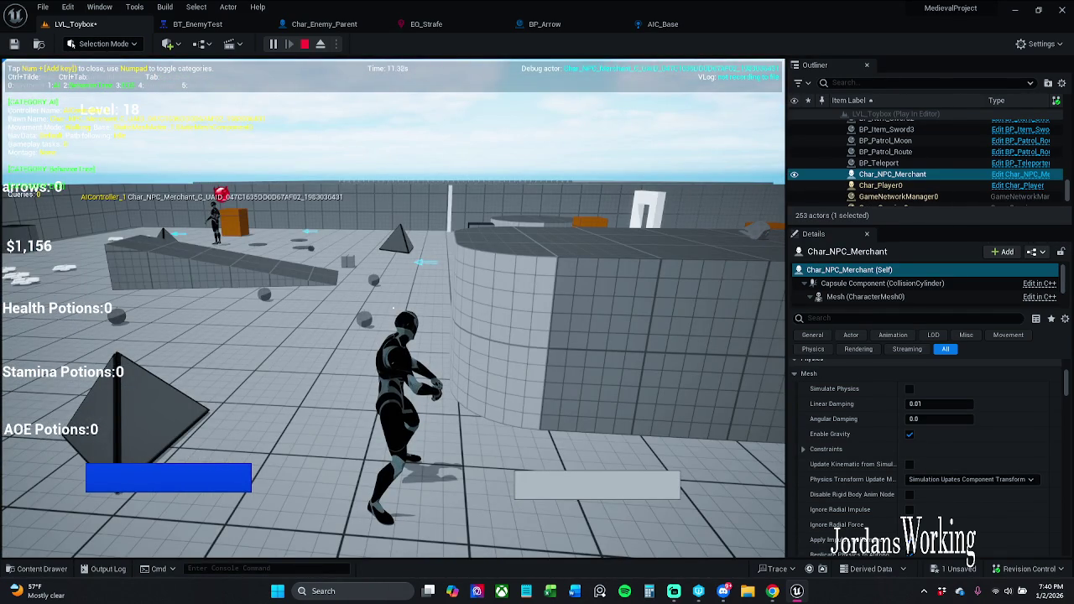
Step: Pause, pick Char_Enemy_Parent in the Outliner, view its EQS overlay, then stop play-in-editor
key("Escape")
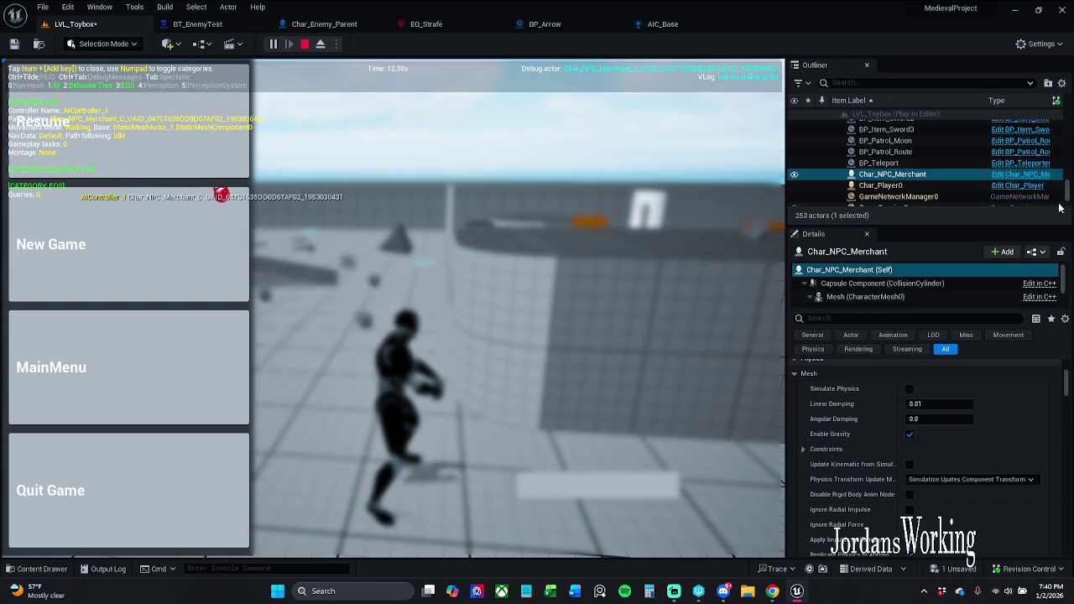
left_click_drag(1067, 201, 1070, 147)
scroll(931, 151, "up", 5)
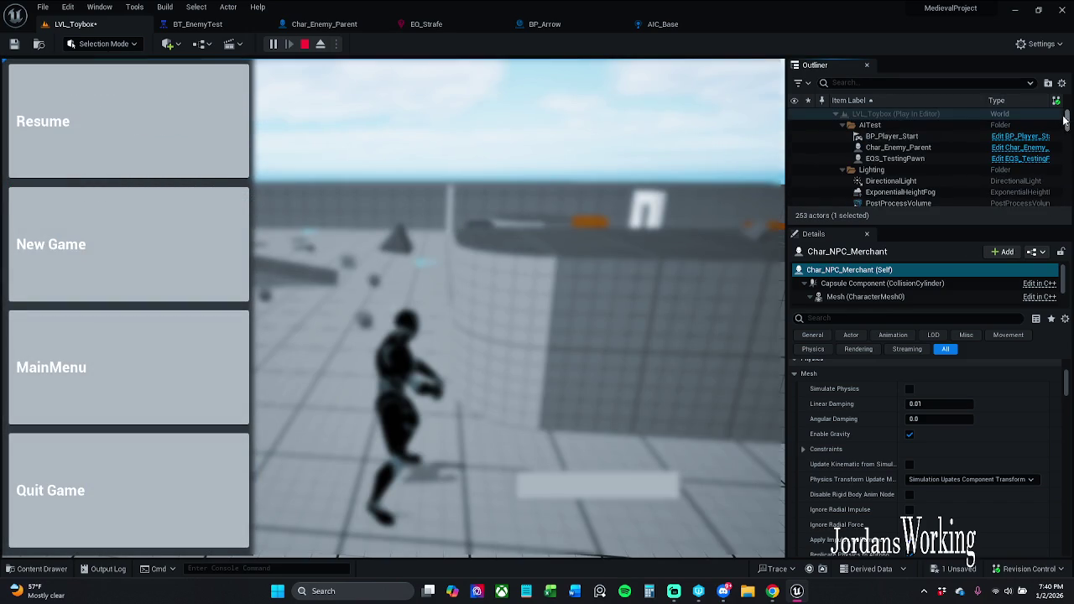
left_click(931, 150)
left_click(42, 121)
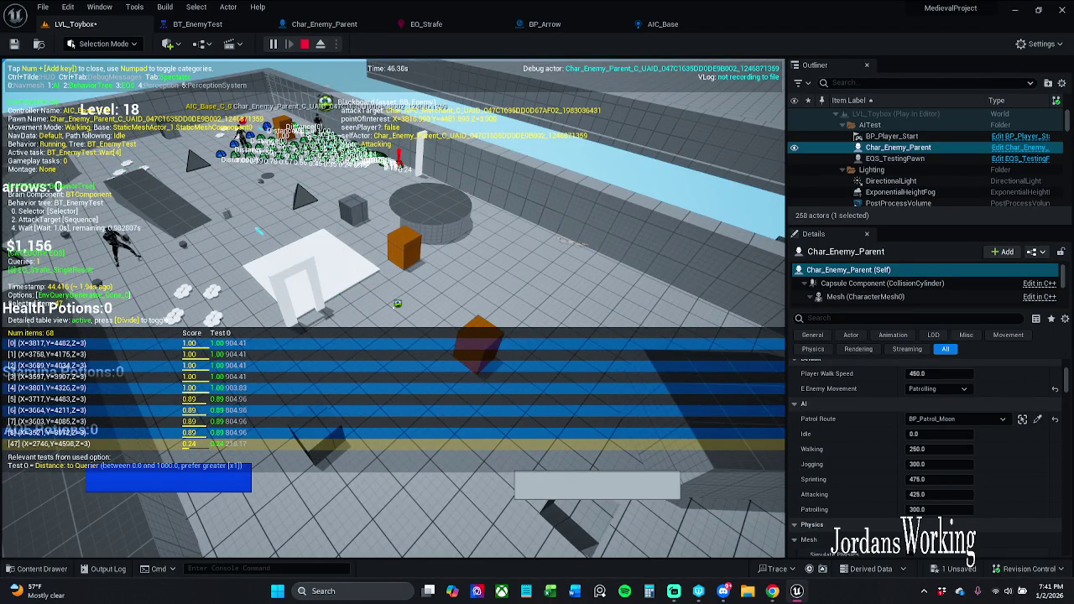
key("Escape")
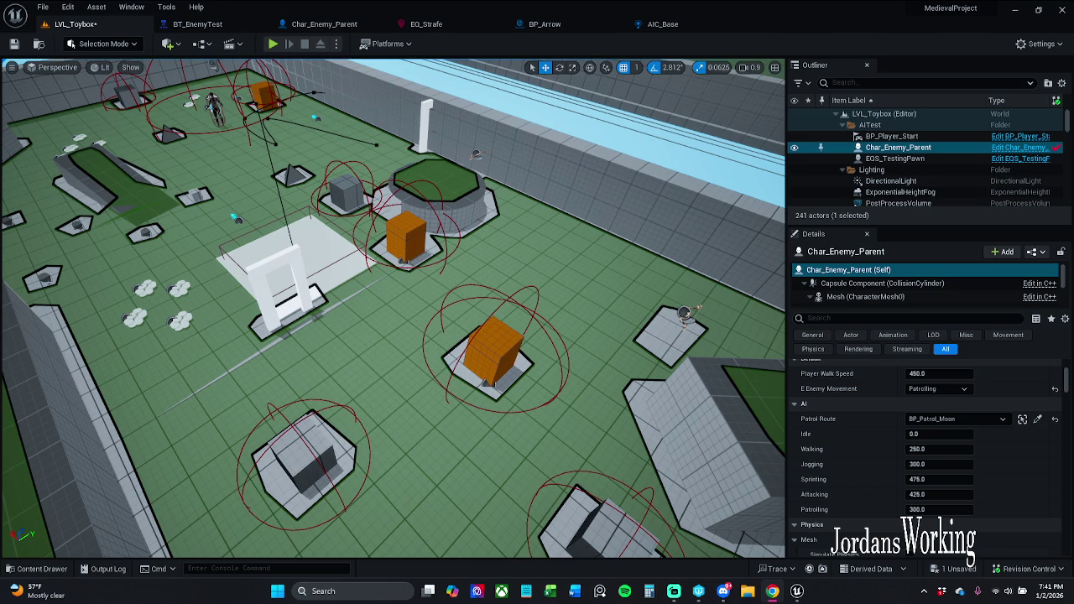
Step: Return to EQ_Strafe, leave the Overlap test's purpose unchanged, and select the 200-degree, 1000-range Cone generator
left_click(425, 27)
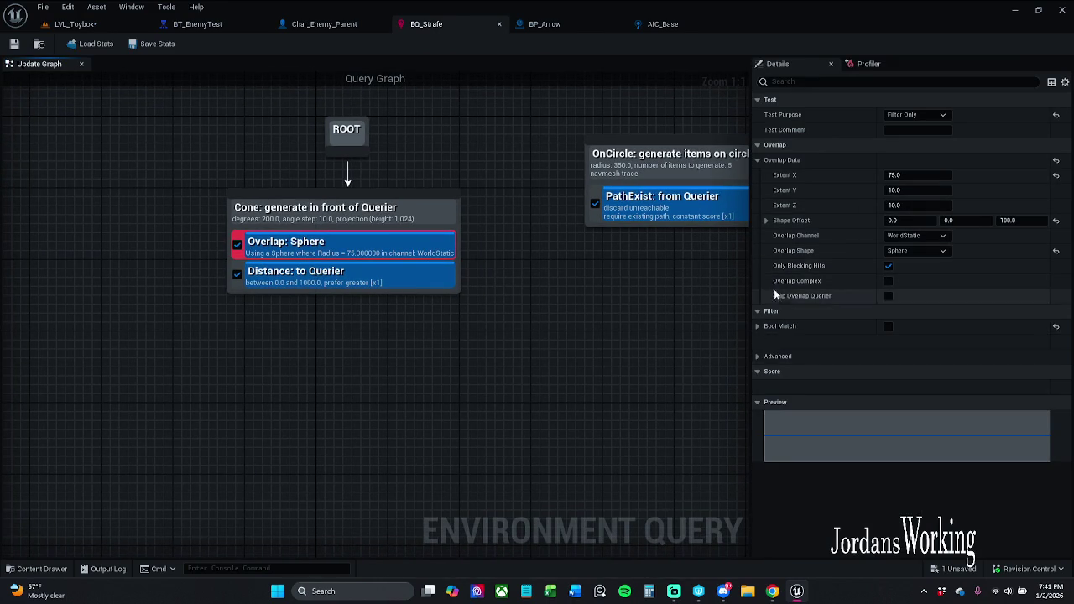
left_click(918, 116)
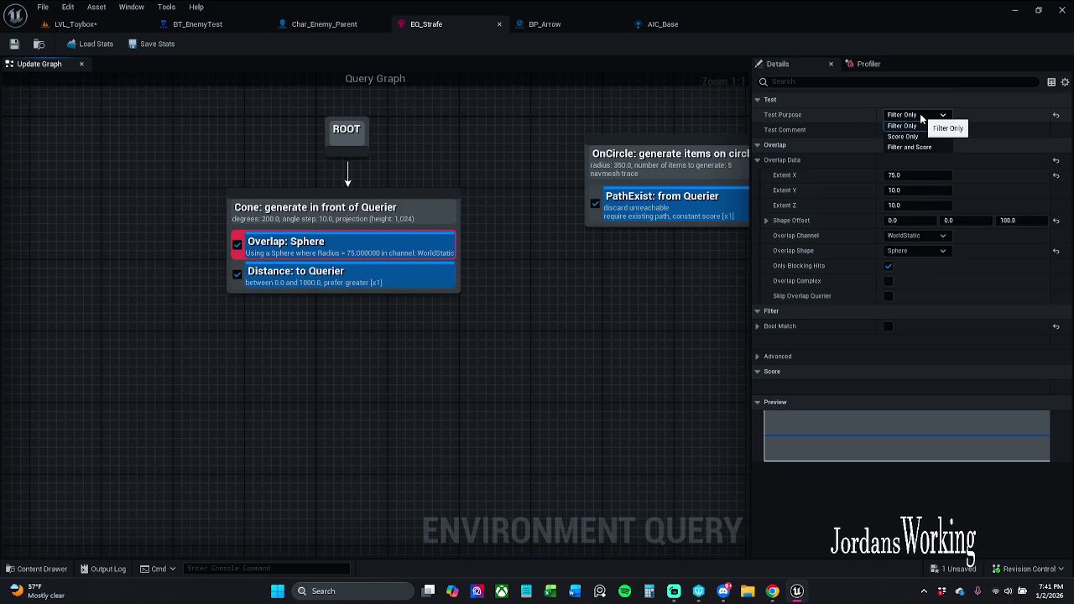
left_click(156, 144)
left_click(156, 143)
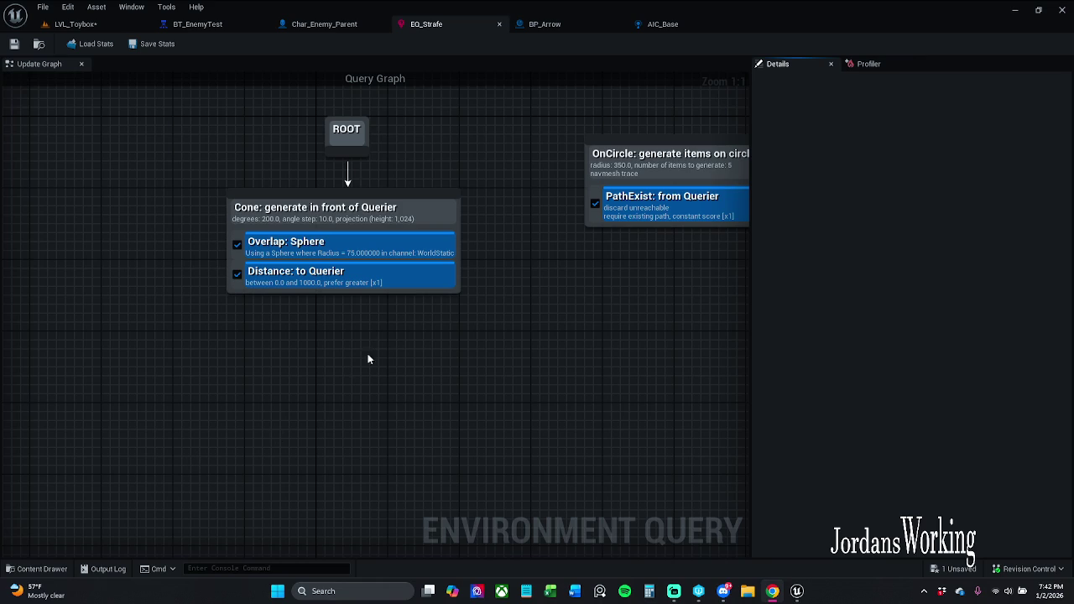
left_click(458, 234)
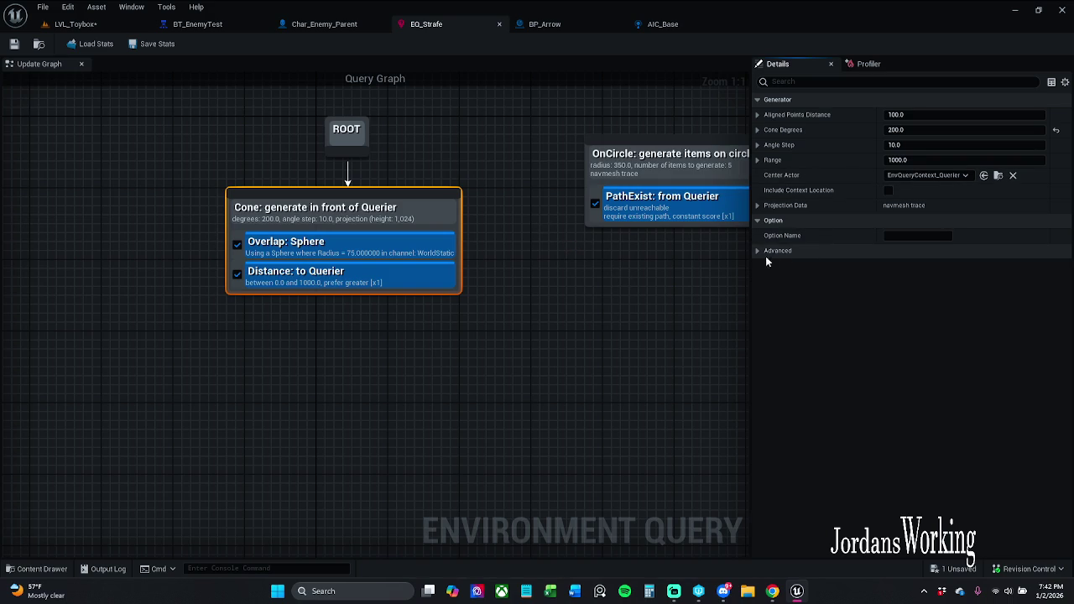
Step: Expand the Cone generator's Projection Data: Navigation trace, 1024 project down and 1024 project up
left_click(757, 206)
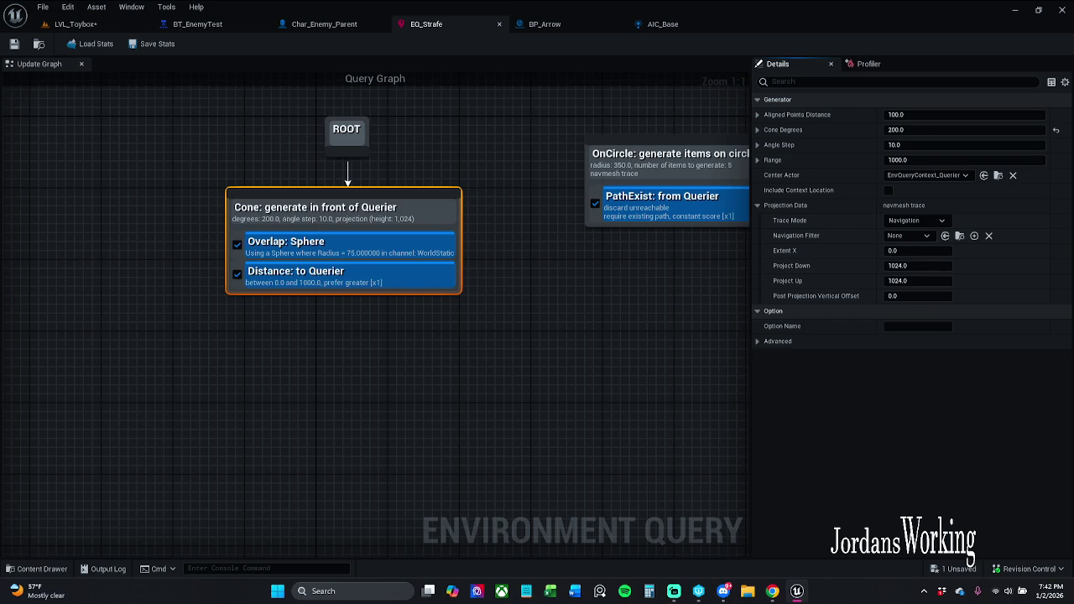
left_click(772, 590)
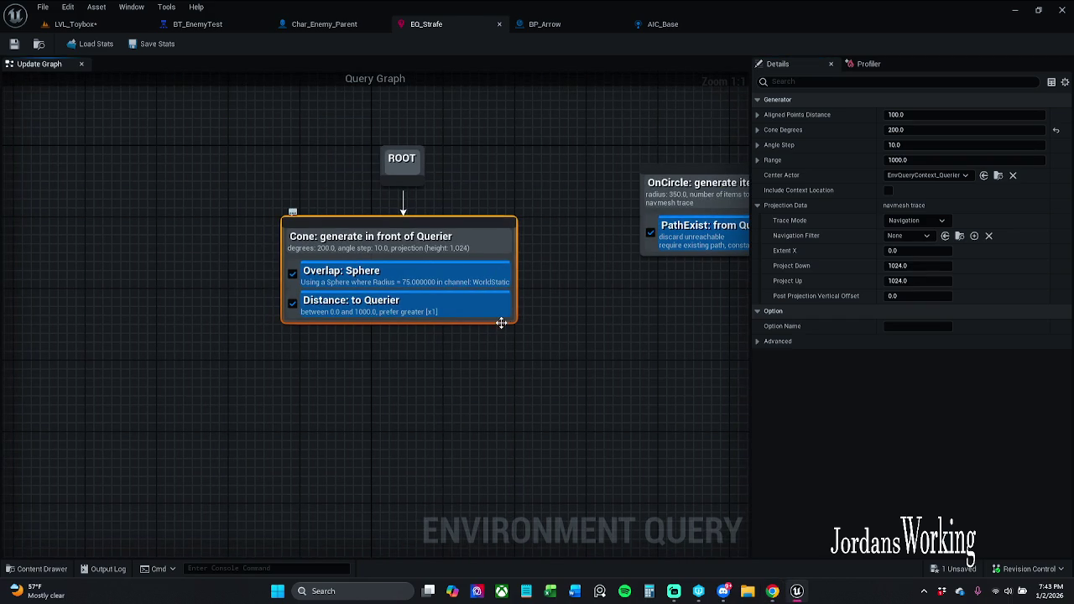
Step: Add a Dot test under the Cone generator and select it to show its Details
right_click(506, 323)
mouse_move(554, 430)
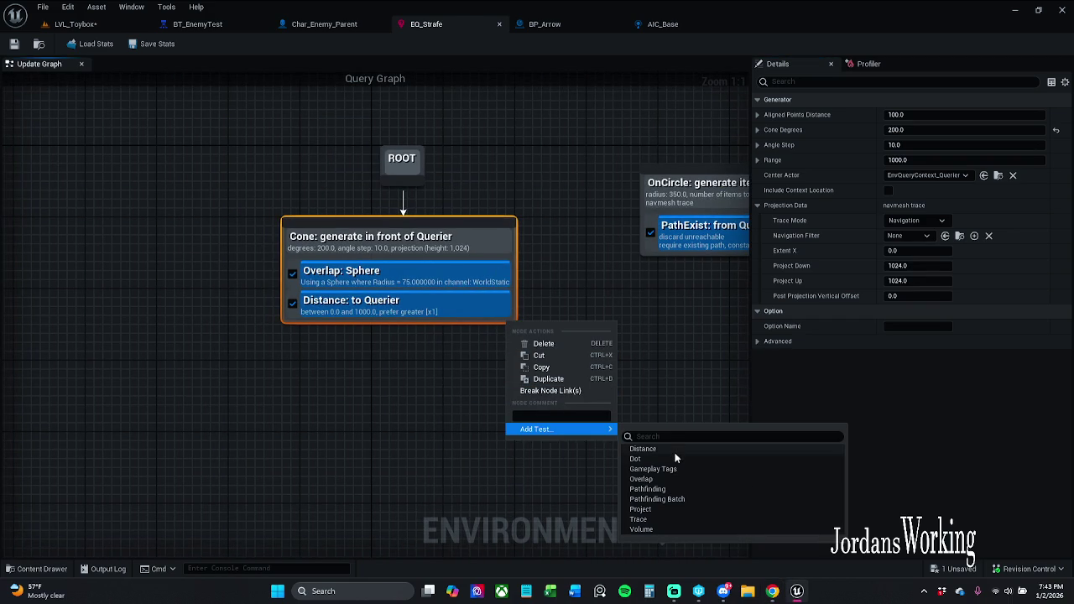
left_click(644, 459)
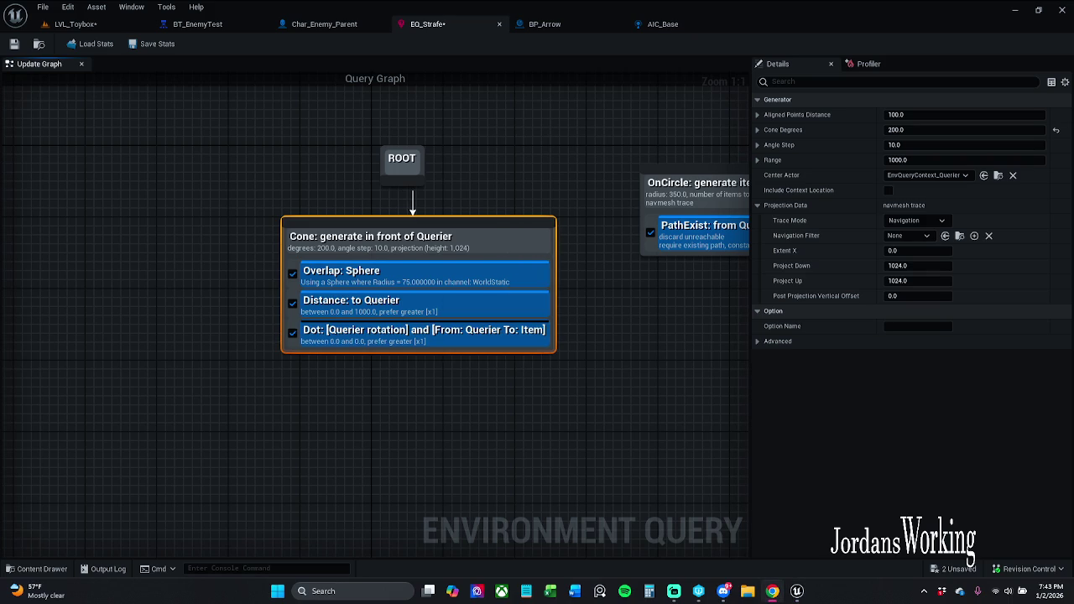
left_click(444, 332)
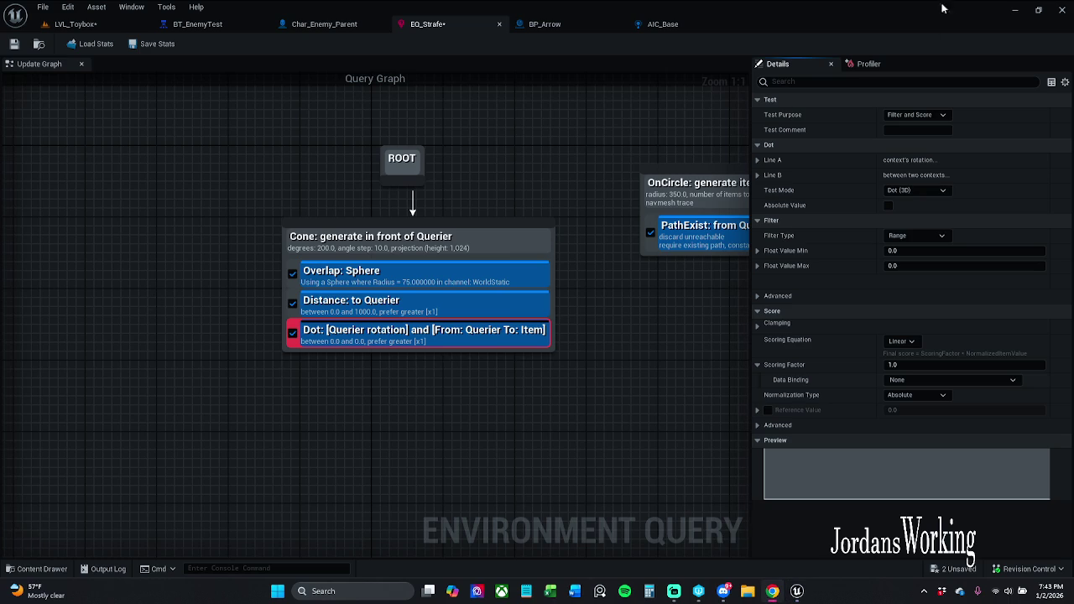
Step: Make the Dot test score-only, comparing Querier rotation with the Querier-to-Item direction, preferring greater values
left_click(938, 115)
left_click(917, 138)
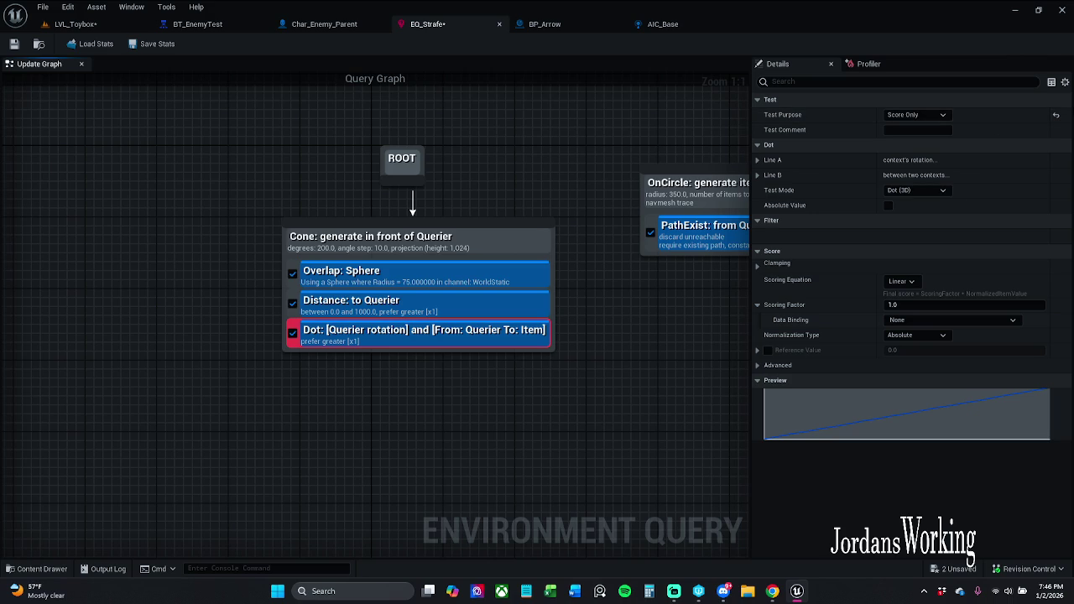
mouse_move(686, 592)
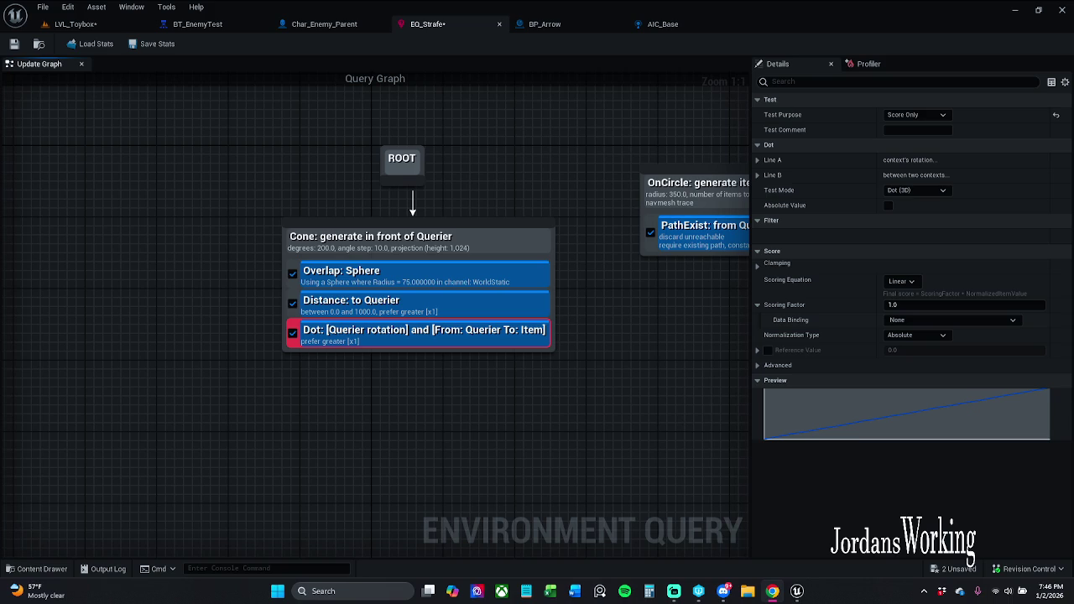
left_click(472, 335)
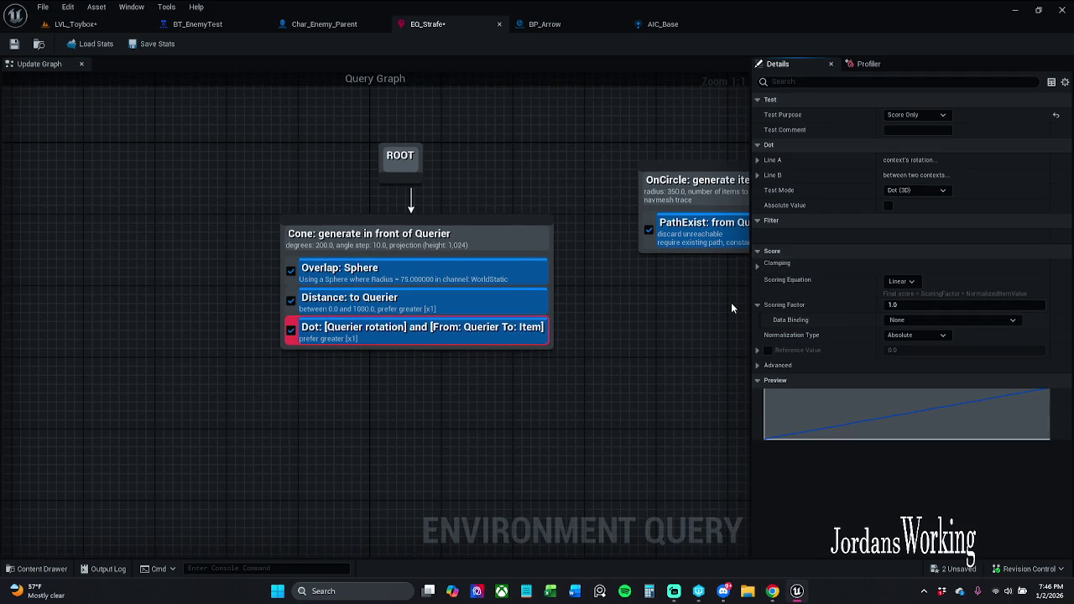
left_click(26, 218)
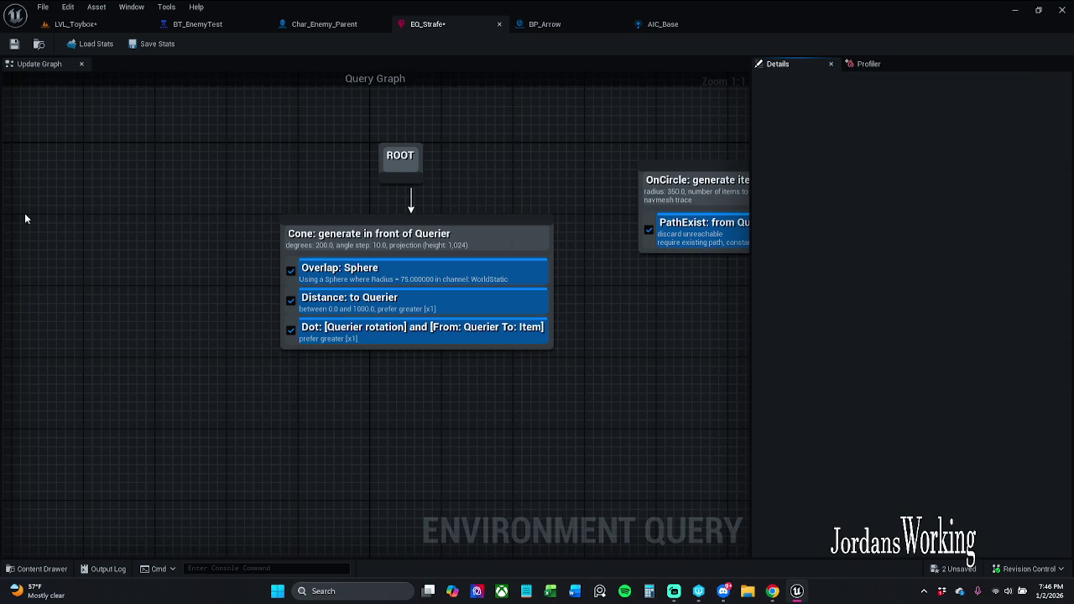
left_click(477, 327)
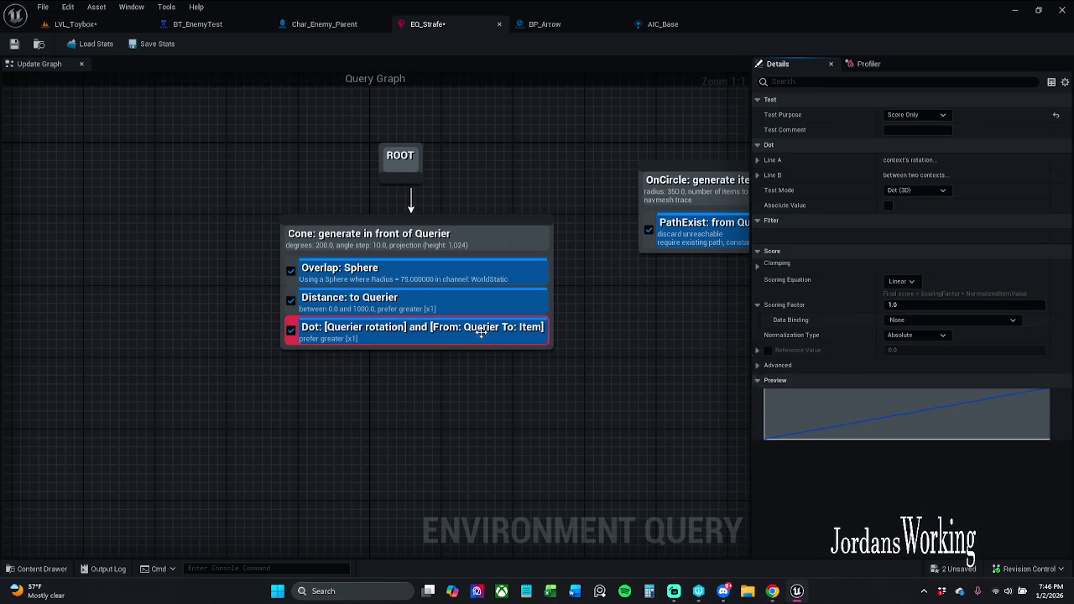
left_click(757, 160)
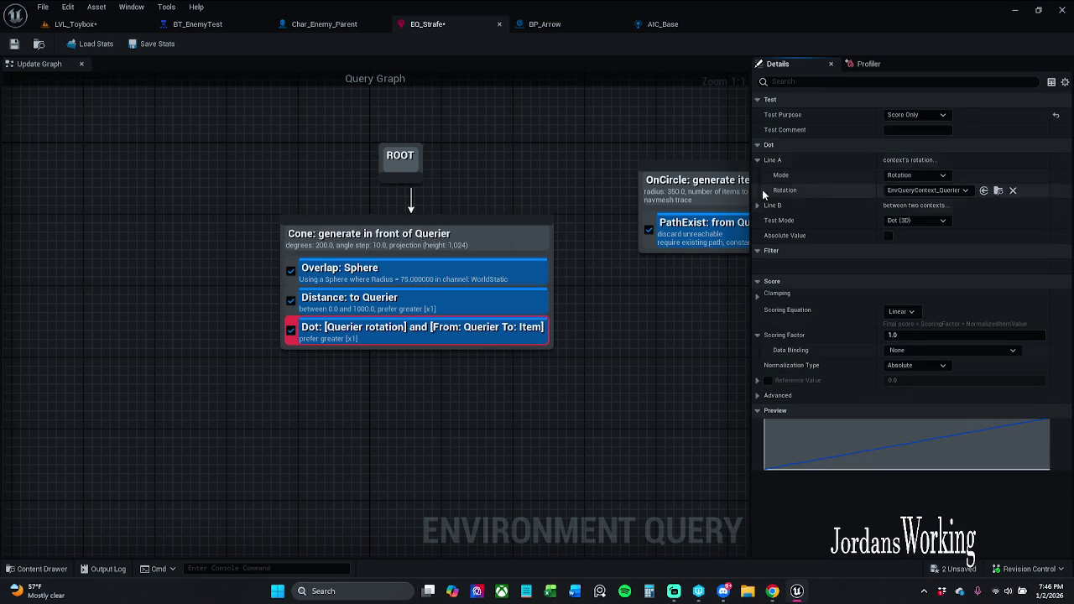
left_click(757, 206)
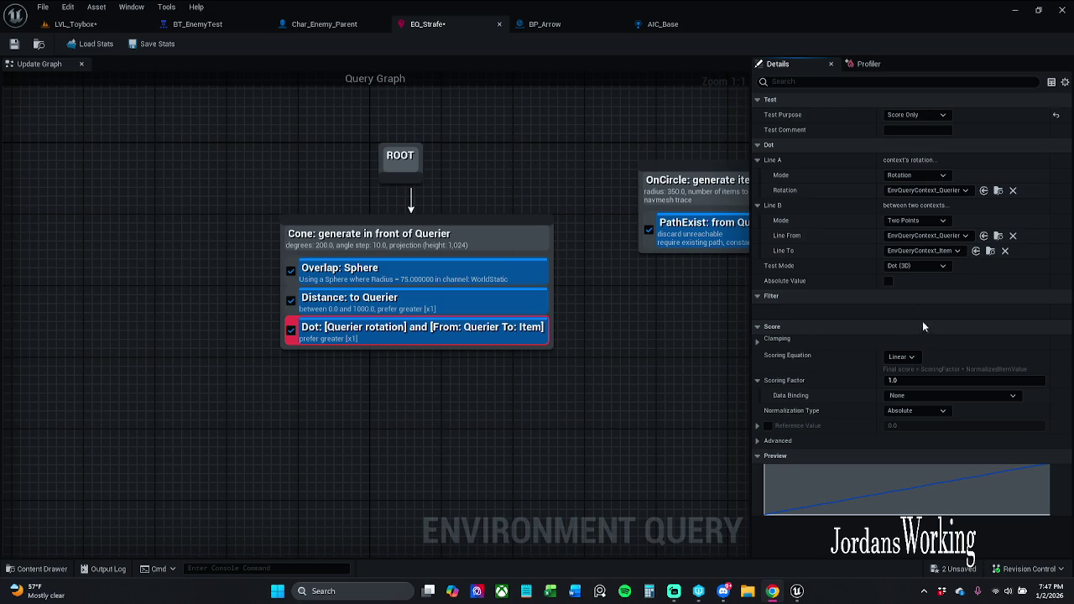
left_click(113, 306)
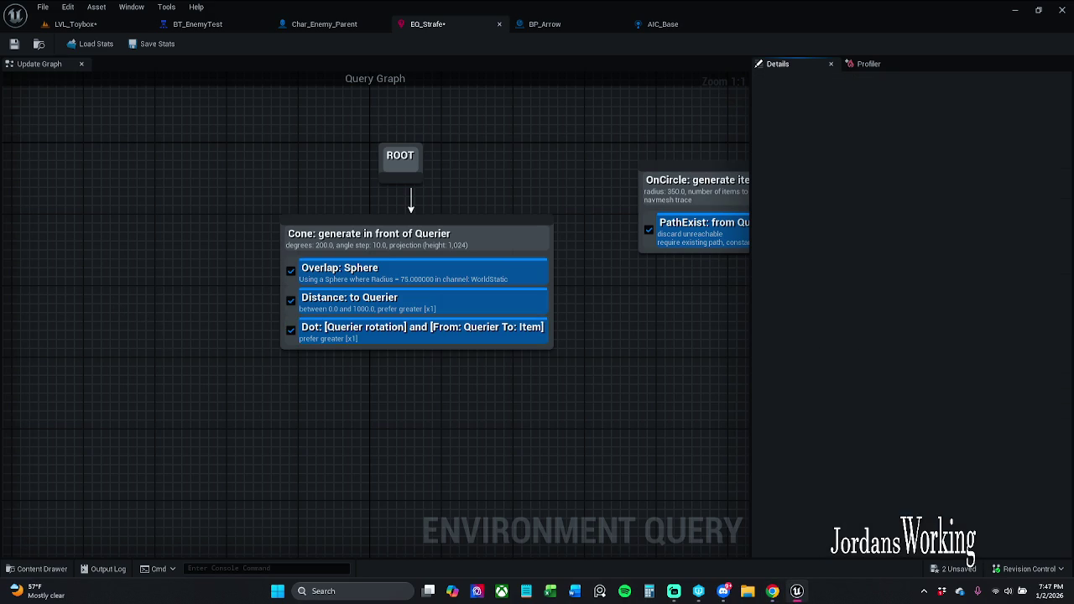